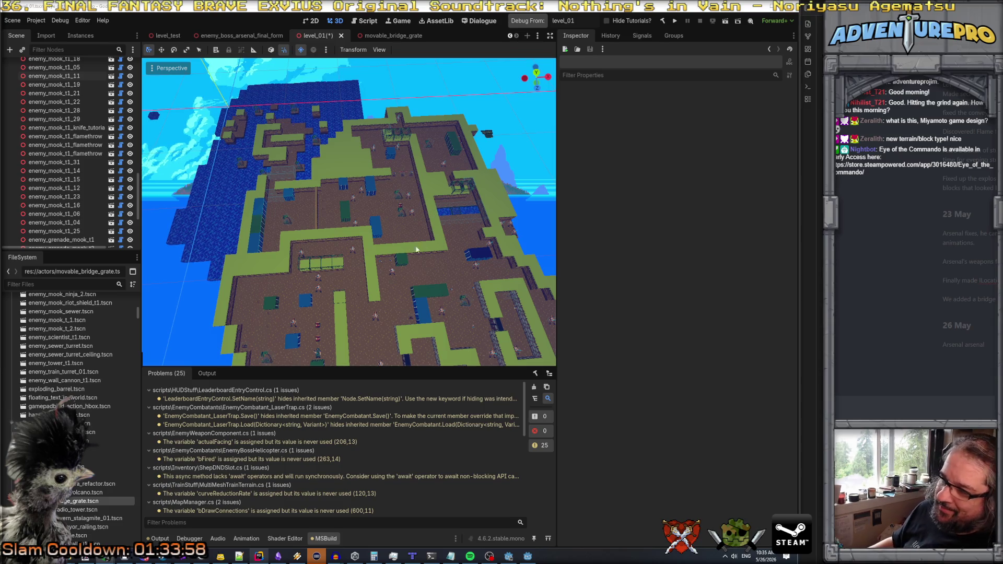
# - Nudge enemy_mook_t1_19 along the X axis in the level_01 viewport
pyautogui.moveTo(439, 234)
pyautogui.mouseDown()
pyautogui.moveTo(439, 185)
pyautogui.moveTo(424, 177)
pyautogui.moveTo(424, 219)
pyautogui.moveTo(402, 209)
pyautogui.moveTo(402, 230)
pyautogui.moveTo(402, 198)
pyautogui.moveTo(405, 230)
pyautogui.moveTo(439, 233)
pyautogui.moveTo(418, 232)
pyautogui.mouseUp()
pyautogui.click(405, 151)
pyautogui.moveTo(423, 279); pyautogui.dragTo(423, 280)
pyautogui.moveTo(458, 213); pyautogui.dragTo(490, 115)
pyautogui.moveTo(459, 220); pyautogui.dragTo(460, 185)
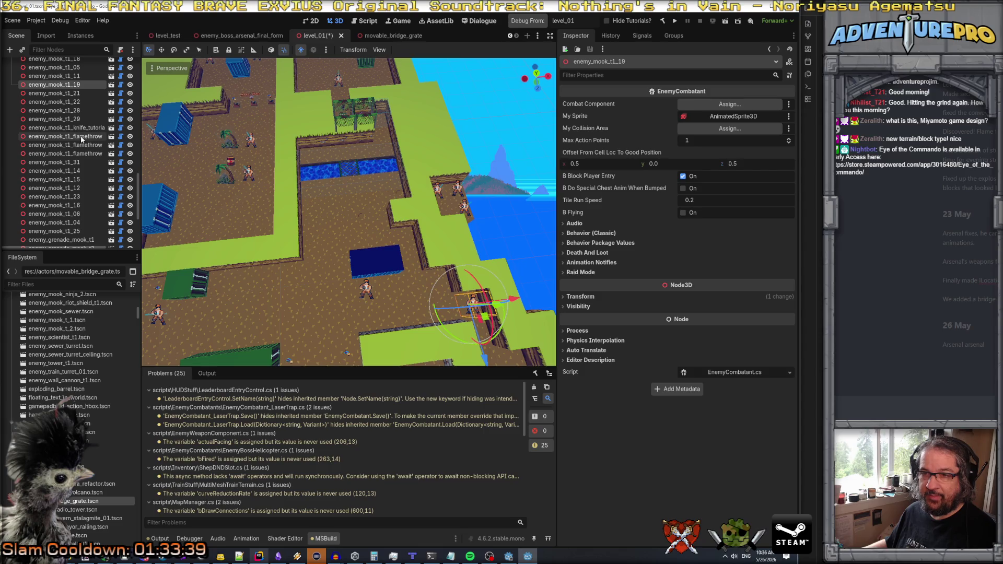
# - Select flamethrower_ambush_03 to display its EnemyCombatant properties
pyautogui.click(81, 137)
pyautogui.click(78, 145)
pyautogui.click(76, 153)
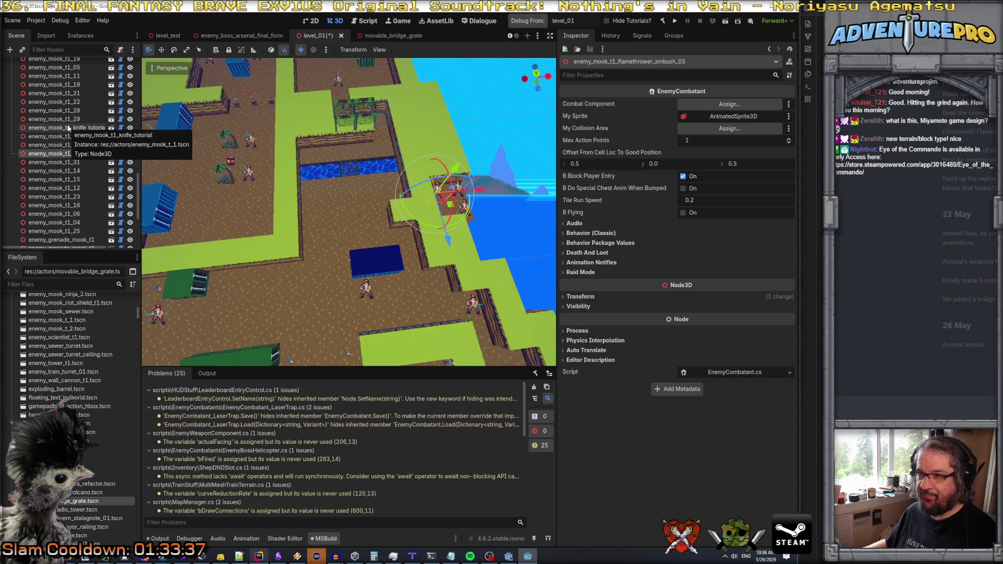
pyautogui.scroll(5, 71, 110)
pyautogui.scroll(6, 70, 108)
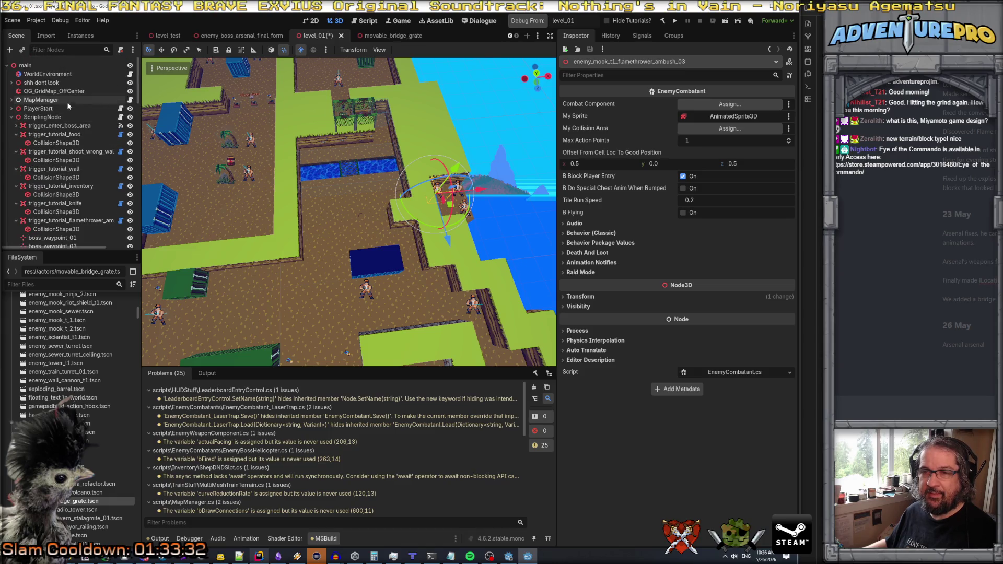
# - On ScriptingNode, create empty Ambush Guys and Ambush Cell Destinations arrays
pyautogui.click(66, 117)
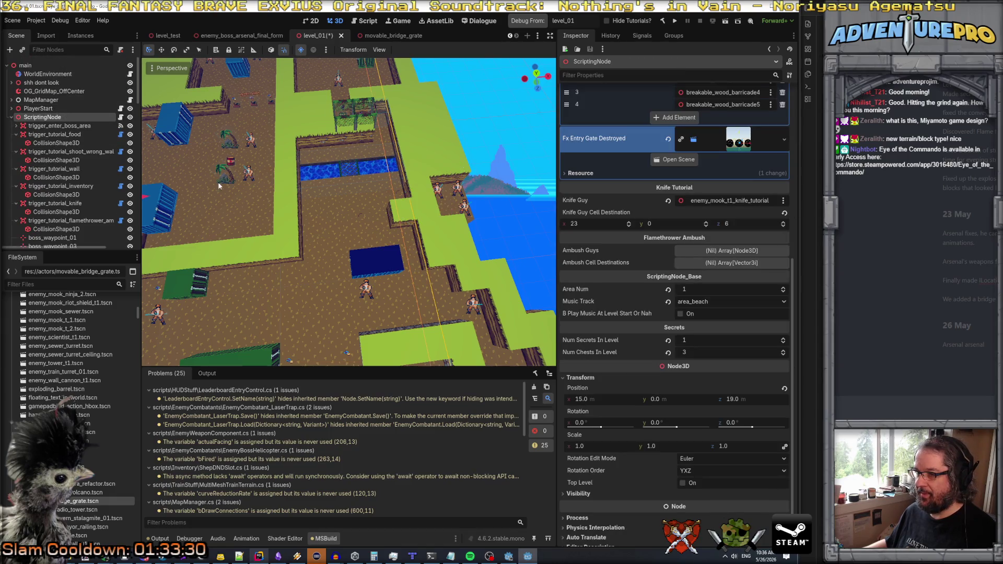
pyautogui.click(732, 250)
pyautogui.click(699, 292)
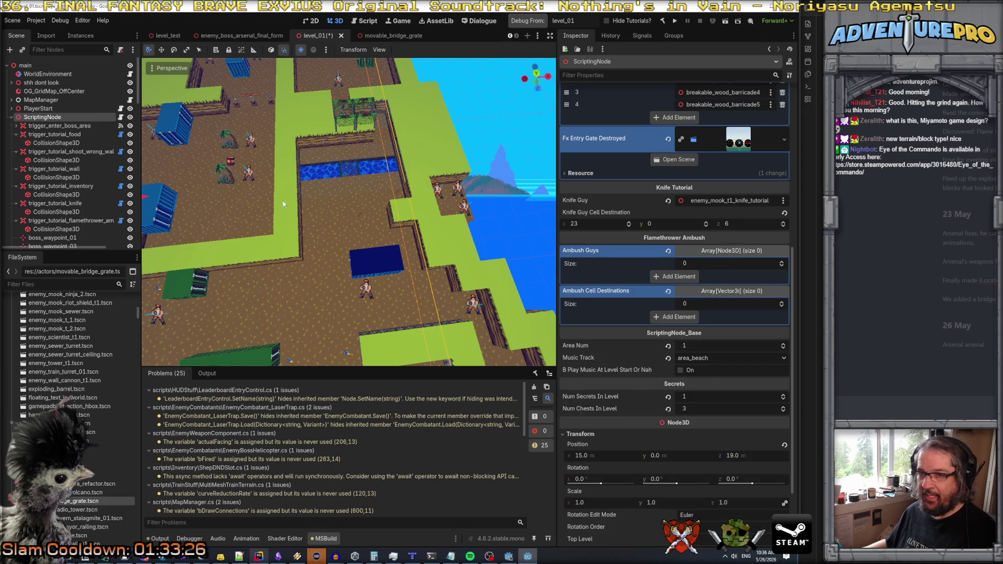
pyautogui.scroll(-10, 92, 196)
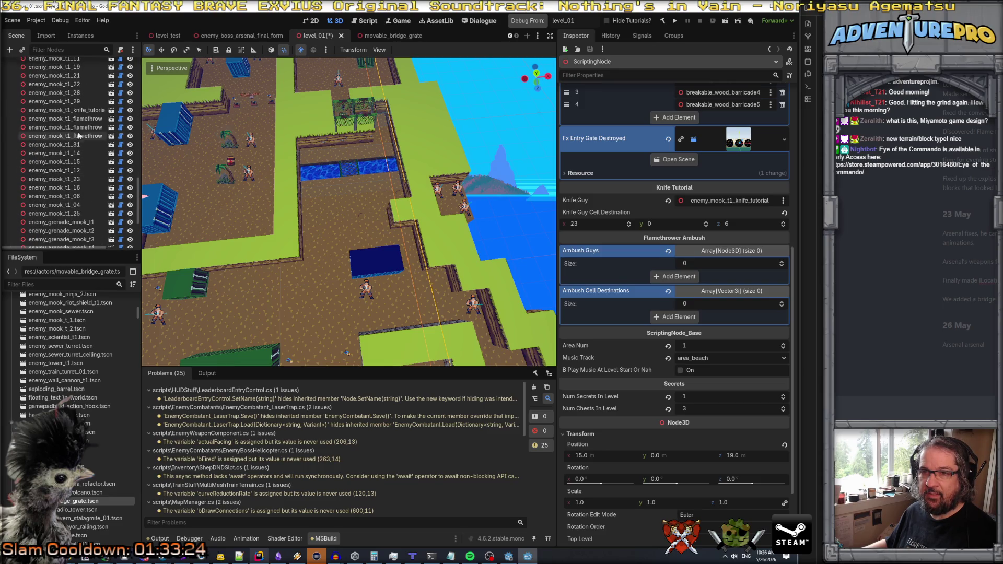
# - Drag the three flamethrower enemies into Ambush Guys, then select flamethrower_ambush_01
pyautogui.click(78, 119)
pyautogui.moveTo(78, 127)
pyautogui.mouseDown()
pyautogui.moveTo(548, 230)
pyautogui.moveTo(700, 276)
pyautogui.moveTo(682, 278)
pyautogui.mouseUp()
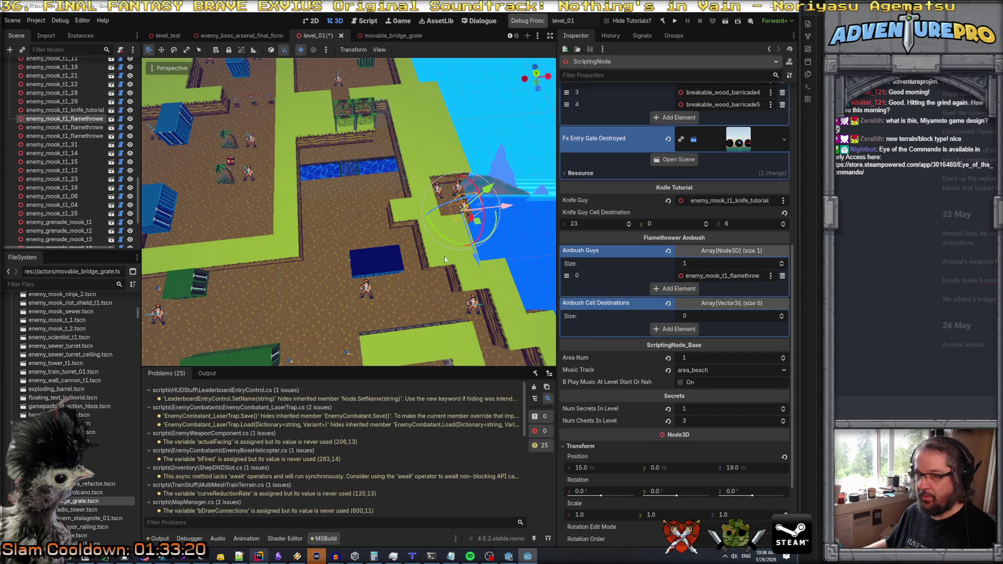
pyautogui.moveTo(78, 127)
pyautogui.mouseDown()
pyautogui.moveTo(183, 167)
pyautogui.moveTo(632, 291)
pyautogui.moveTo(671, 292)
pyautogui.mouseUp()
pyautogui.moveTo(63, 136)
pyautogui.mouseDown()
pyautogui.moveTo(335, 219)
pyautogui.moveTo(672, 298)
pyautogui.mouseUp()
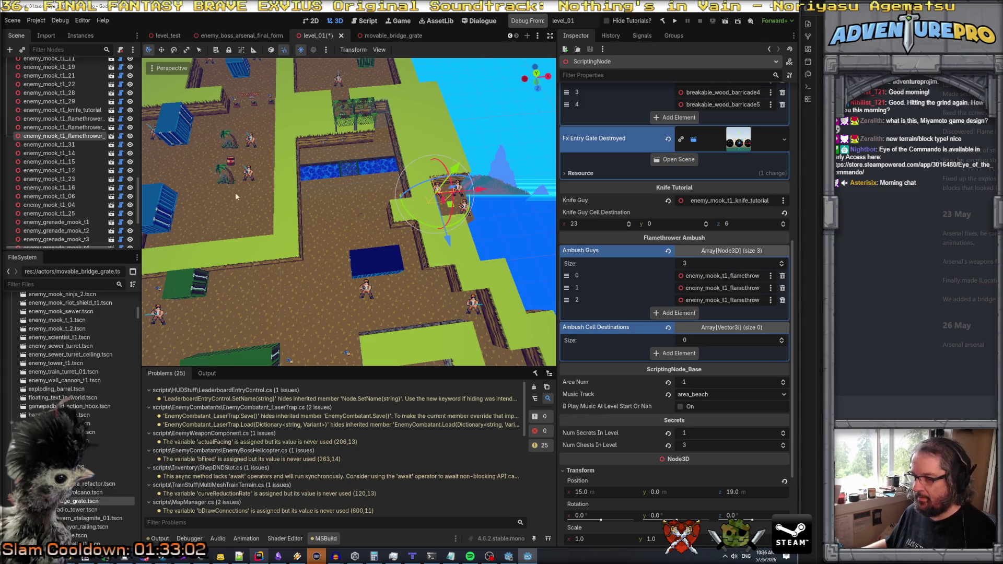
pyautogui.scroll(2, 93, 152)
pyautogui.click(81, 142)
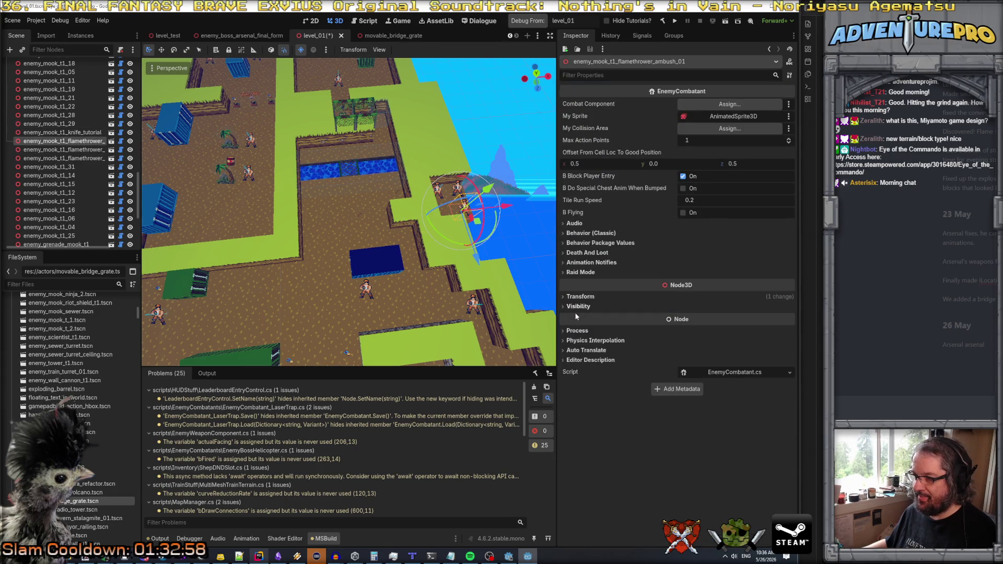
# - Expand flamethrower_ambush_01's Transform (32.5, 0, 21.5) and test-drag it along X
pyautogui.click(569, 297)
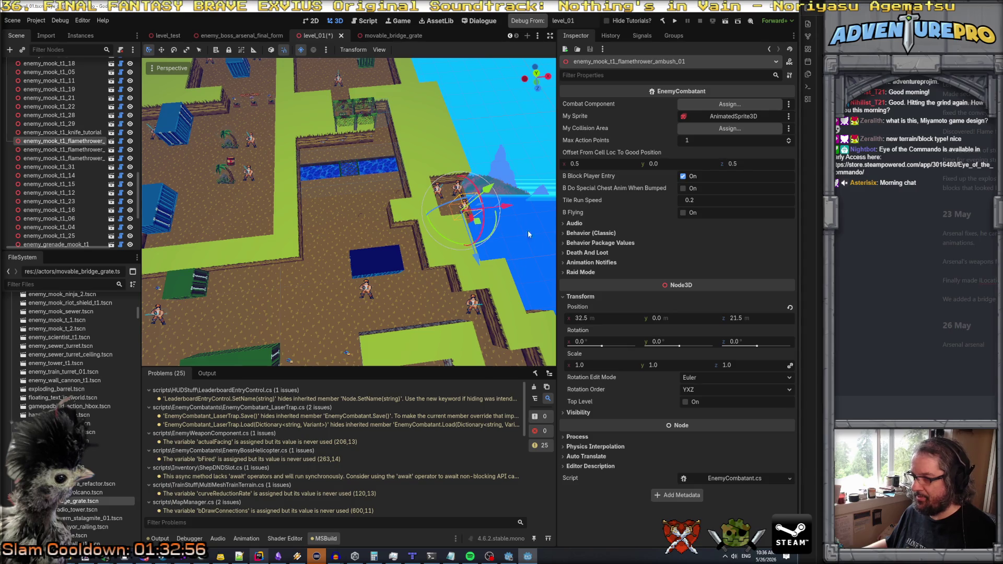
pyautogui.moveTo(504, 208)
pyautogui.mouseDown()
pyautogui.moveTo(368, 221)
pyautogui.moveTo(507, 218)
pyautogui.mouseUp()
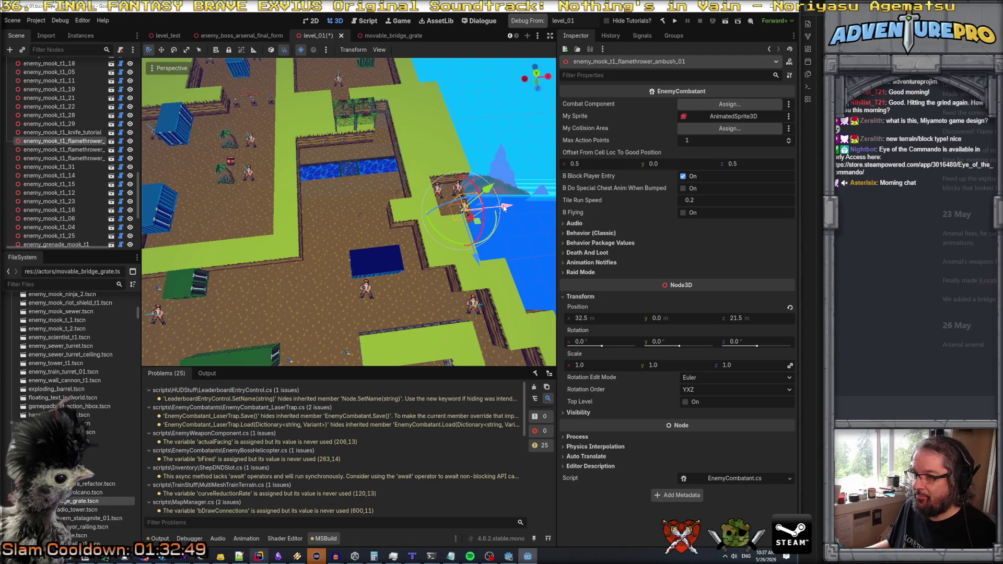
pyautogui.moveTo(505, 208)
pyautogui.mouseDown()
pyautogui.moveTo(390, 215)
pyautogui.moveTo(505, 207)
pyautogui.mouseUp()
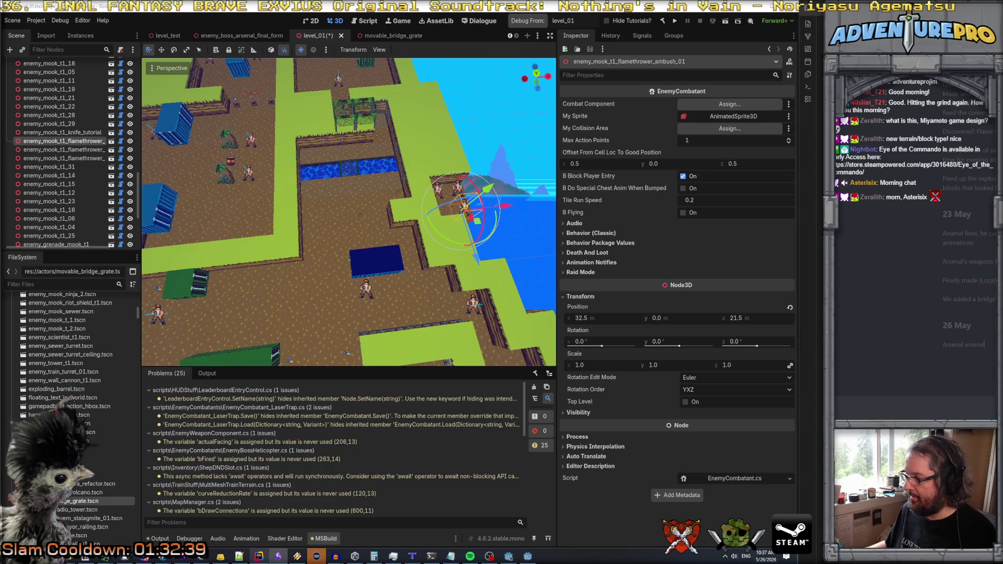
pyautogui.write("Oh wait we're also c")
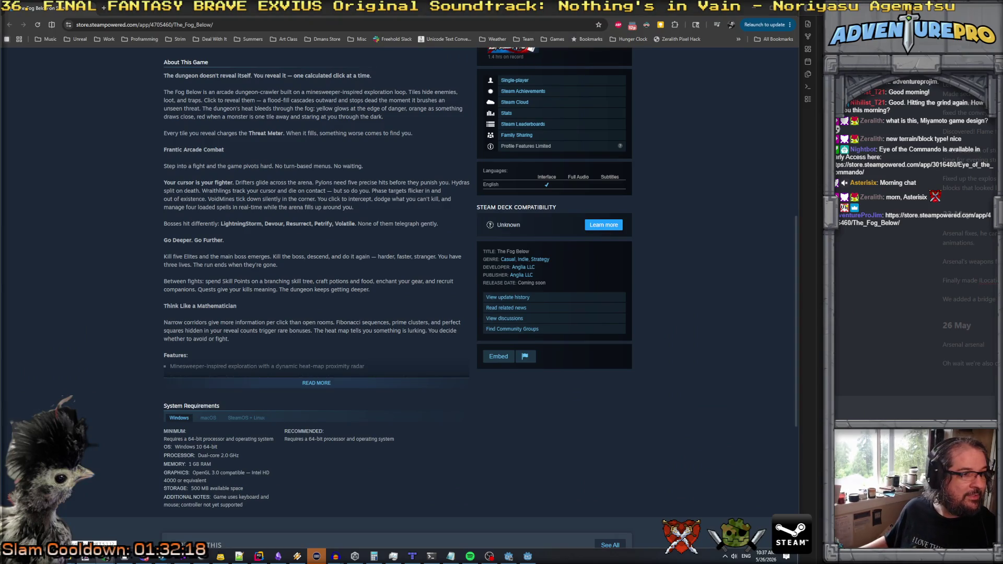
# - Restart The Fog Below's trailer from 0:00 and lower its volume
pyautogui.scroll(7, 263, 214)
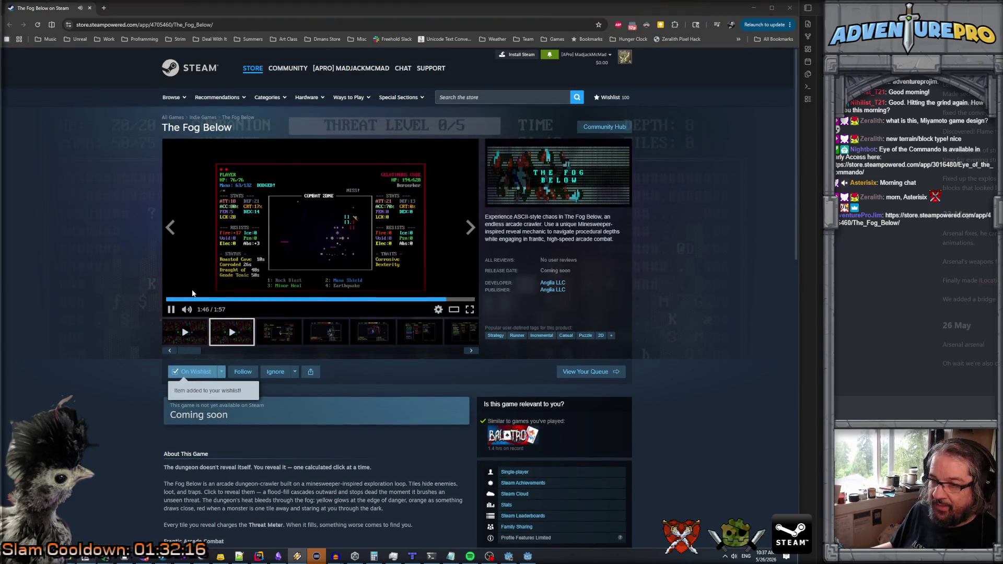
pyautogui.click(172, 299)
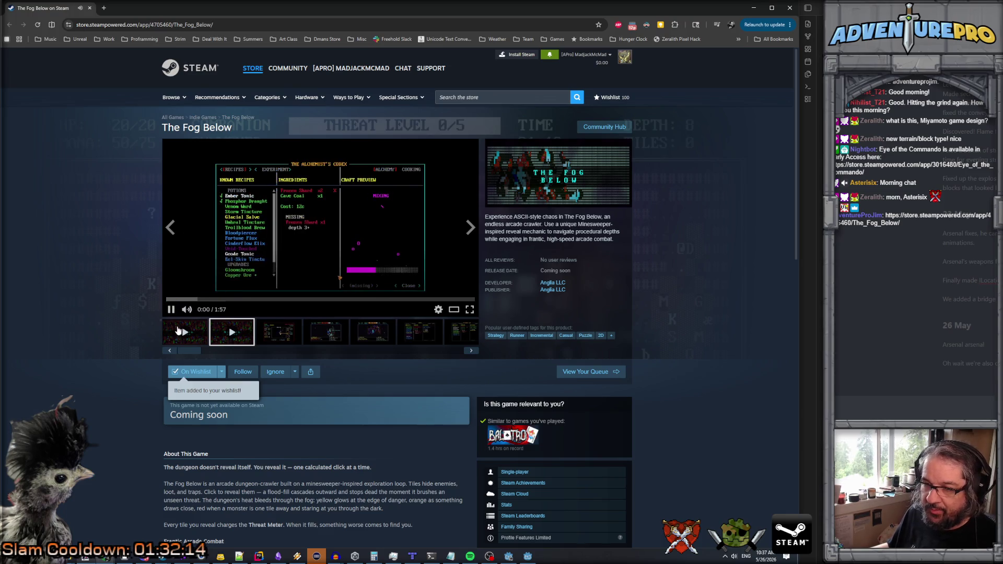
pyautogui.click(174, 299)
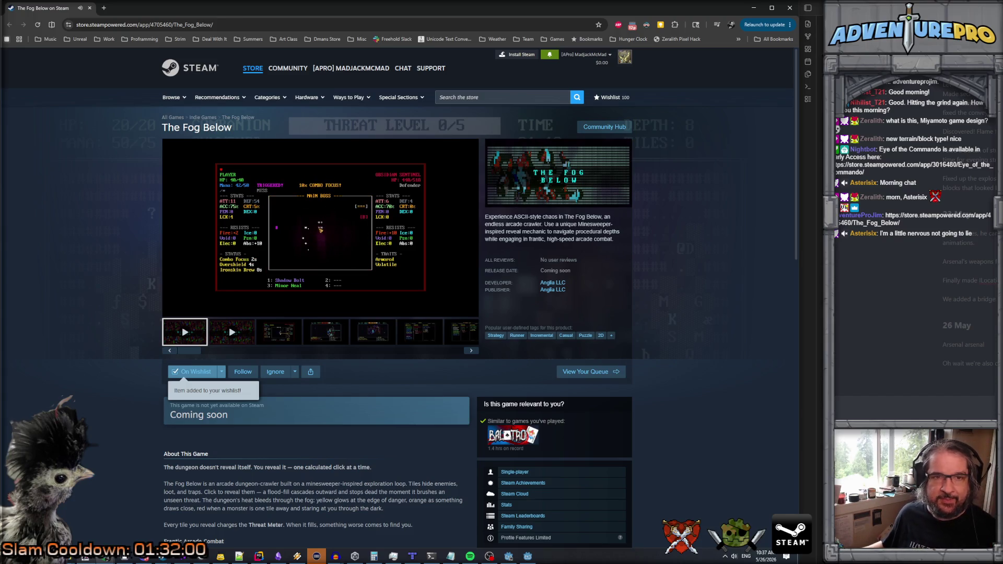
pyautogui.click(207, 309)
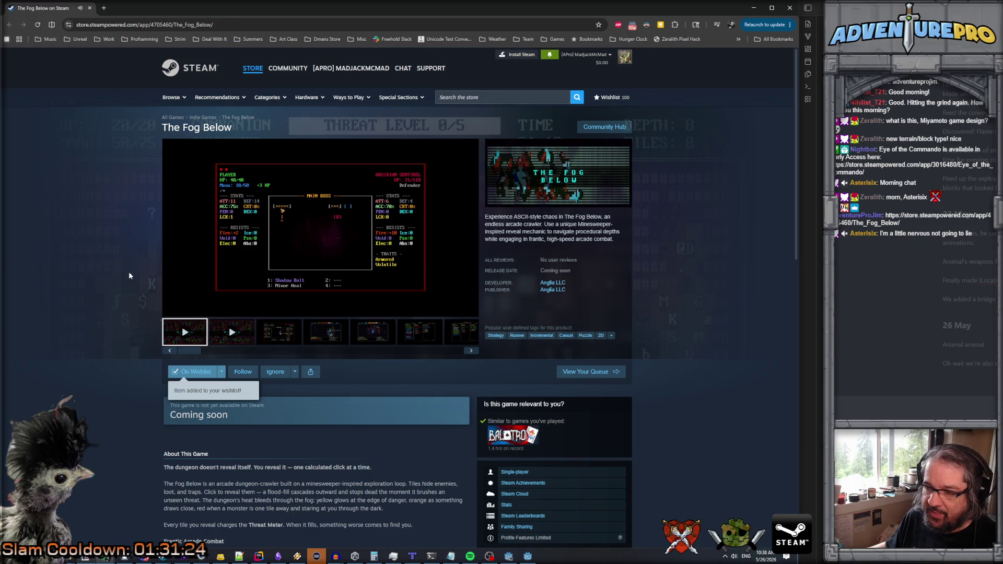
pyautogui.scroll(-3, 107, 369)
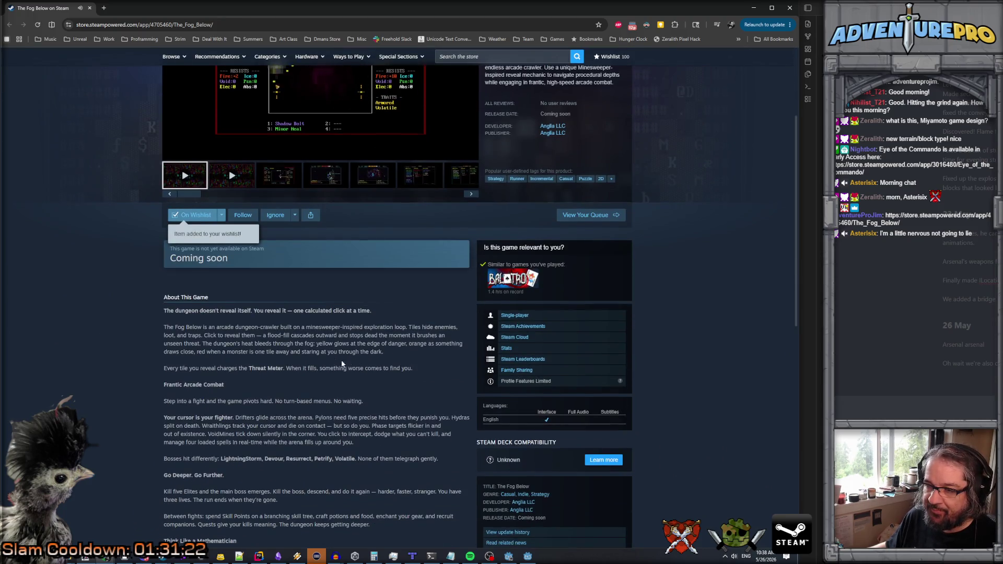
pyautogui.scroll(-4, 108, 372)
pyautogui.scroll(7, 266, 366)
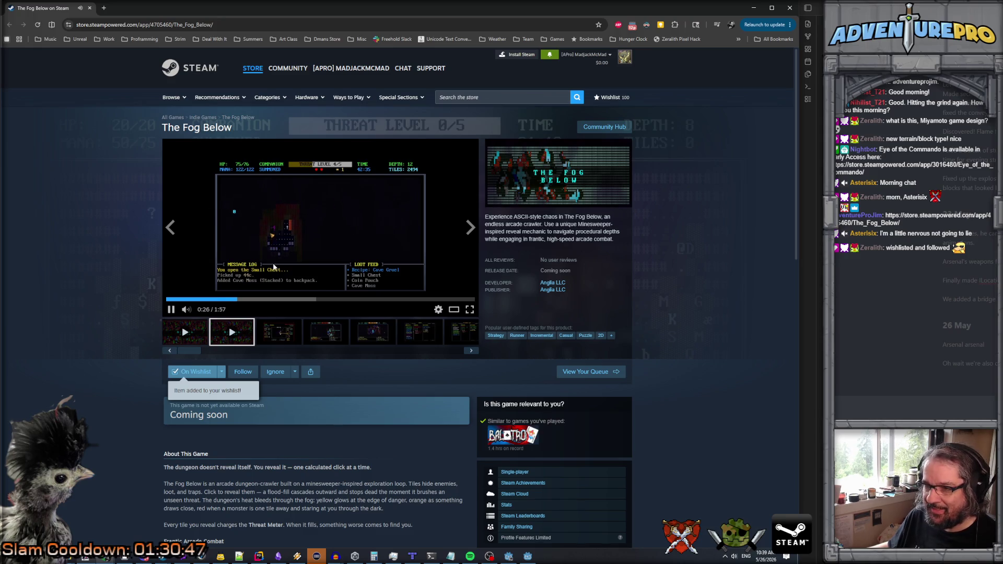
# - Step through the first screenshots up to the Gourmand's Codex one
pyautogui.click(258, 335)
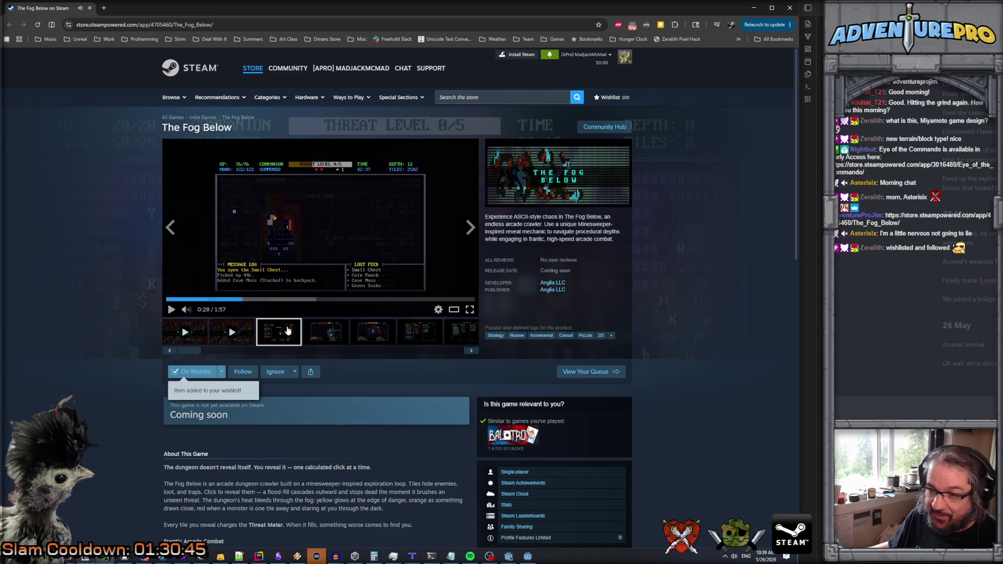
pyautogui.click(323, 335)
pyautogui.click(372, 333)
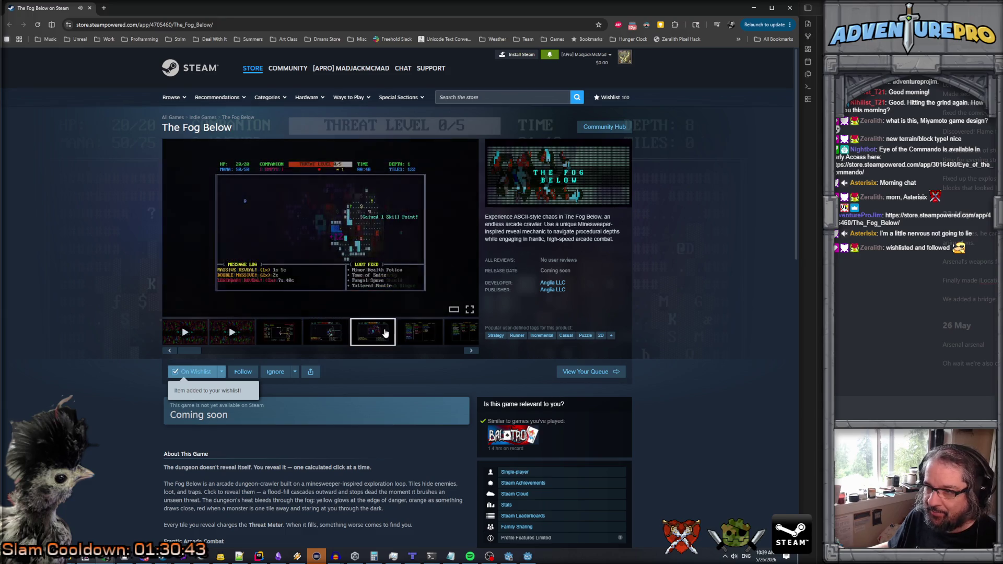
pyautogui.click(420, 333)
pyautogui.click(470, 339)
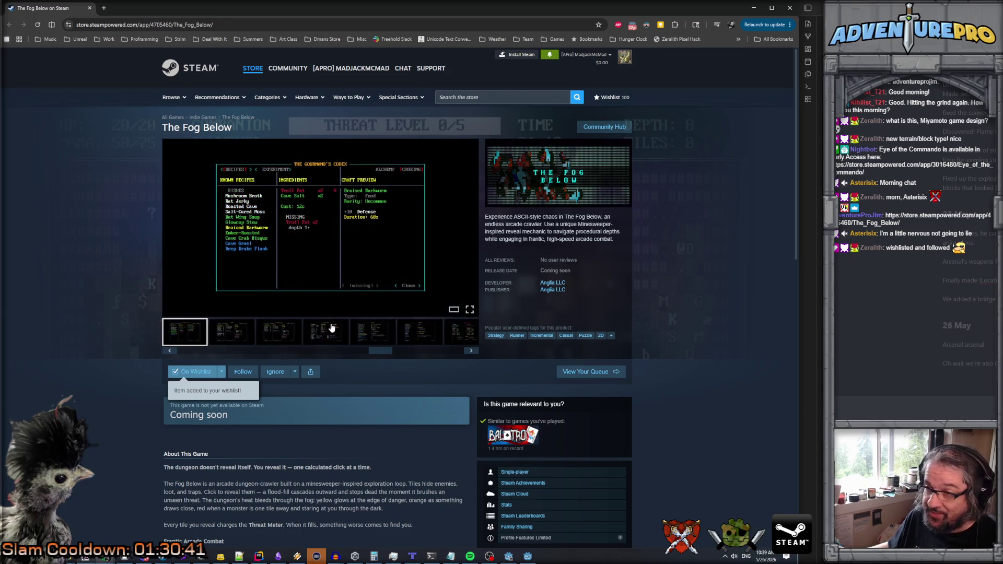
# - View the crafting and Backpack screenshots, then play the first trailer again
pyautogui.click(286, 335)
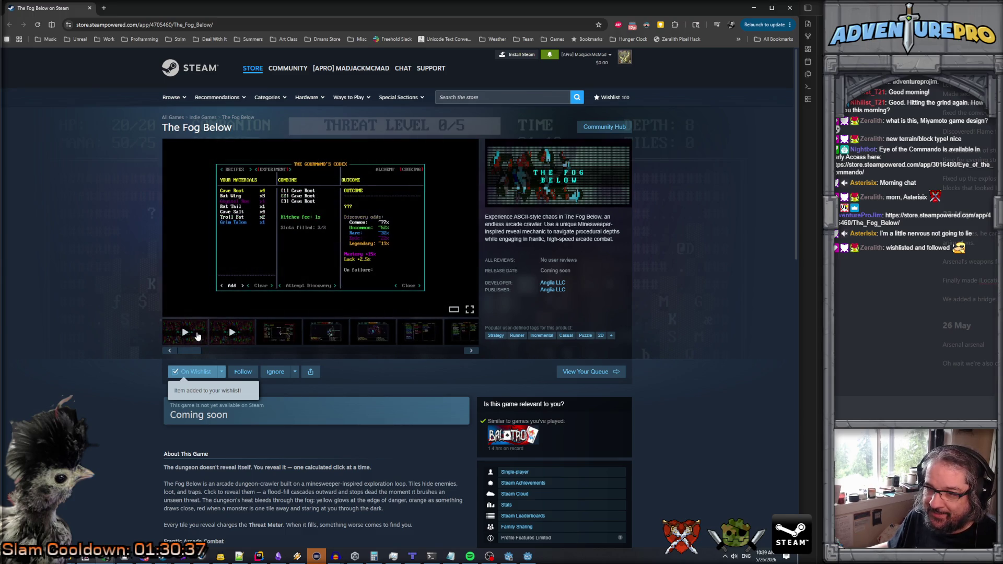
pyautogui.click(374, 340)
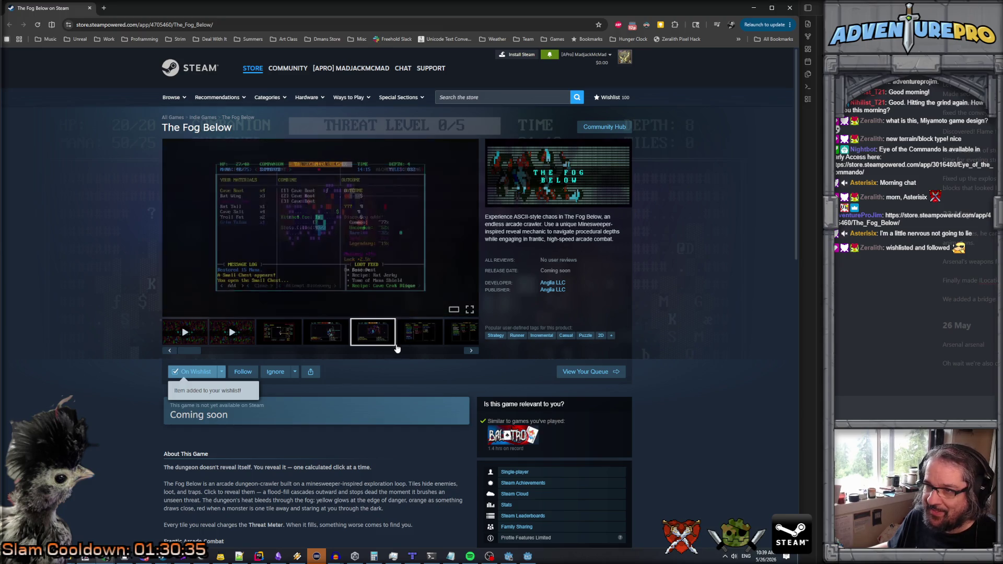
pyautogui.click(410, 340)
pyautogui.click(457, 338)
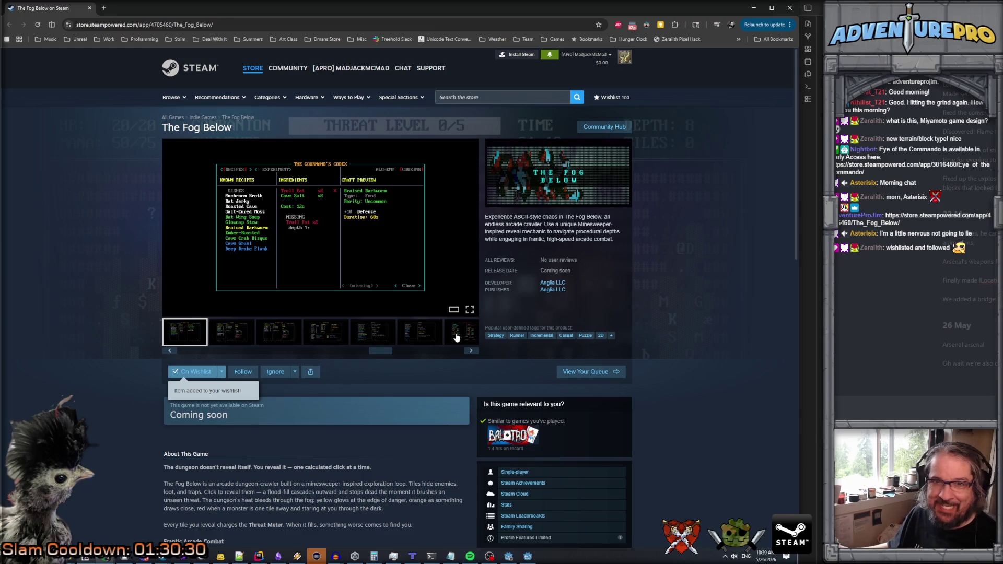
pyautogui.click(430, 332)
pyautogui.click(375, 336)
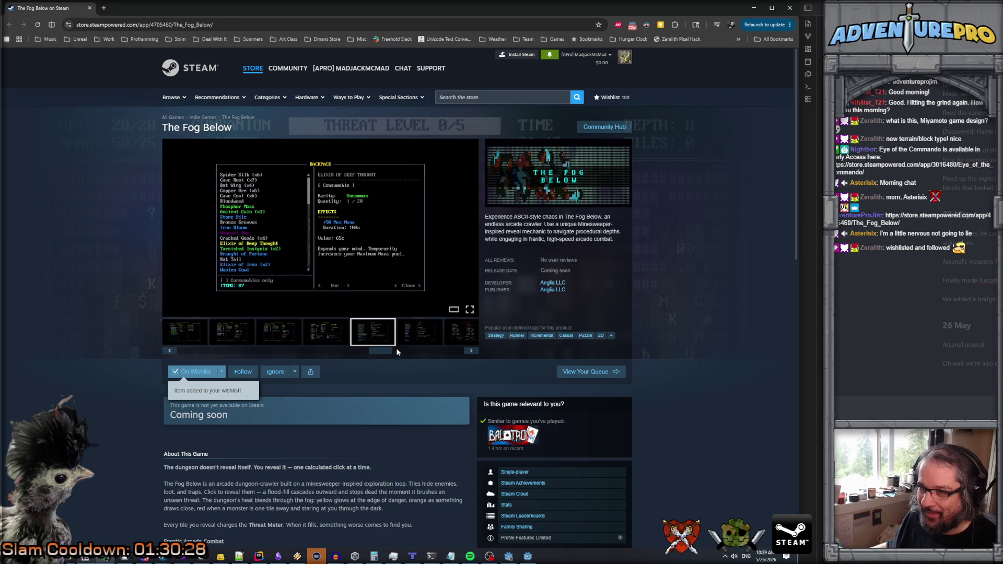
pyautogui.moveTo(379, 353); pyautogui.dragTo(186, 345)
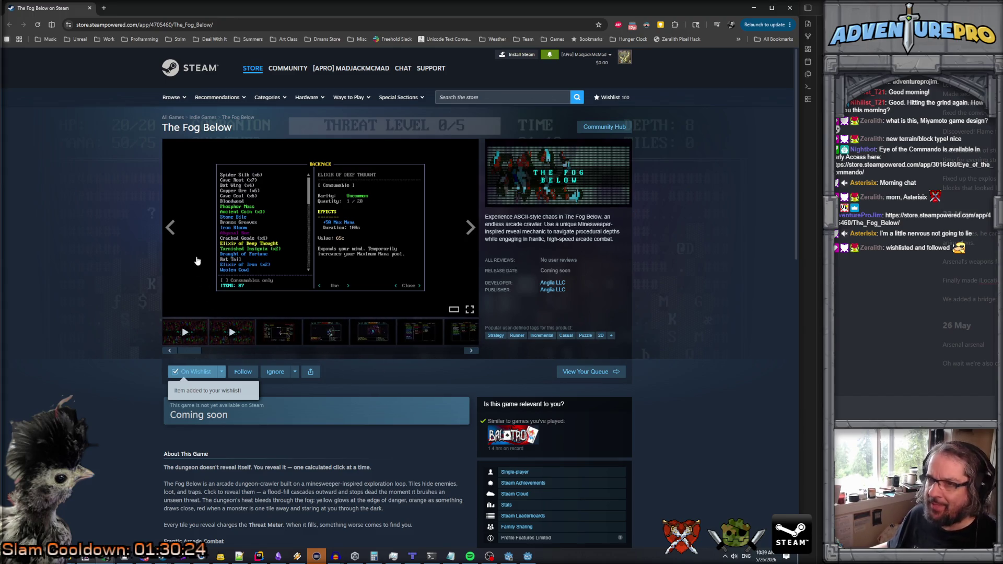
pyautogui.click(192, 329)
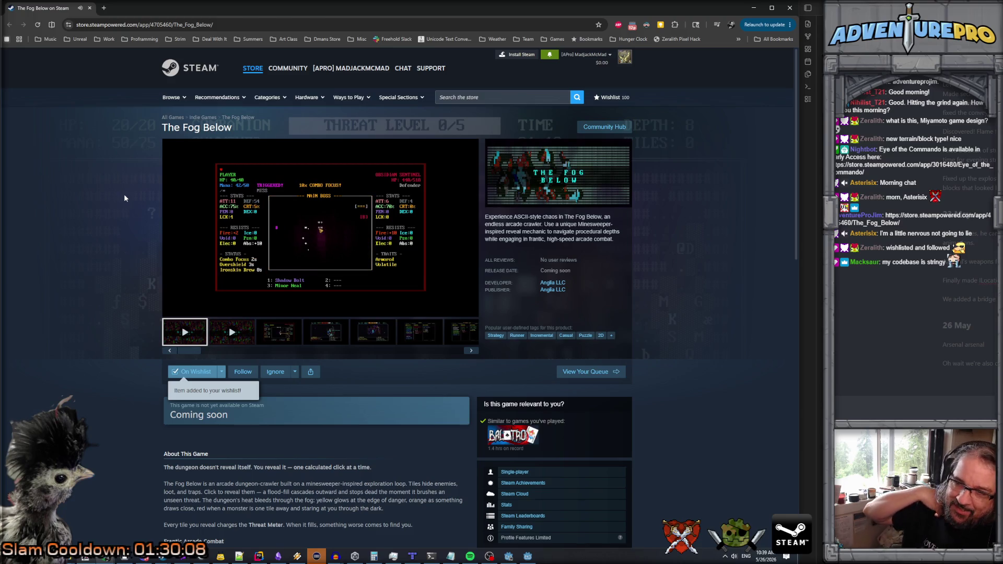
pyautogui.scroll(-4, 98, 276)
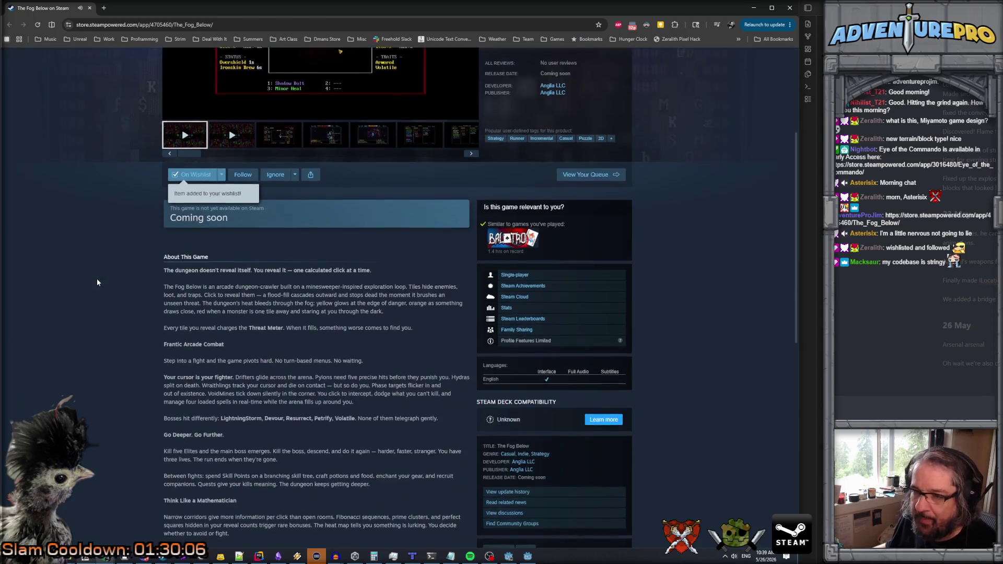
pyautogui.scroll(-2, 220, 308)
pyautogui.moveTo(365, 485)
pyautogui.mouseDown()
pyautogui.moveTo(164, 238)
pyautogui.moveTo(314, 403)
pyautogui.mouseUp()
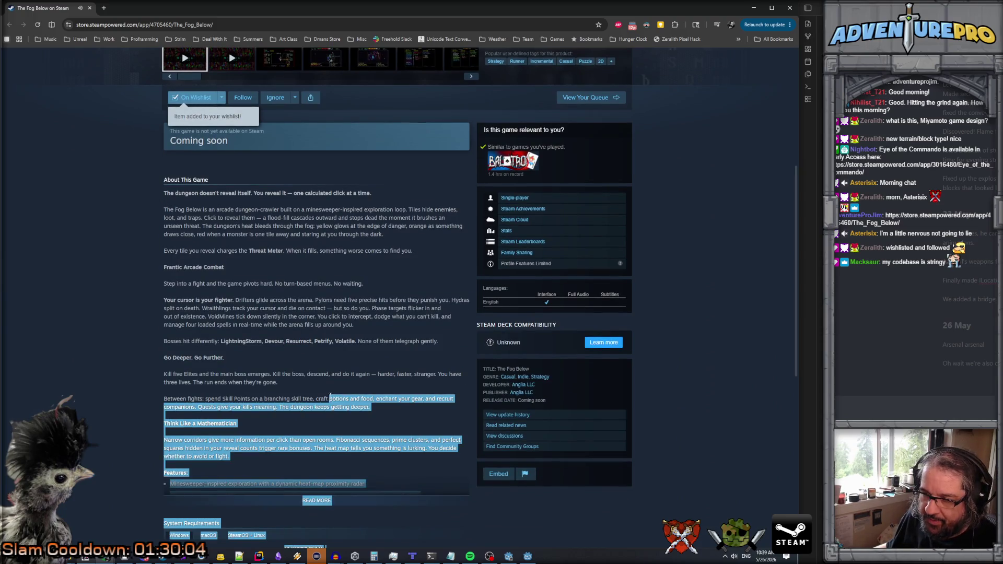
pyautogui.click(280, 298)
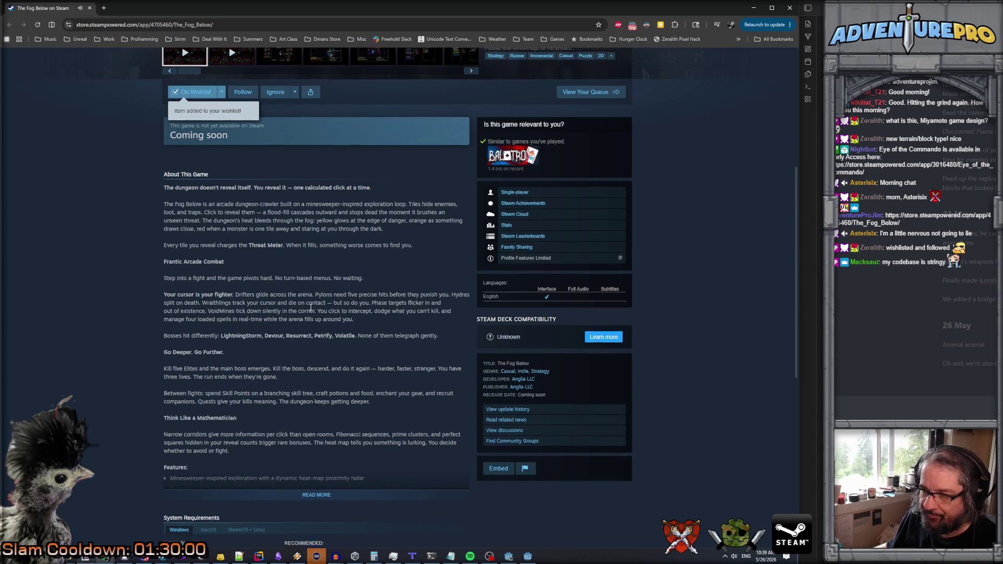
pyautogui.scroll(-1, 312, 329)
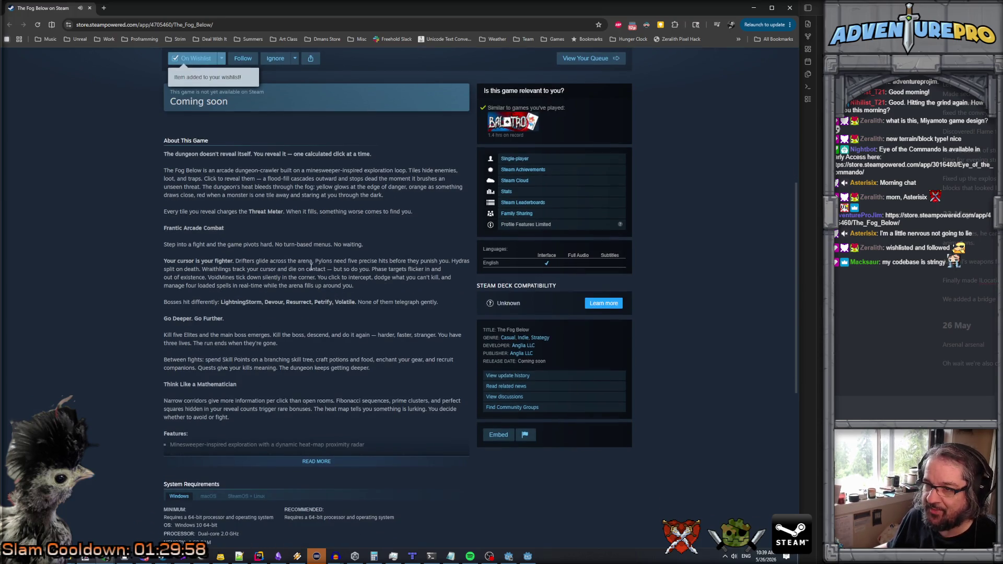
pyautogui.moveTo(277, 242); pyautogui.dragTo(347, 244)
pyautogui.click(242, 244)
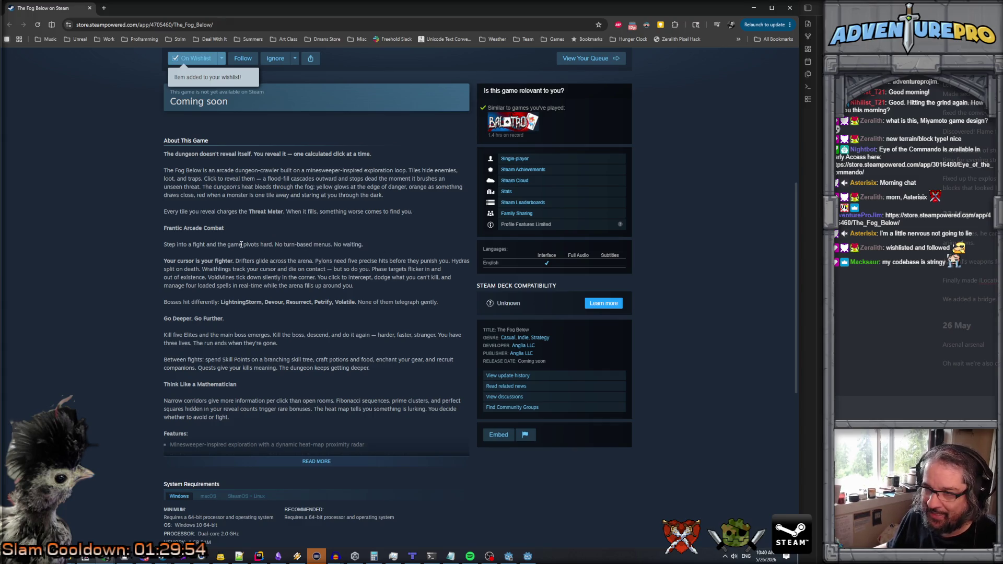
pyautogui.tripleClick(163, 244)
pyautogui.click(350, 259)
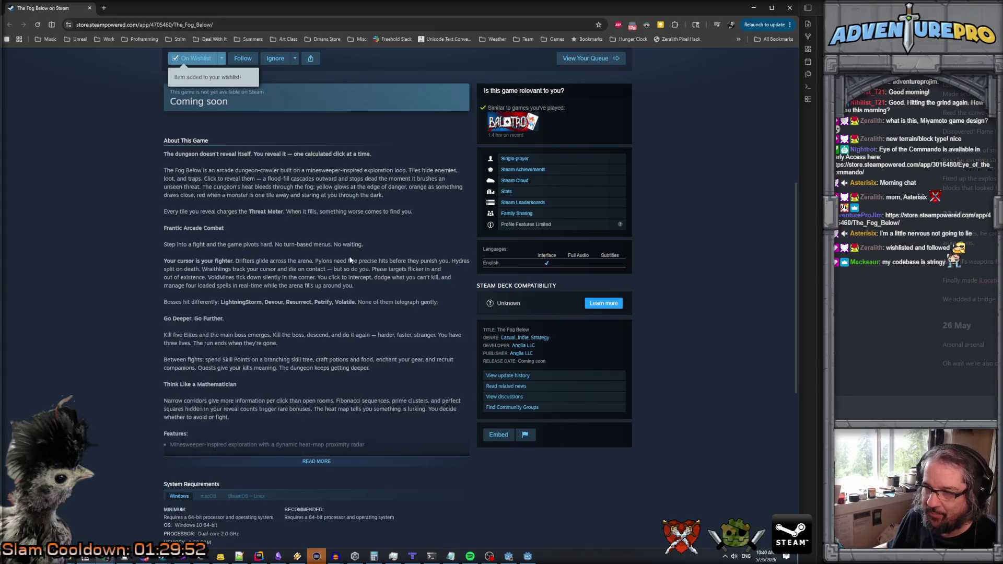
pyautogui.moveTo(373, 245)
pyautogui.mouseDown()
pyautogui.moveTo(141, 251)
pyautogui.moveTo(169, 246)
pyautogui.mouseUp()
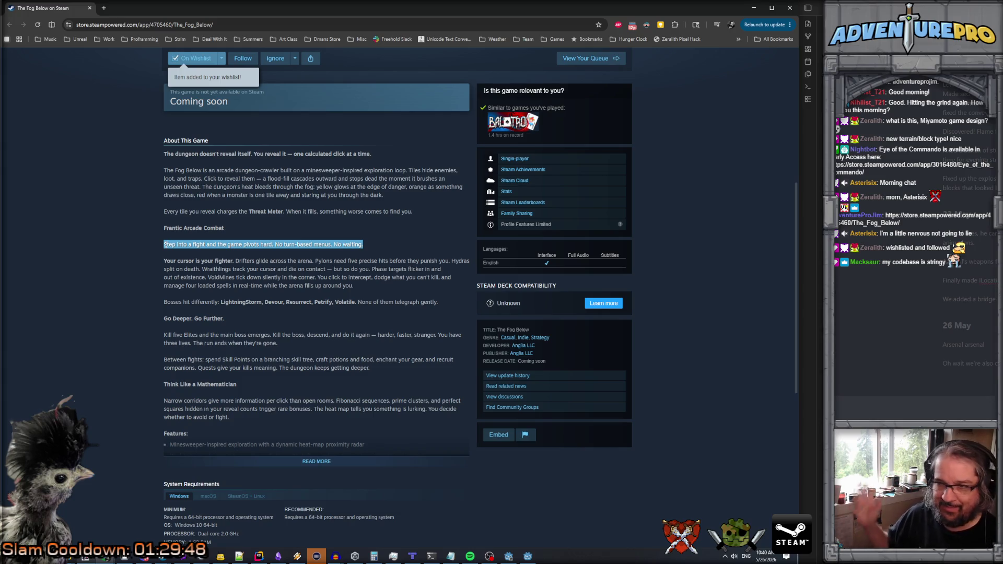
pyautogui.click(263, 253)
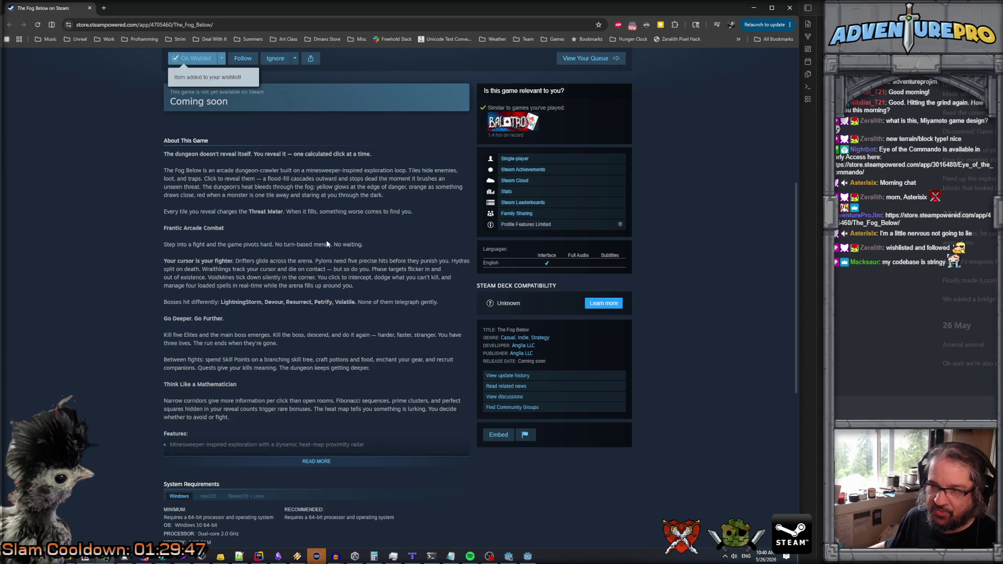
pyautogui.scroll(1, 313, 243)
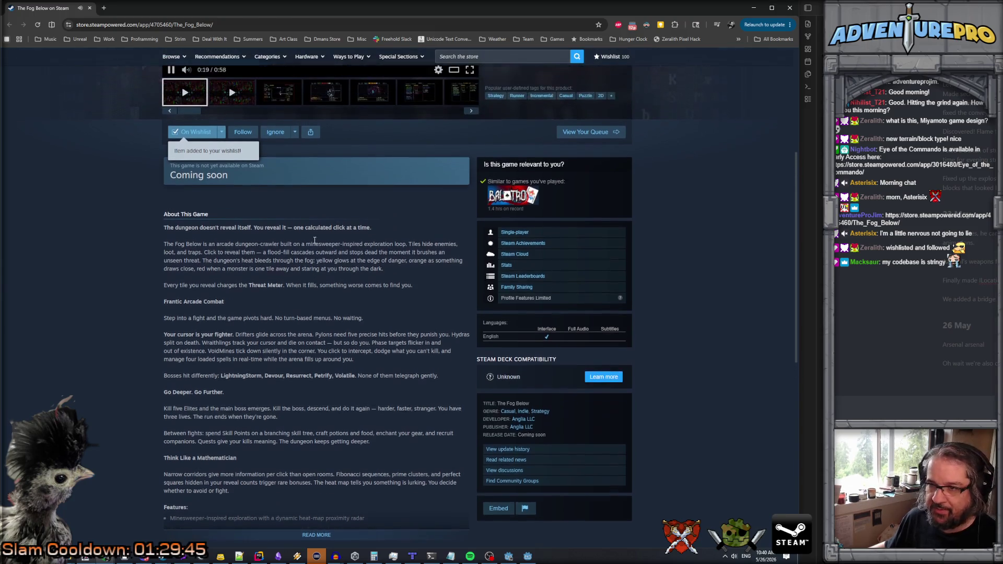
pyautogui.scroll(-1, 314, 242)
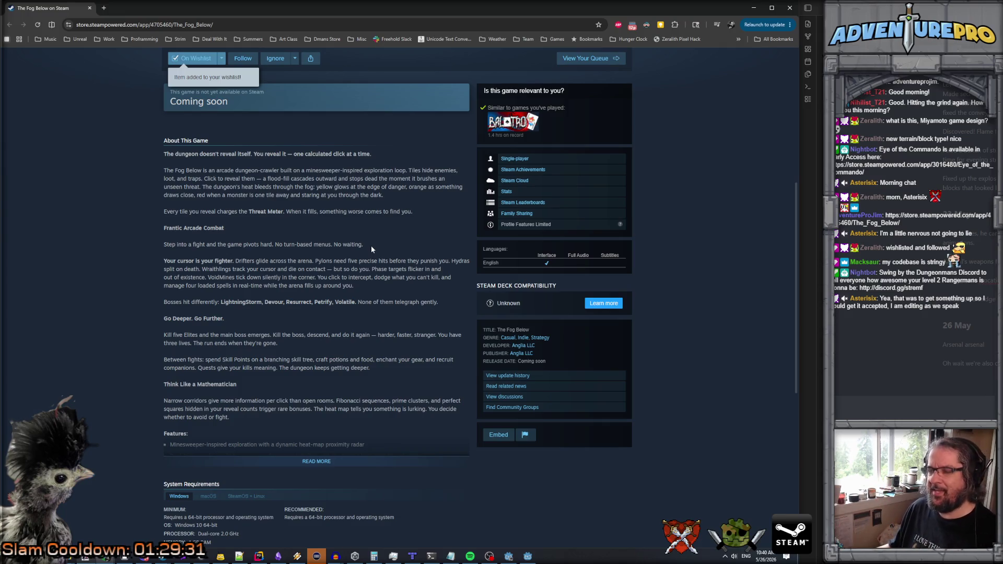
# - Return to the top of The Fog Below's page and watch the trailer
pyautogui.scroll(3, 372, 249)
pyautogui.scroll(1, 371, 249)
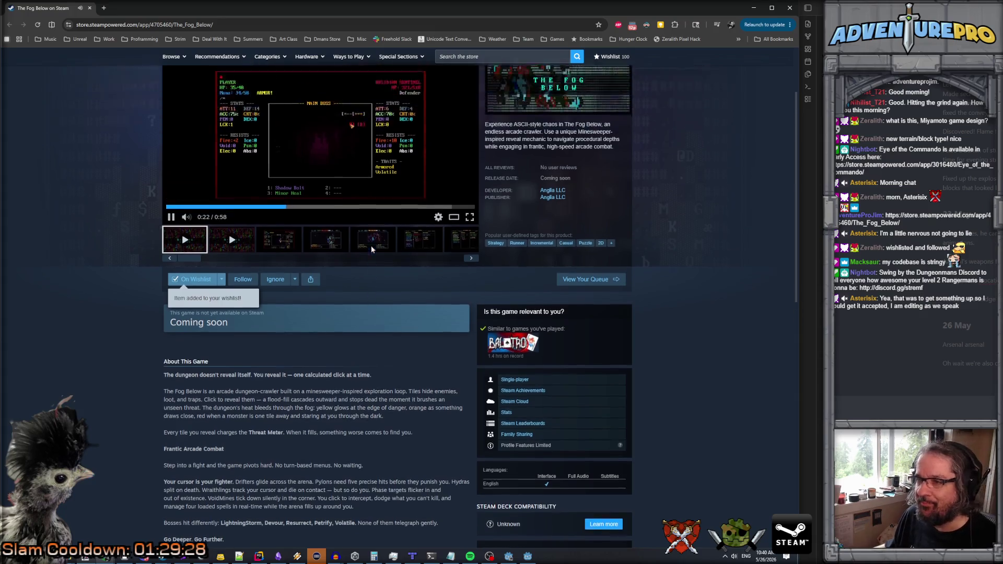
pyautogui.scroll(2, 371, 249)
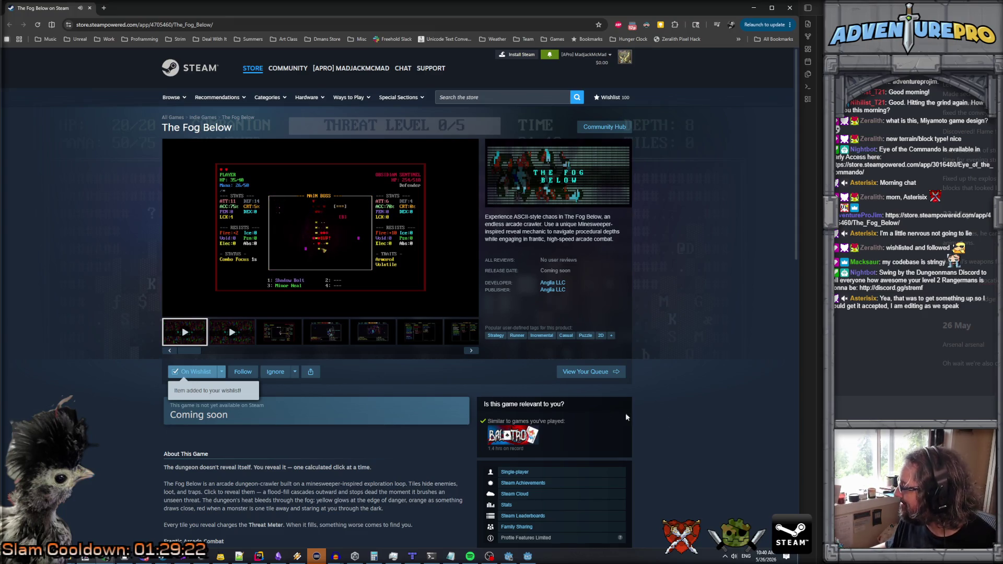
pyautogui.moveTo(219, 309)
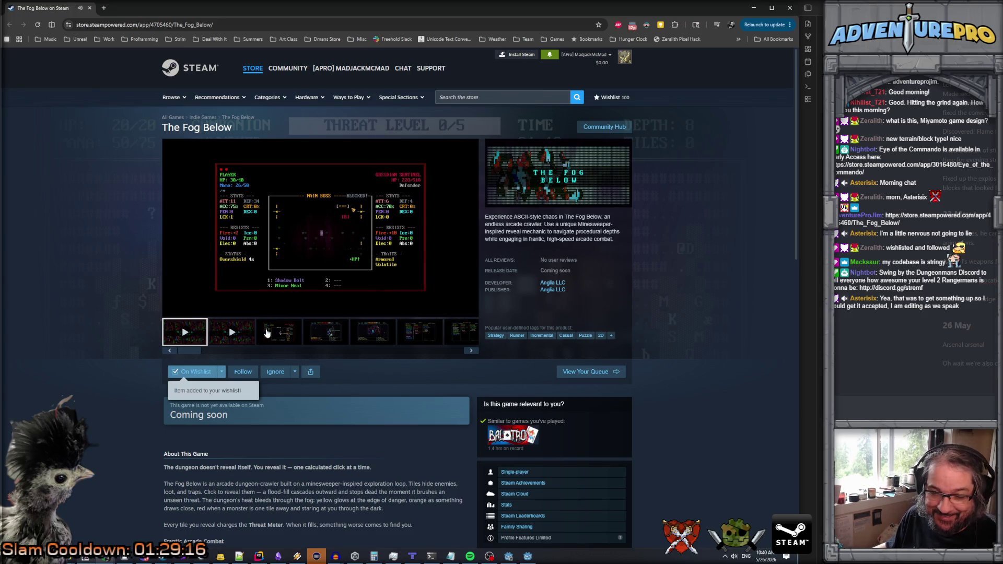
pyautogui.moveTo(355, 315)
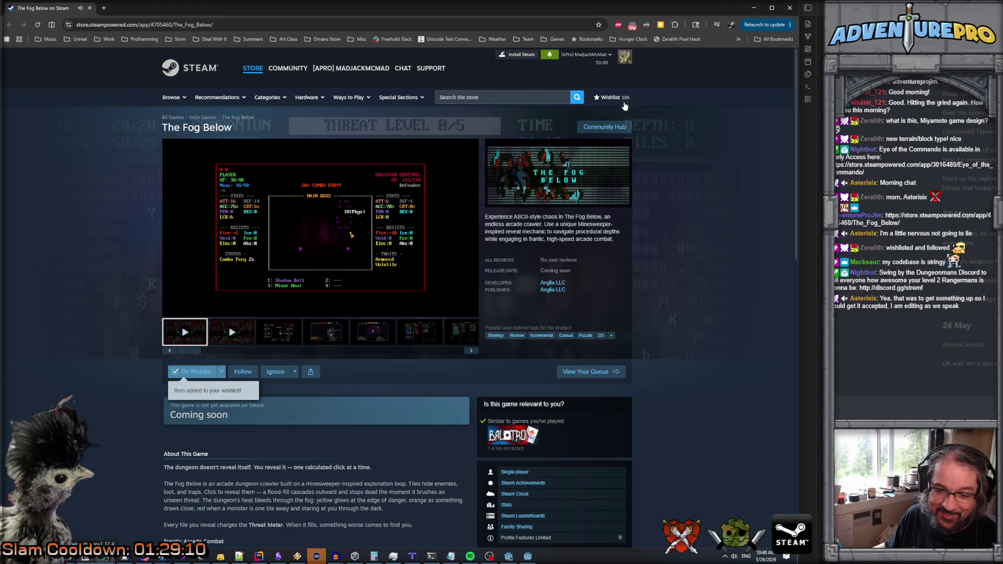
pyautogui.moveTo(478, 237)
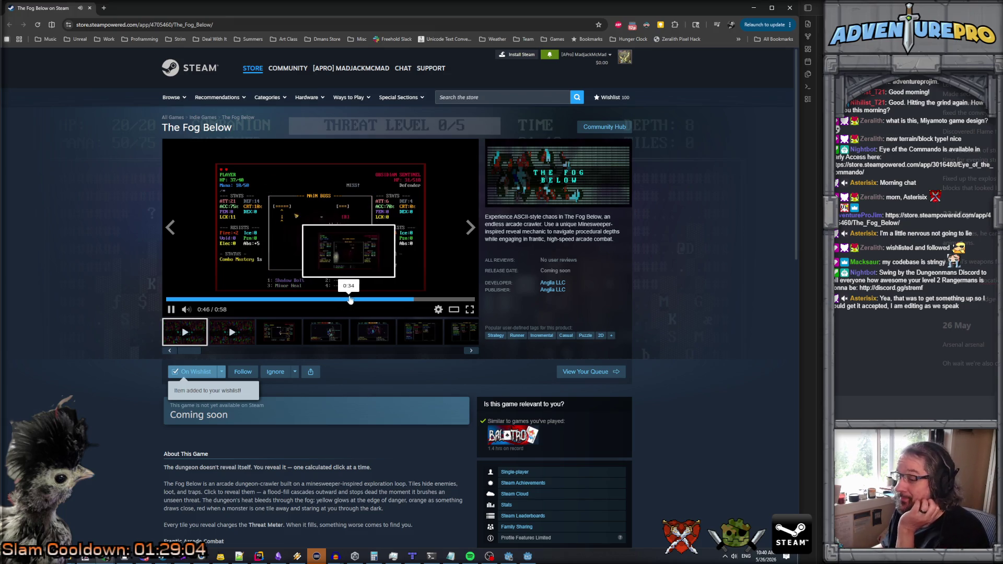
# - Click through the screenshots, from the third to the Threat Detected battle shot
pyautogui.click(291, 332)
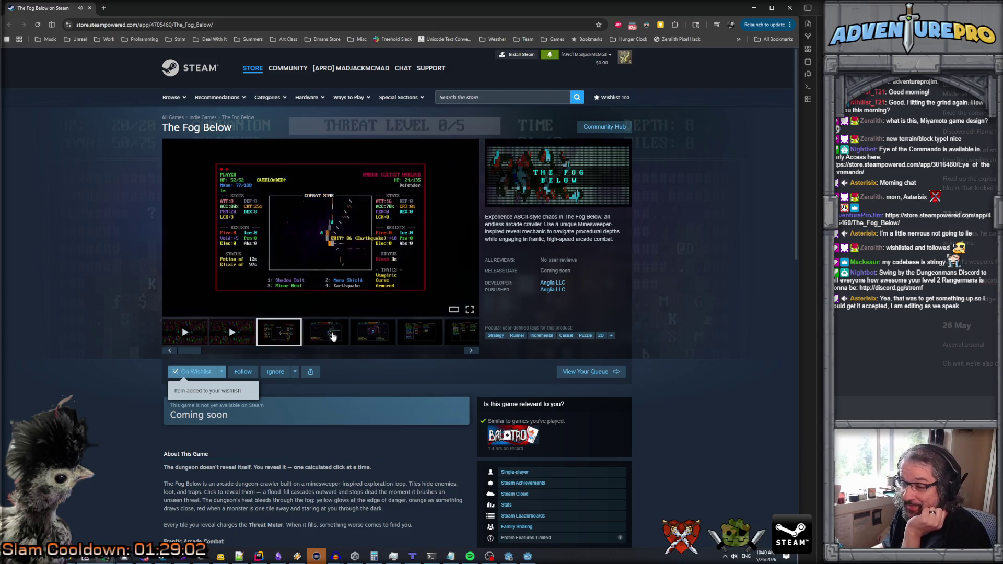
pyautogui.click(333, 336)
pyautogui.click(376, 333)
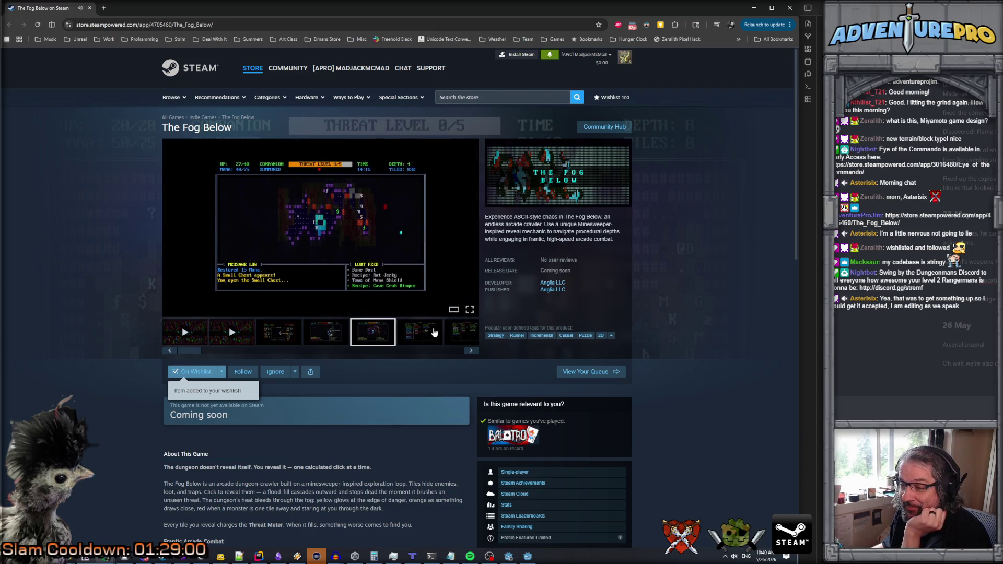
pyautogui.click(434, 332)
pyautogui.click(364, 339)
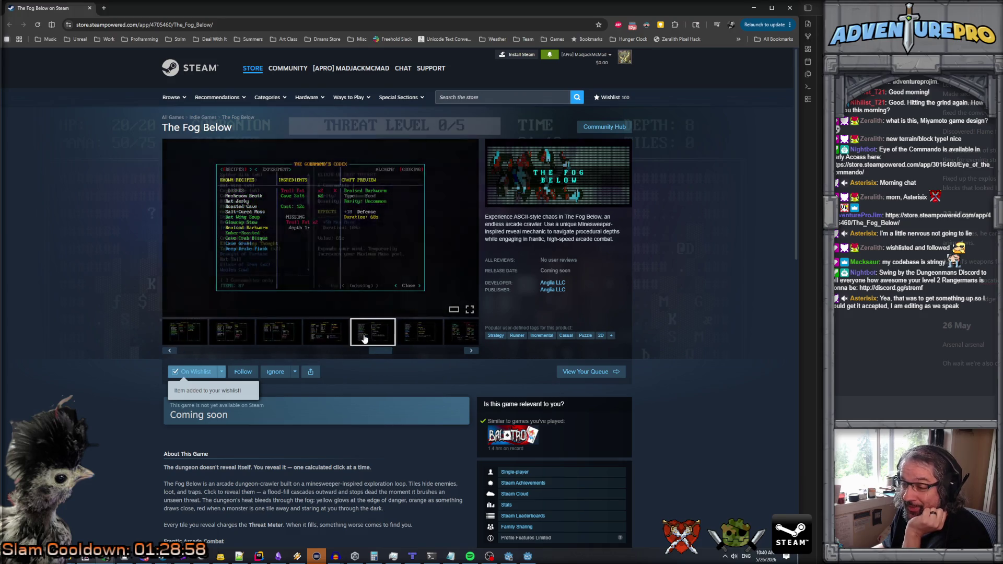
pyautogui.click(423, 332)
pyautogui.click(462, 333)
pyautogui.click(453, 338)
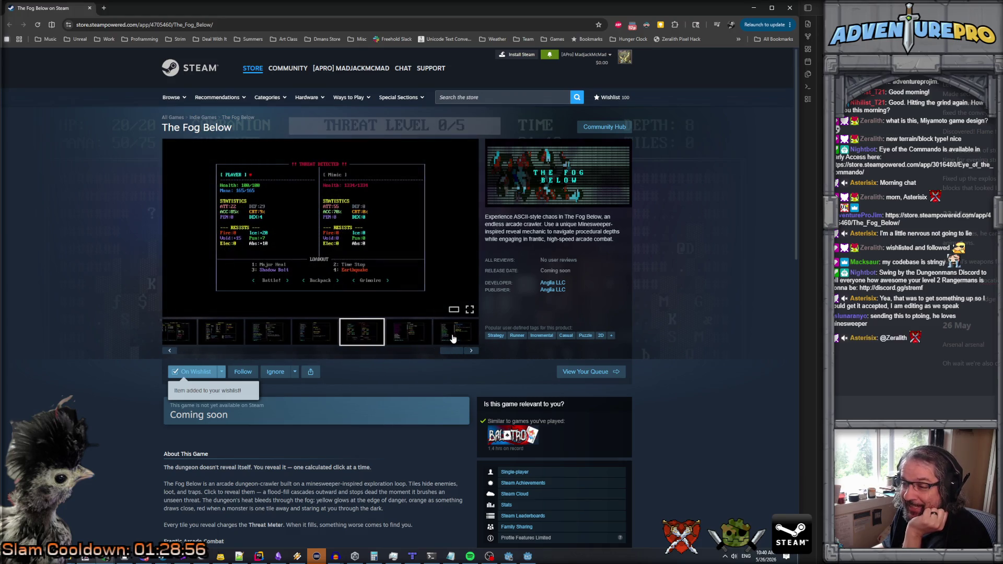
pyautogui.click(453, 339)
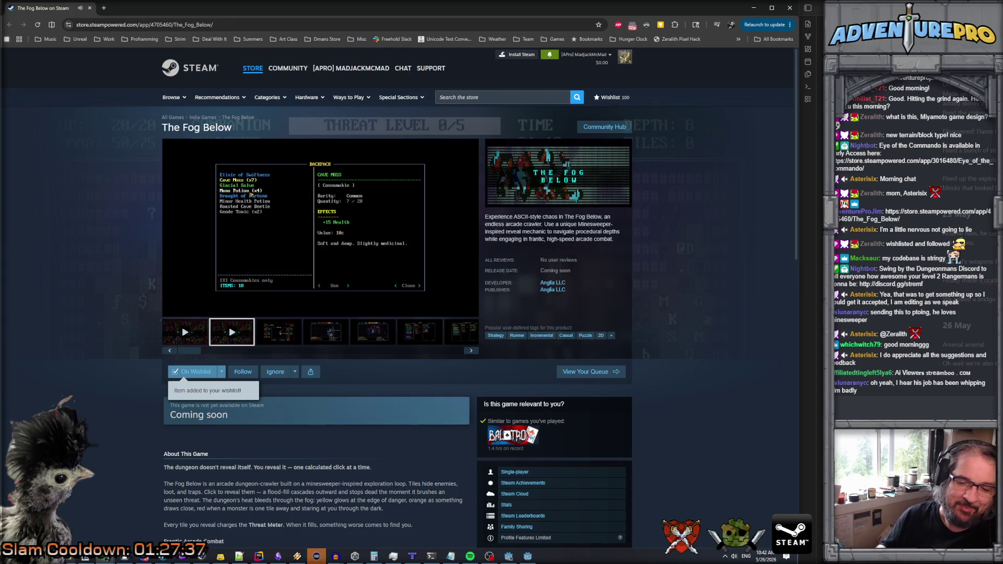
# - Show the third combat screenshot, then minimize the browser to return to Godot
pyautogui.moveTo(292, 311)
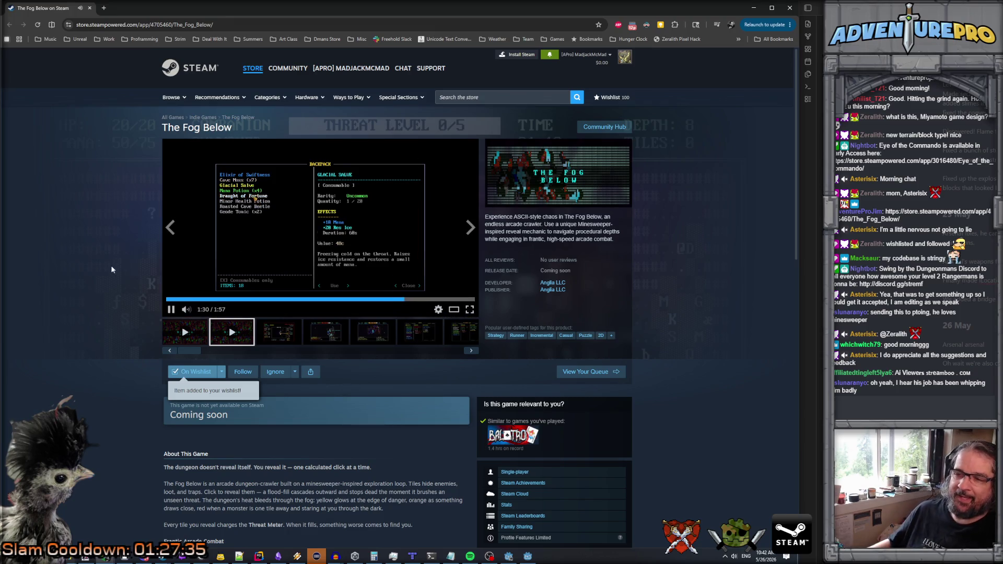
pyautogui.click(271, 339)
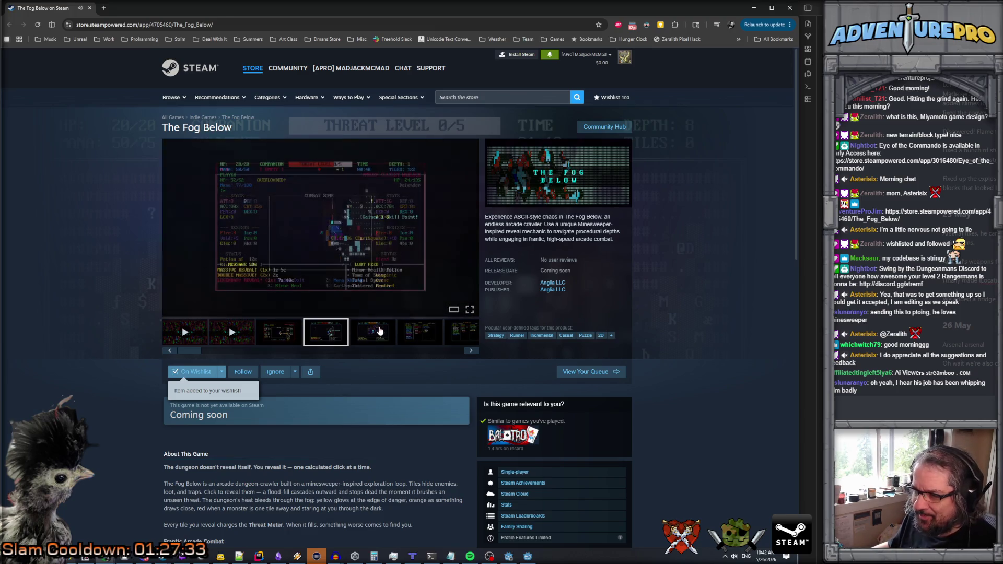
pyautogui.click(271, 338)
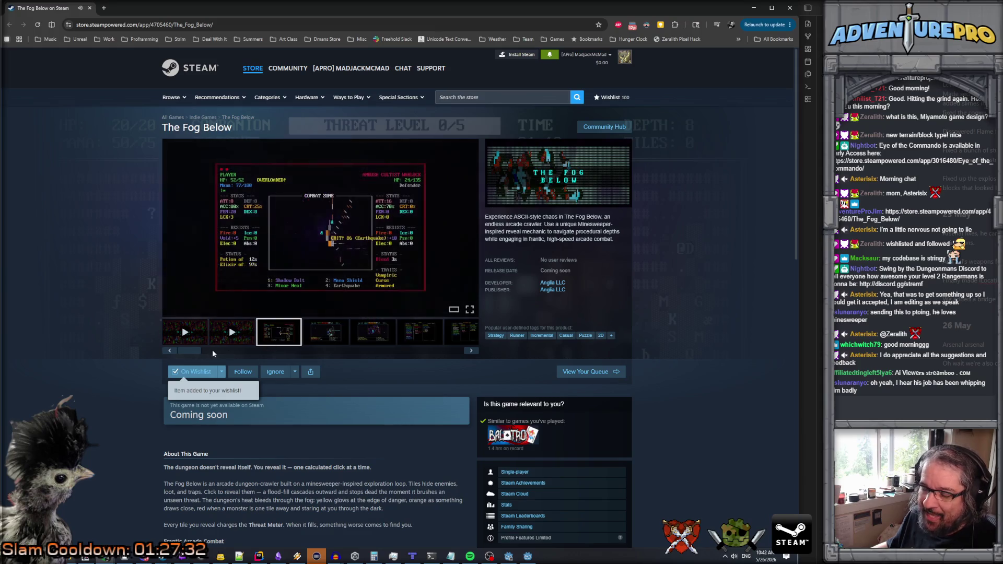
pyautogui.click(753, 8)
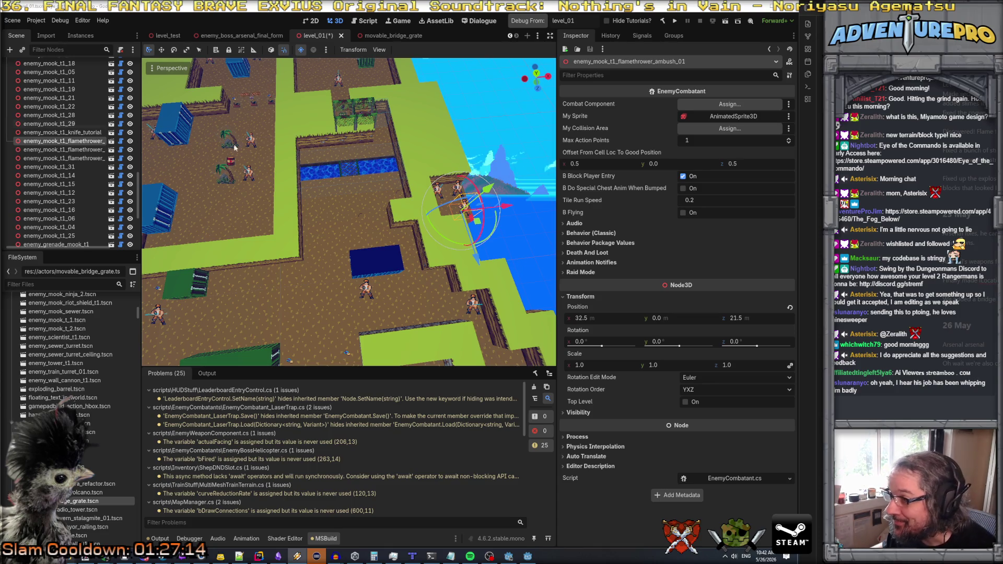
# - Compare flamethrower_ambush_01 and _02, expanding _02's Transform at 32.5, 0, 20.5
pyautogui.click(78, 149)
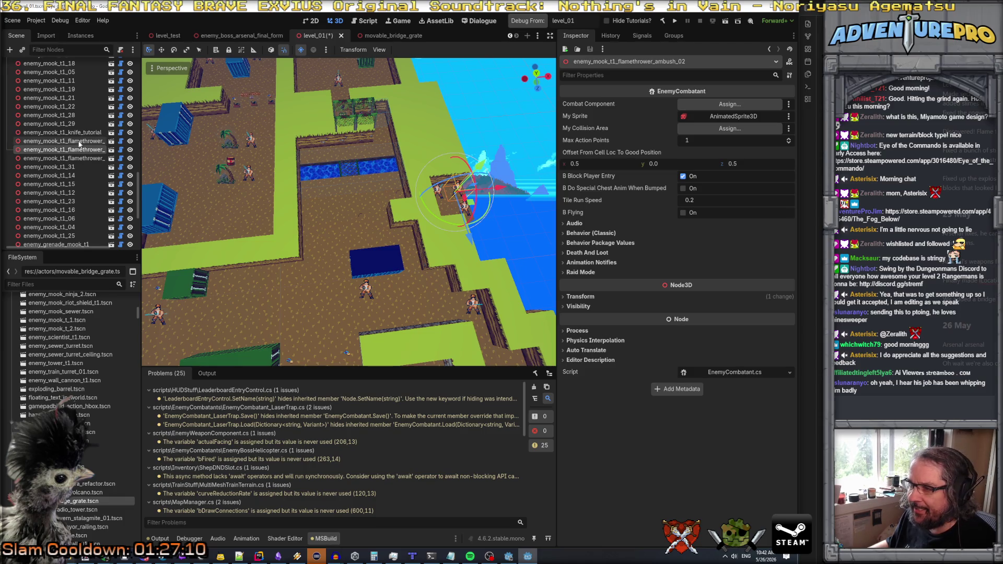
pyautogui.click(80, 145)
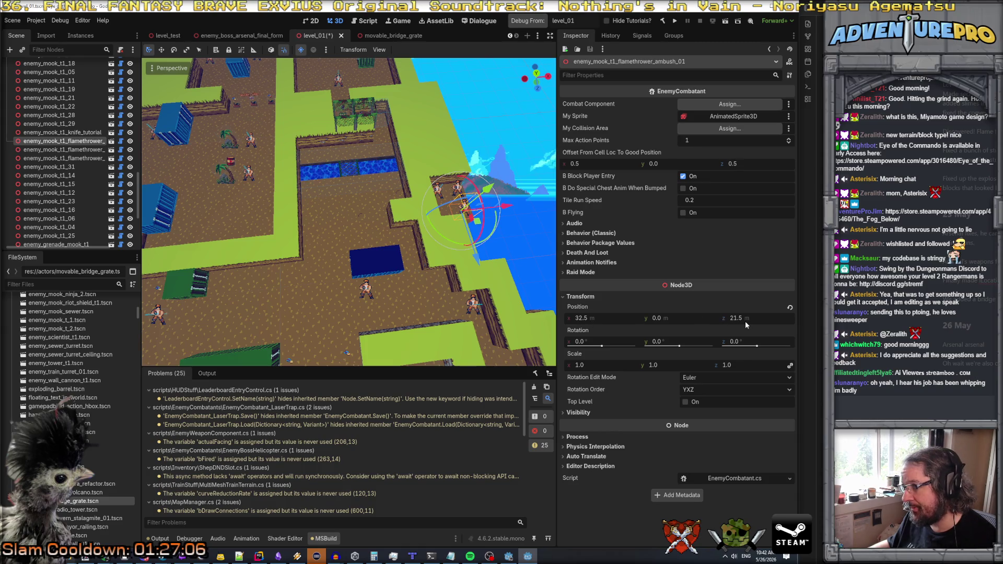
pyautogui.click(81, 150)
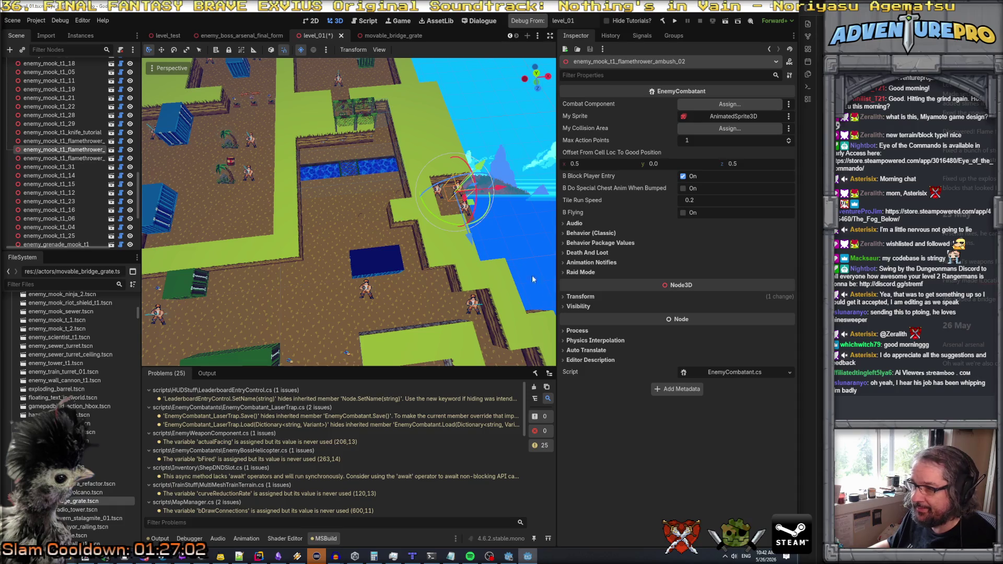
pyautogui.click(580, 296)
pyautogui.scroll(2, 251, 171)
pyautogui.scroll(15, 37, 133)
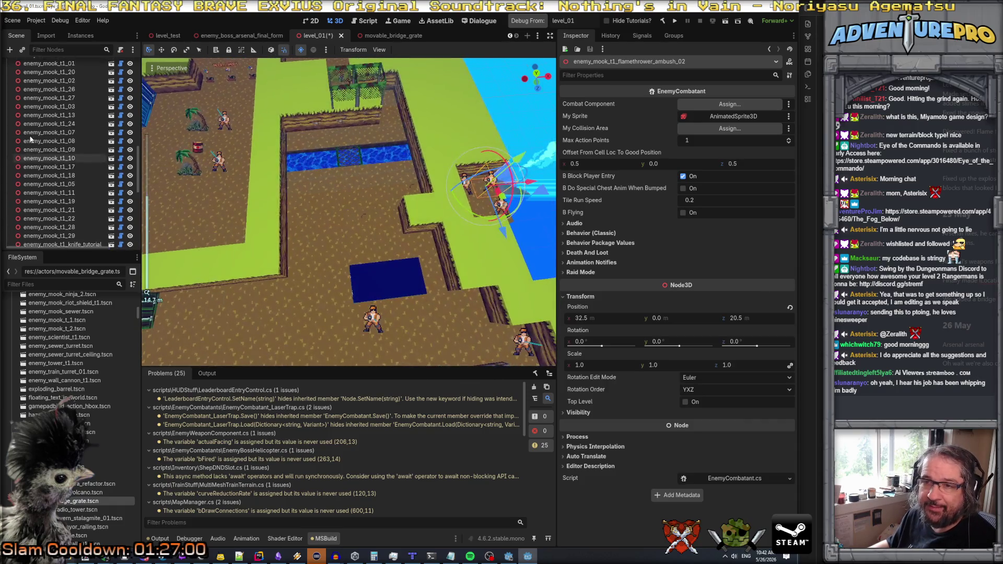
pyautogui.scroll(3, 37, 137)
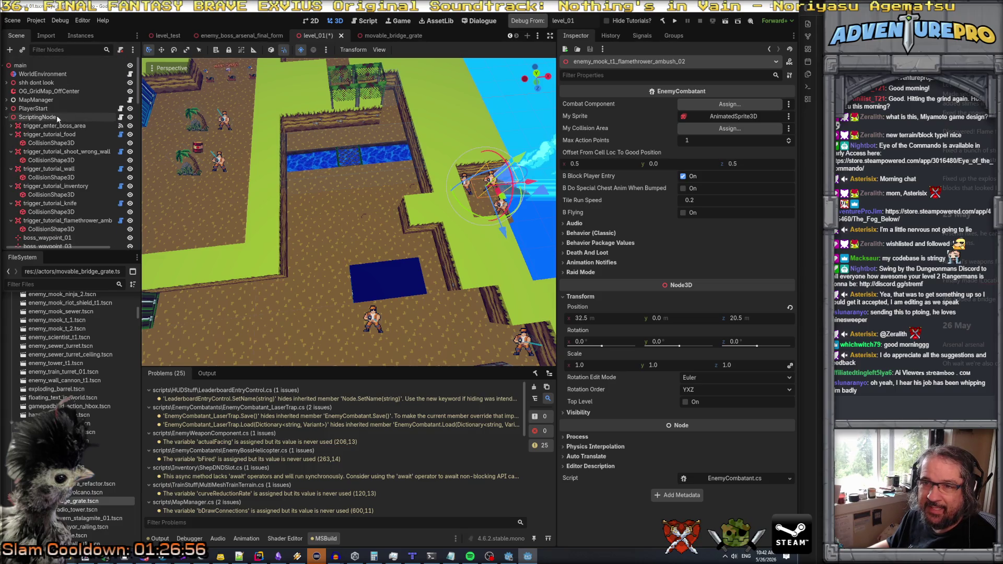
# - Add three elements to ScriptingNode's Ambush Cell Destinations, leaving Ambush Guys unchanged
pyautogui.click(57, 116)
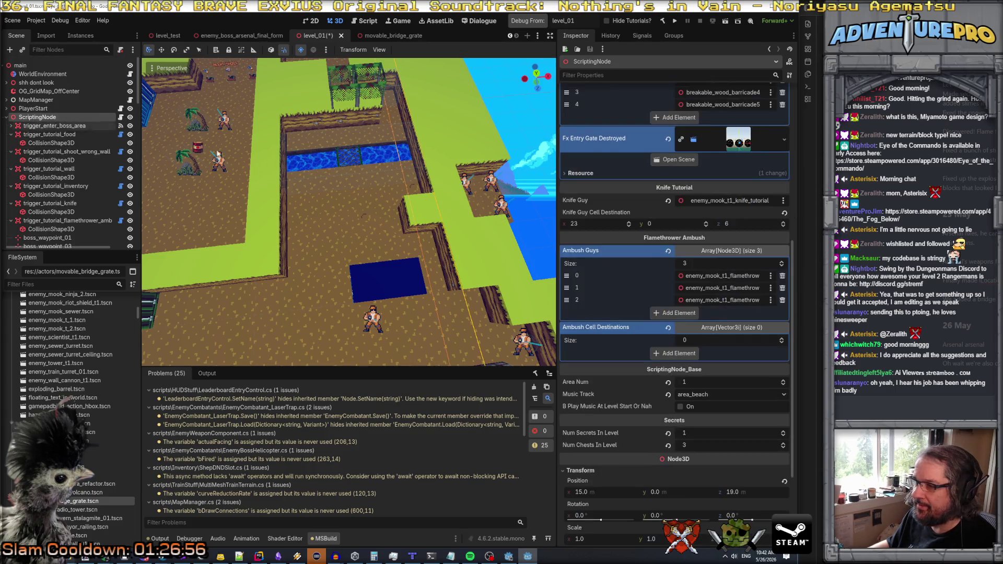
pyautogui.click(669, 354)
pyautogui.click(674, 376)
pyautogui.click(675, 400)
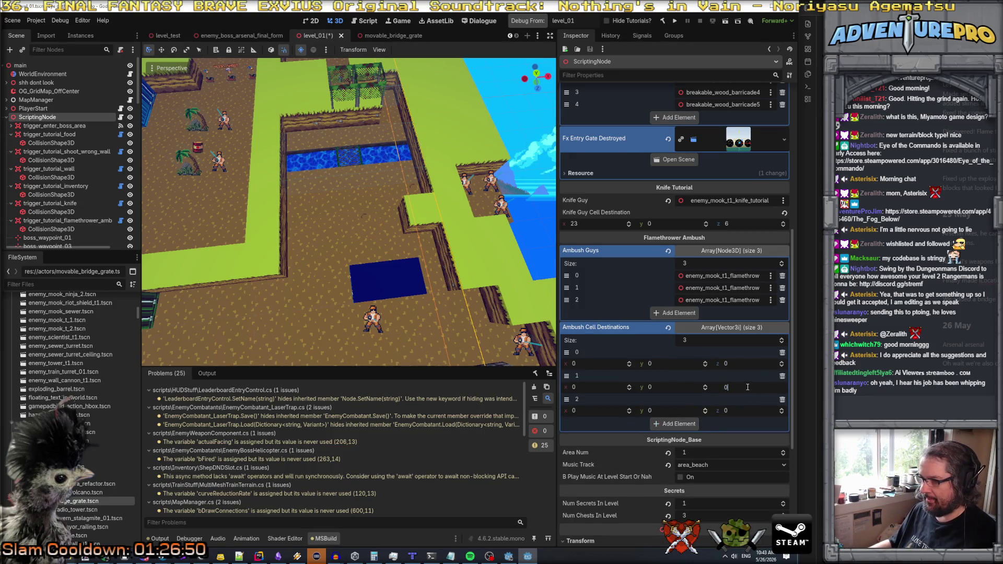
pyautogui.click(747, 387)
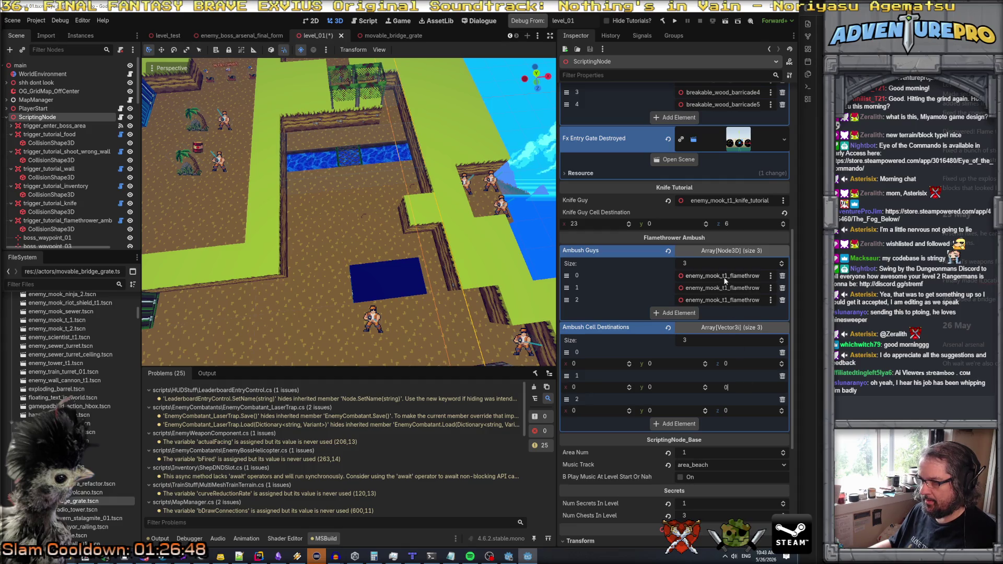
pyautogui.click(681, 275)
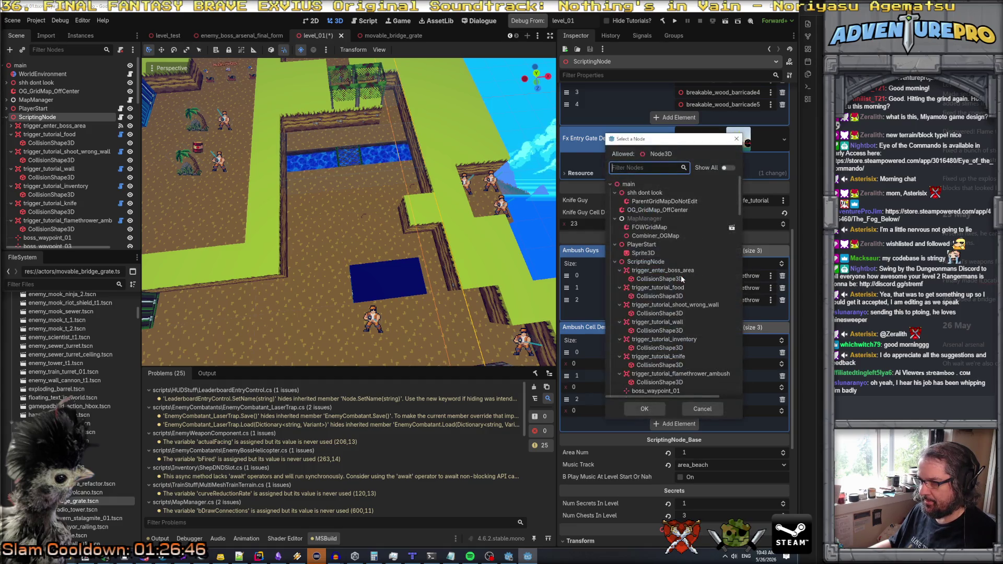
pyautogui.press('Escape')
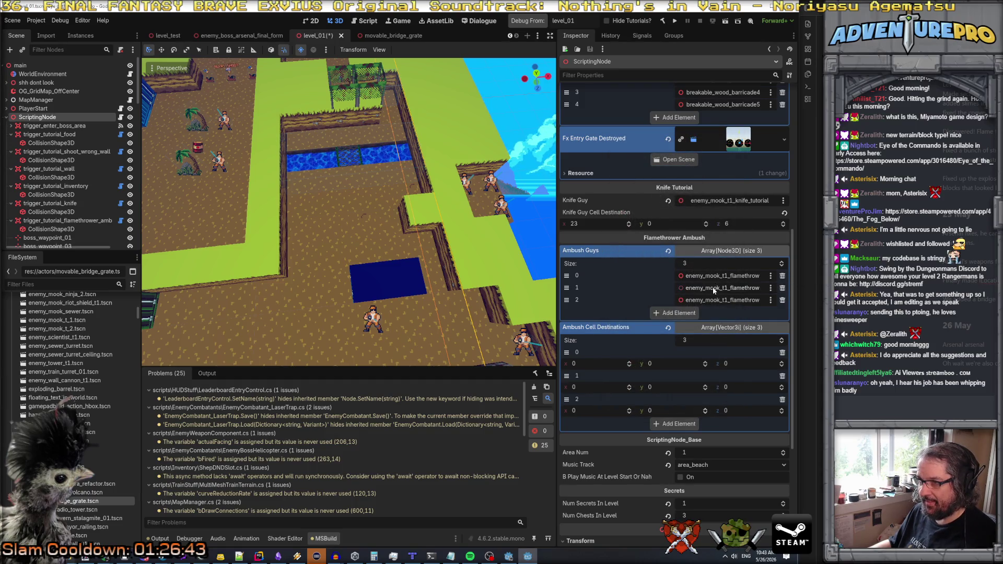
pyautogui.click(713, 289)
pyautogui.click(737, 139)
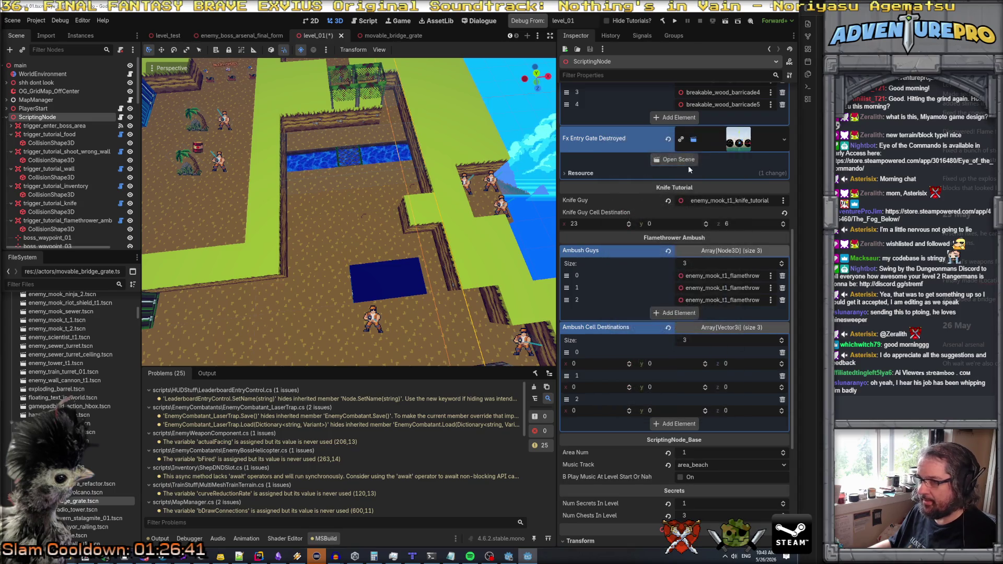
# - Set the three destinations to (25,0,21), (26,0,20) and (24,0,20)
pyautogui.click(741, 367)
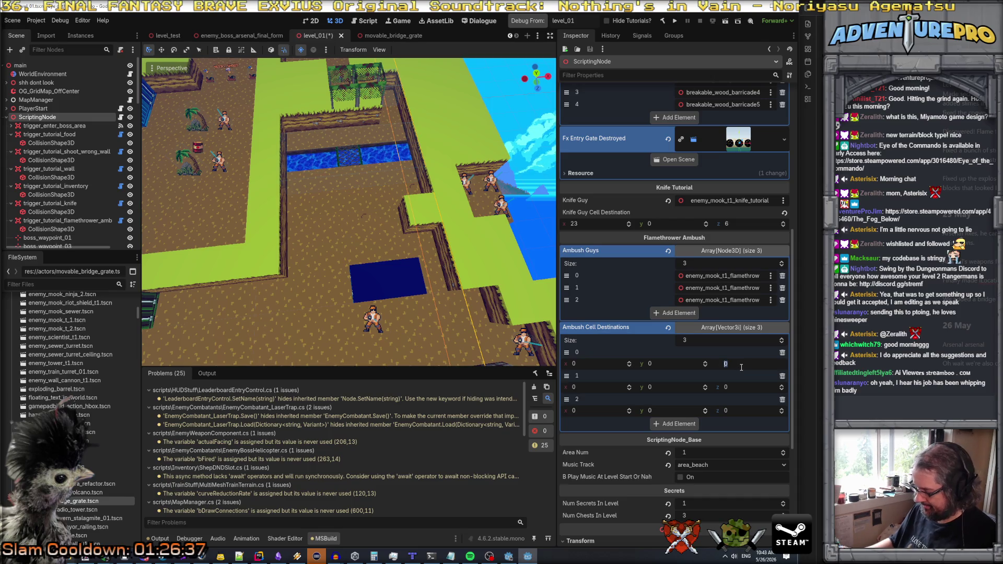
pyautogui.write('21')
pyautogui.press('Tab')
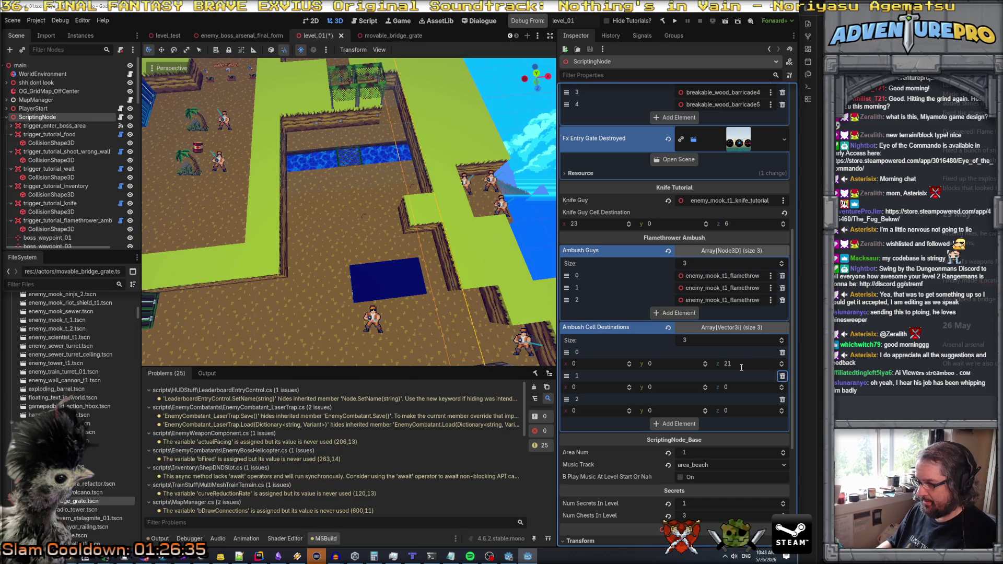
pyautogui.click(748, 385)
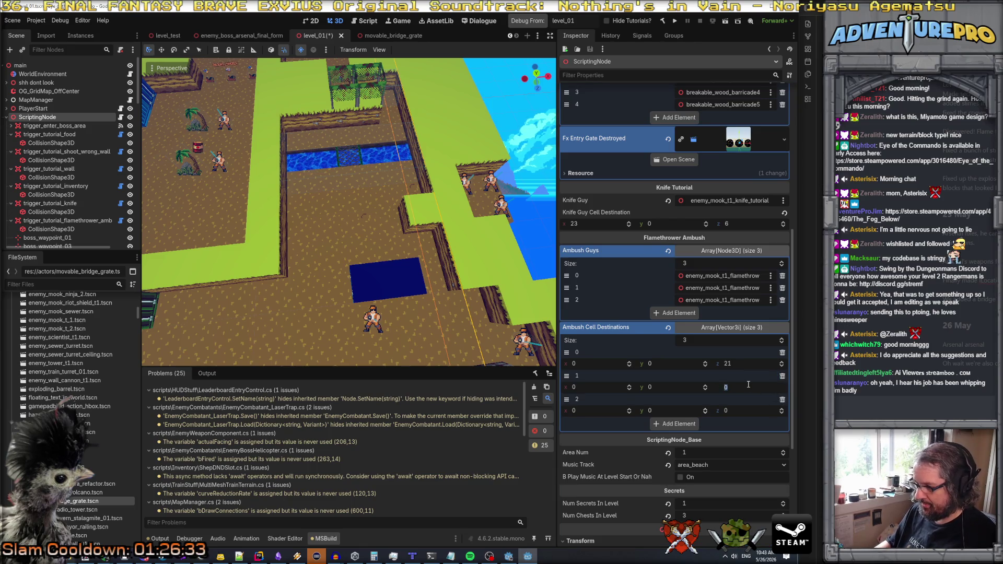
pyautogui.write('20')
pyautogui.press('Tab')
pyautogui.click(739, 411)
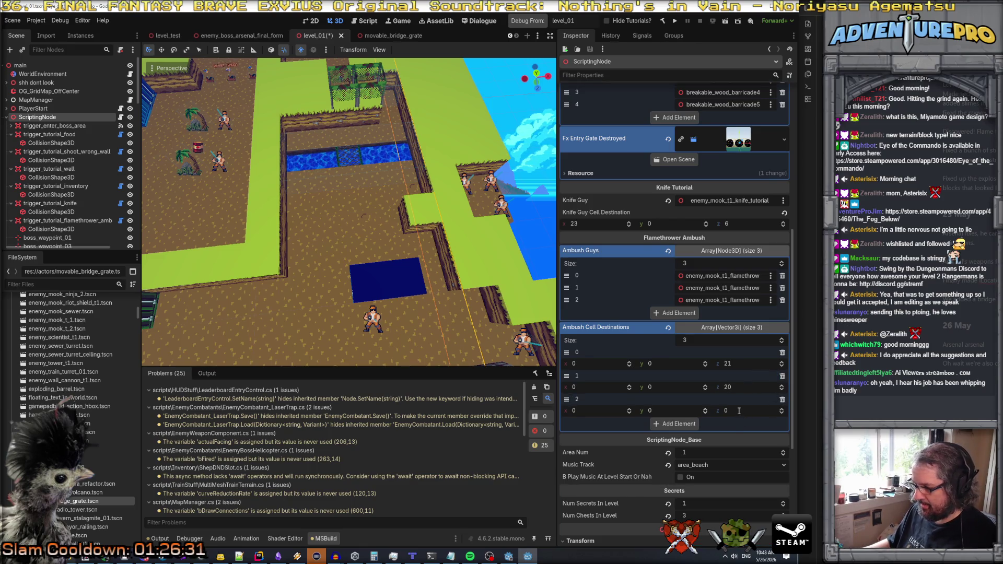
pyautogui.click(572, 364)
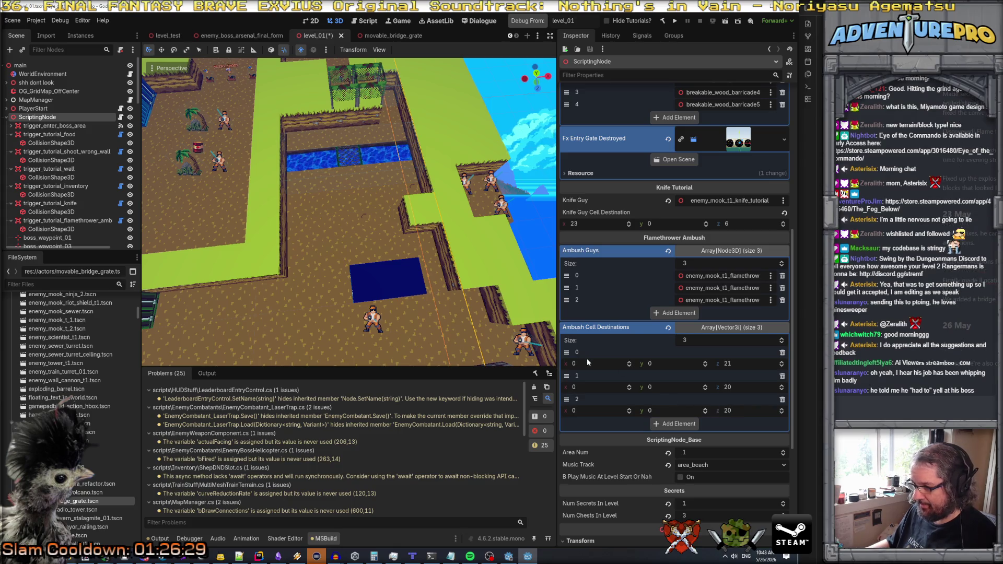
pyautogui.write('25')
pyautogui.click(591, 389)
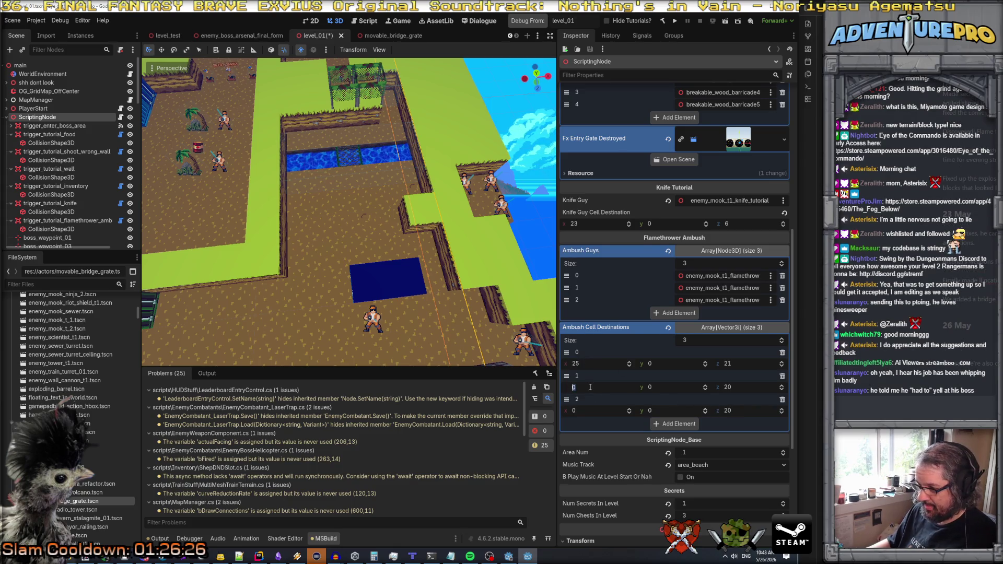
pyautogui.write('26')
pyautogui.click(590, 411)
pyautogui.write('24')
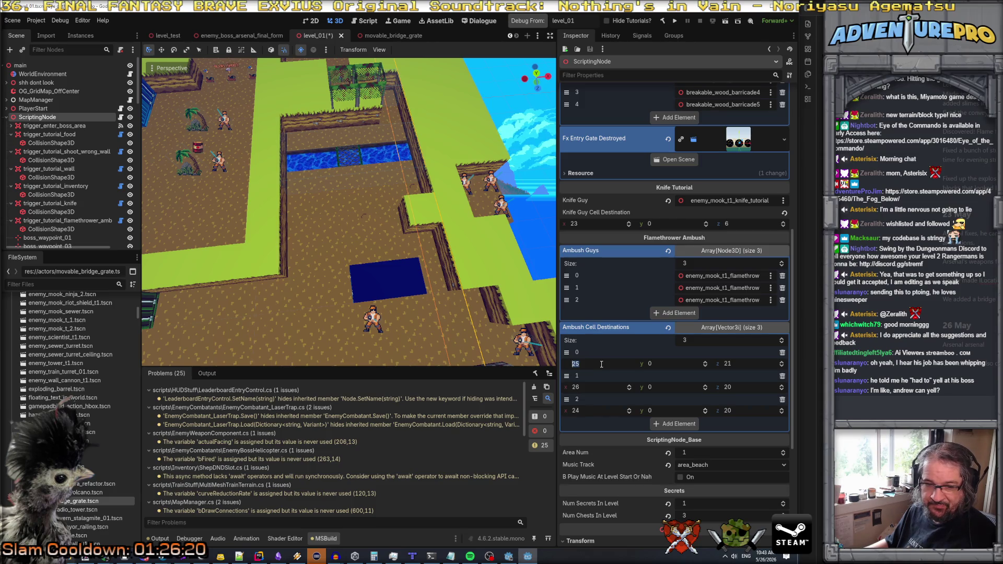
# - Save the level_01 scene
pyautogui.hotkey('ctrl', 's')
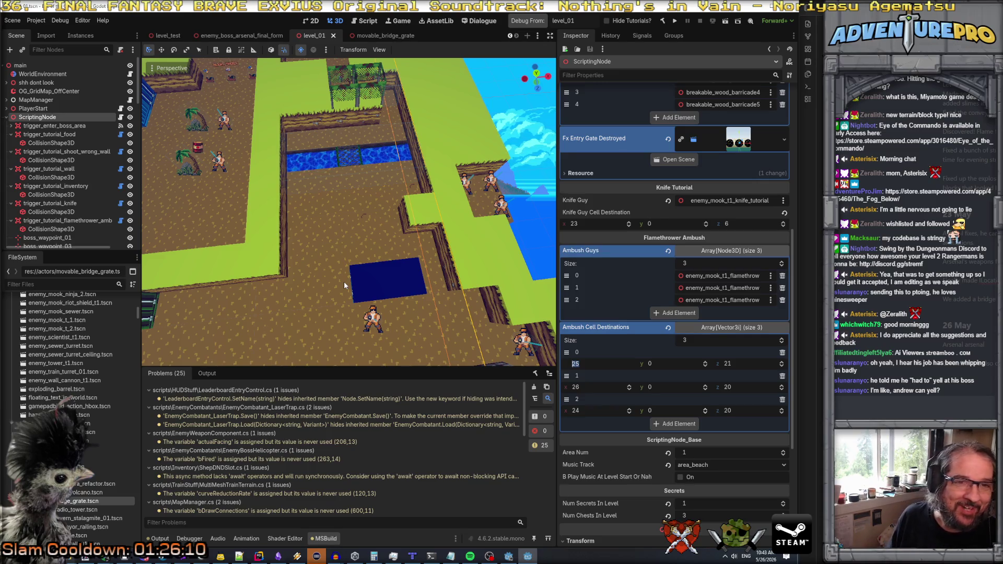
pyautogui.moveTo(343, 281)
pyautogui.mouseDown()
pyautogui.moveTo(303, 264)
pyautogui.moveTo(326, 314)
pyautogui.moveTo(314, 292)
pyautogui.moveTo(345, 311)
pyautogui.mouseUp()
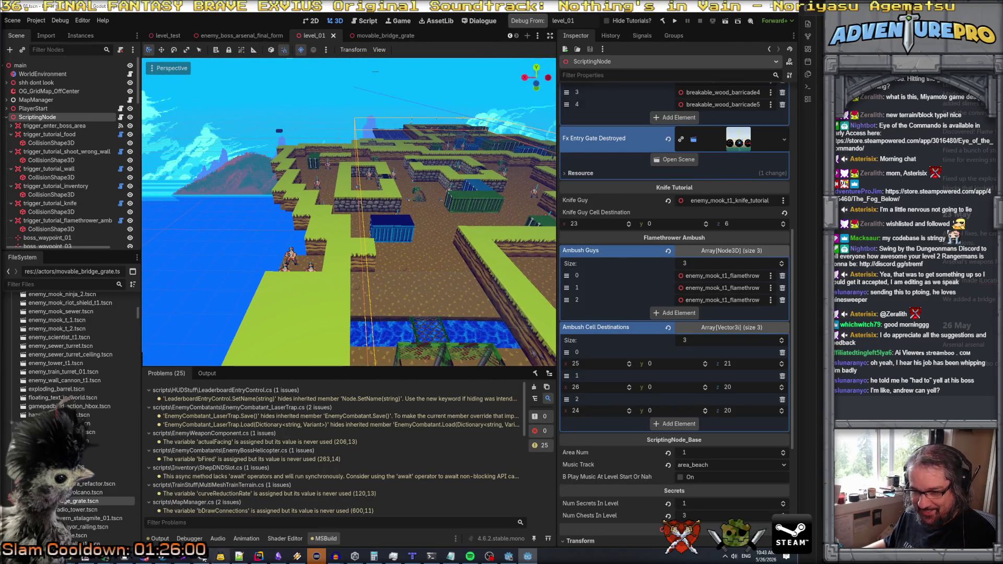
pyautogui.scroll(-3, 83, 153)
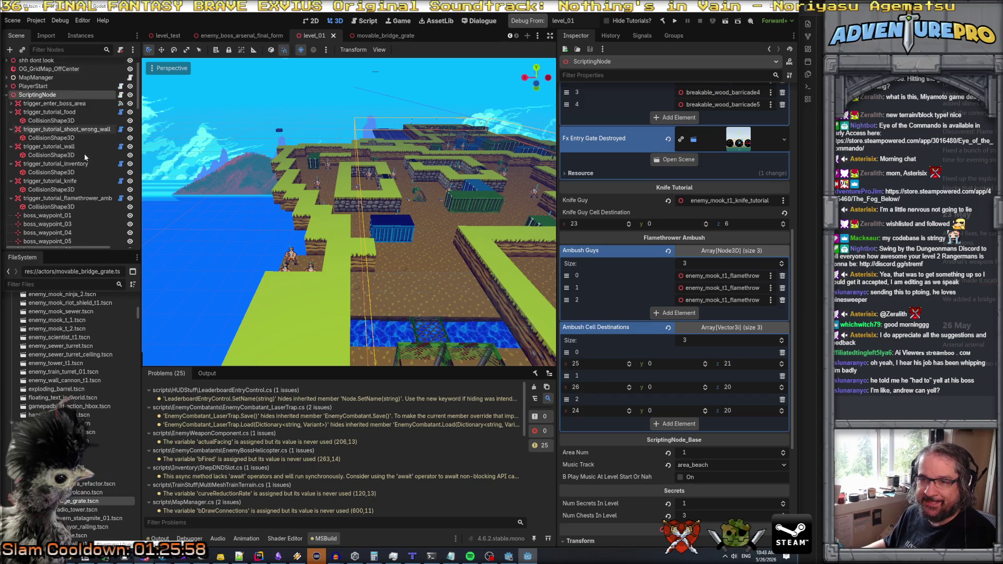
# - Point trigger_tutorial_flamethrower_ambush's entered script to FlamethrowerAmbush and save level_01
pyautogui.click(80, 177)
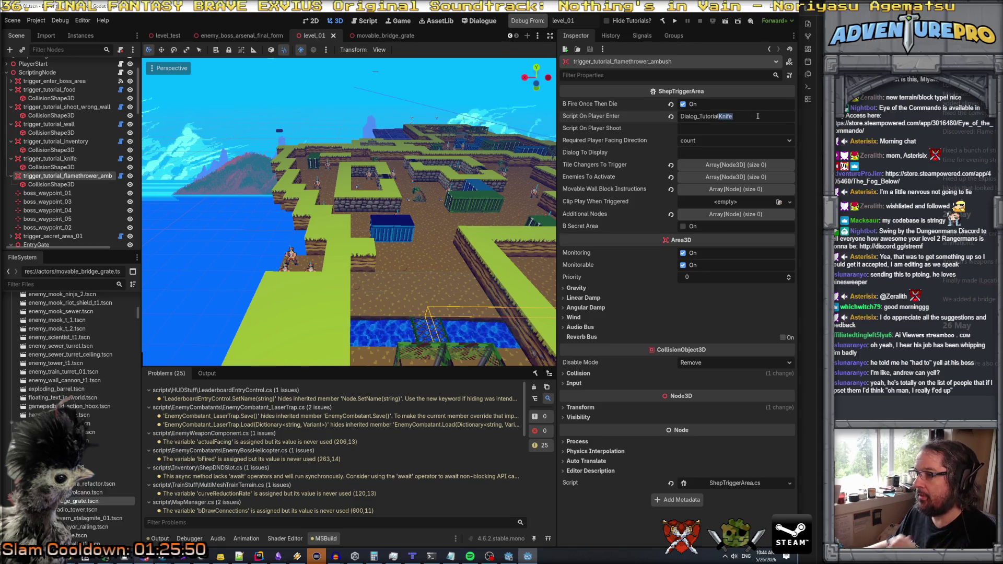
pyautogui.press('BackSpace')
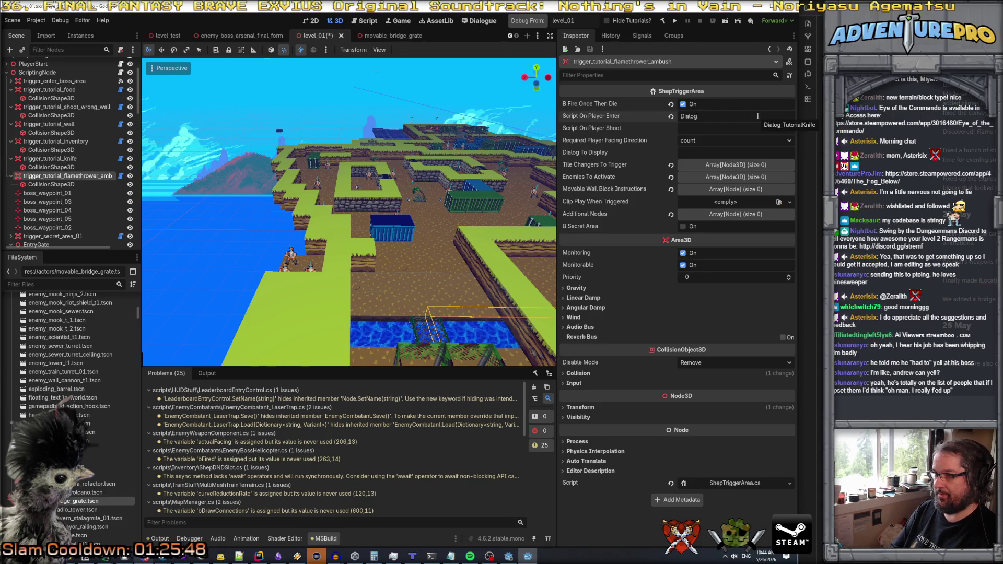
pyautogui.write('FlamethrowerAmbush')
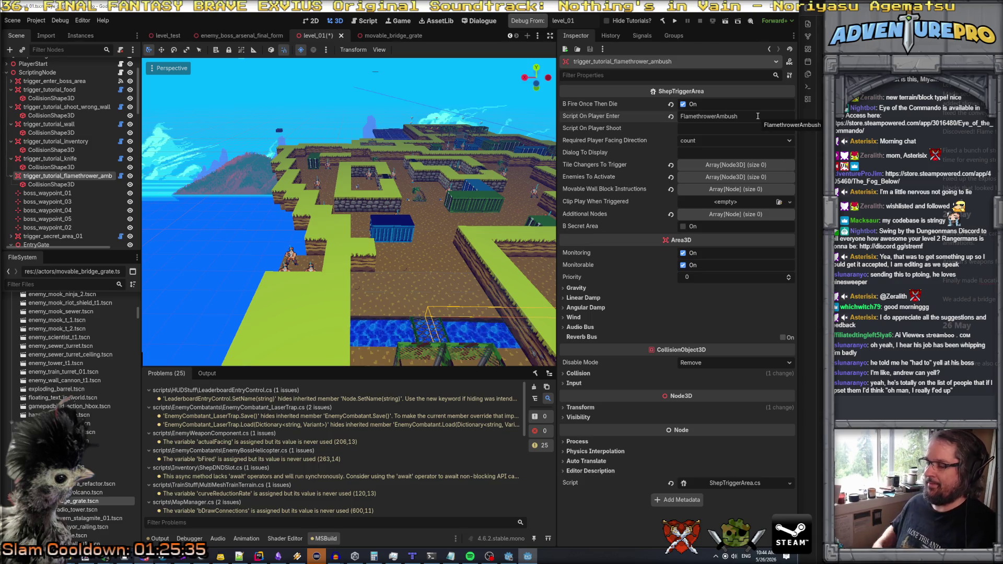
pyautogui.hotkey('ctrl', 's')
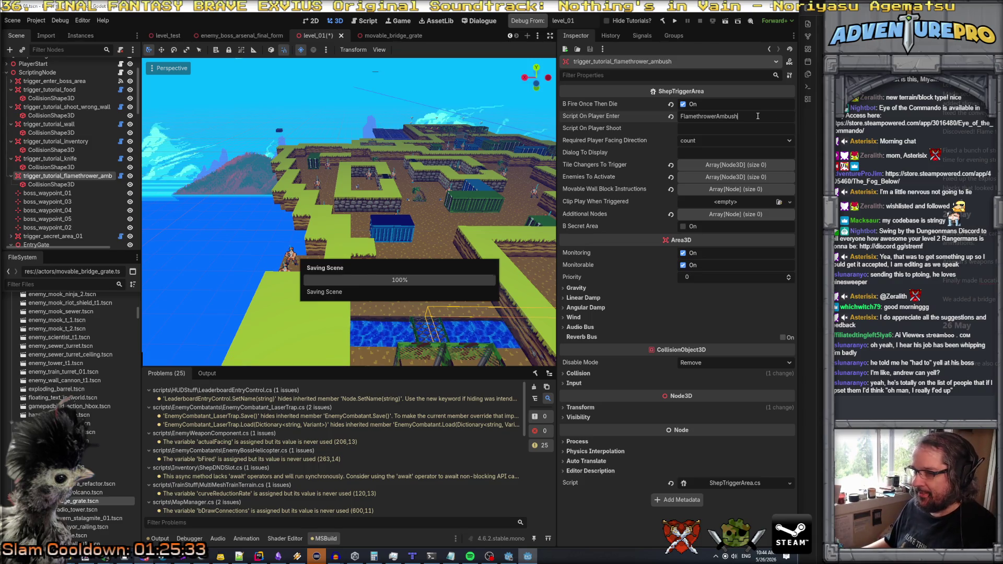
# - In ScriptingNode_Level01.cs, add blank lines after MakeKnifeEnemyJumpOut for a new method
pyautogui.click(259, 556)
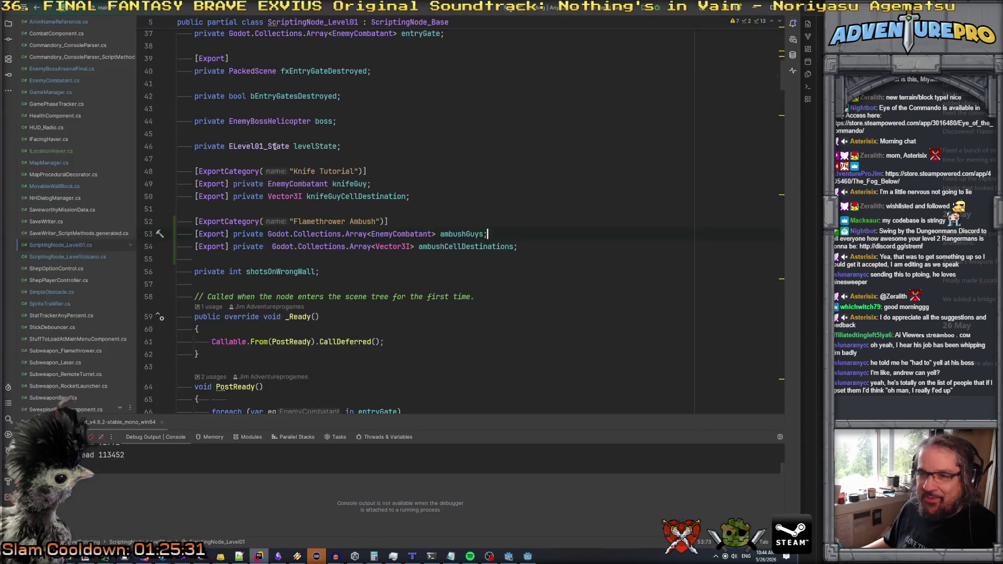
pyautogui.scroll(-2, 86, 212)
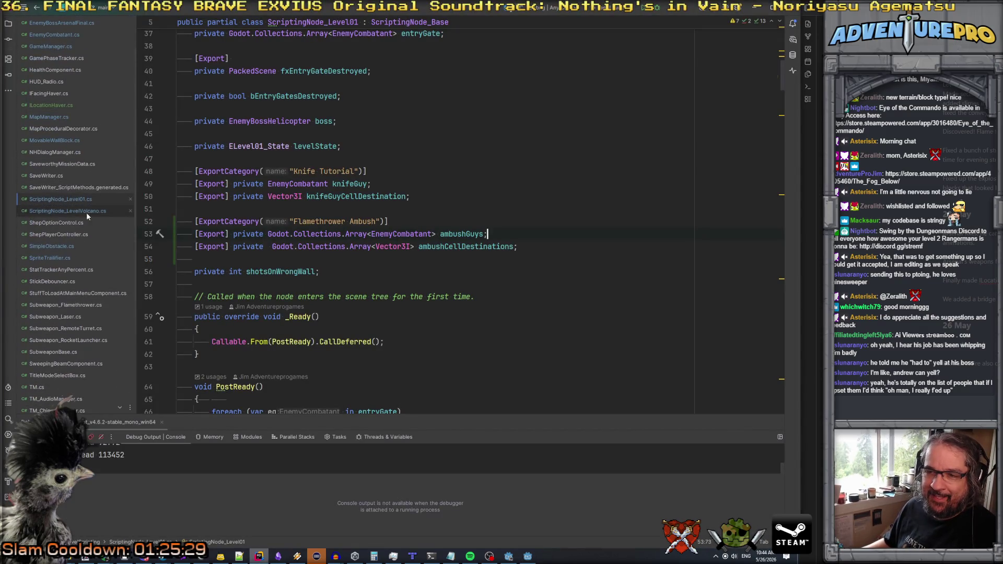
pyautogui.scroll(-15, 324, 233)
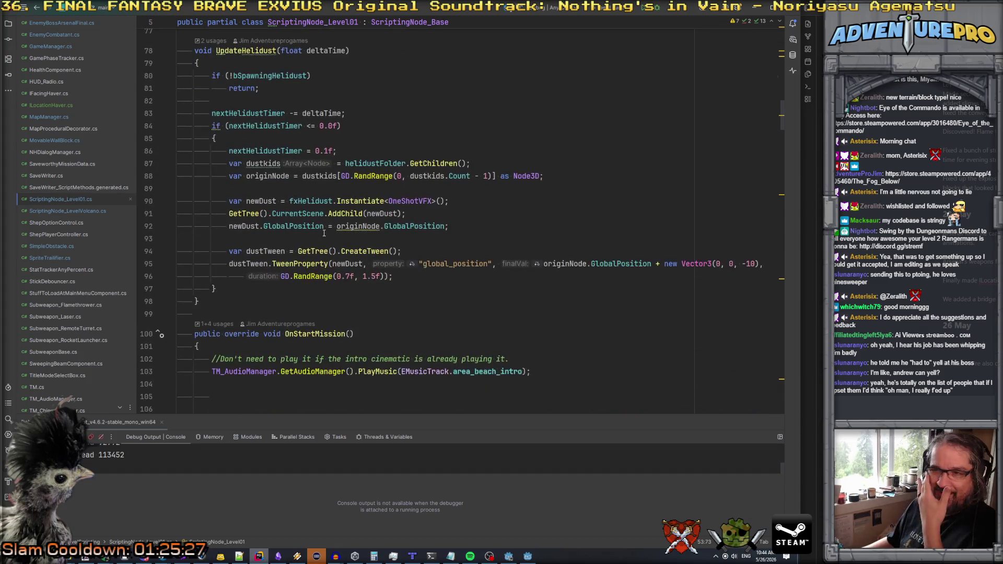
pyautogui.scroll(-10, 324, 232)
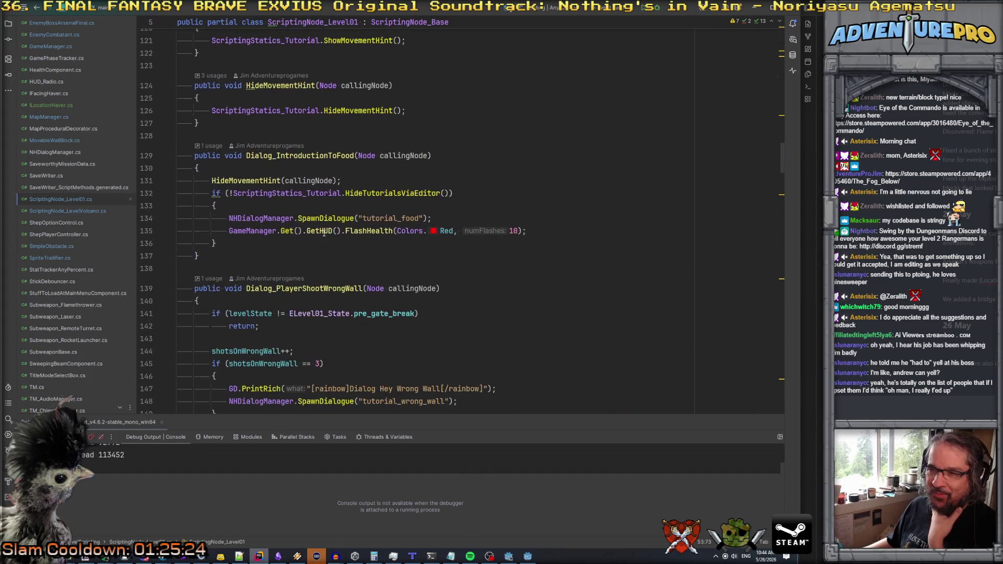
pyautogui.scroll(-2, 324, 233)
pyautogui.scroll(6, 324, 232)
pyautogui.scroll(-9, 324, 233)
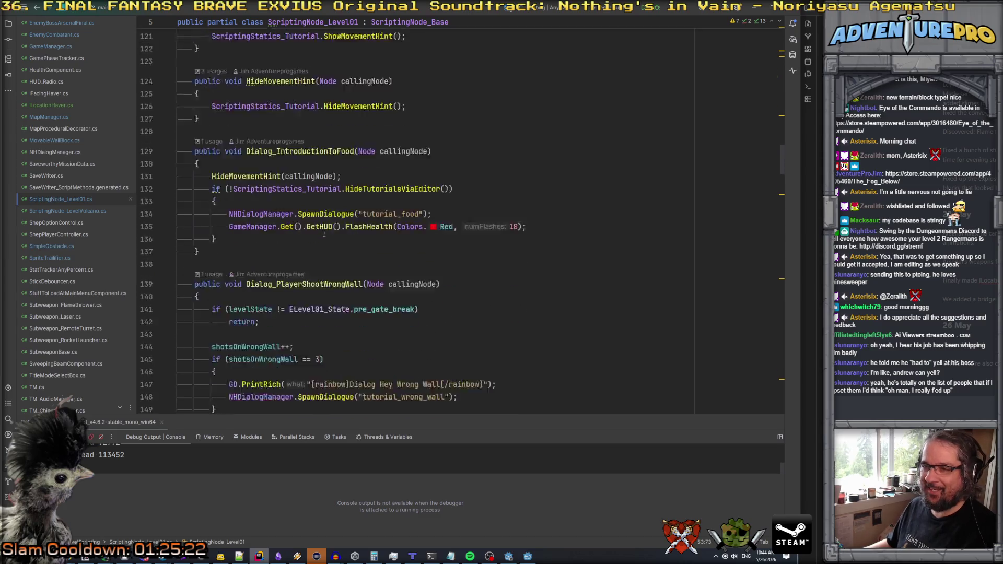
pyautogui.scroll(-12, 324, 232)
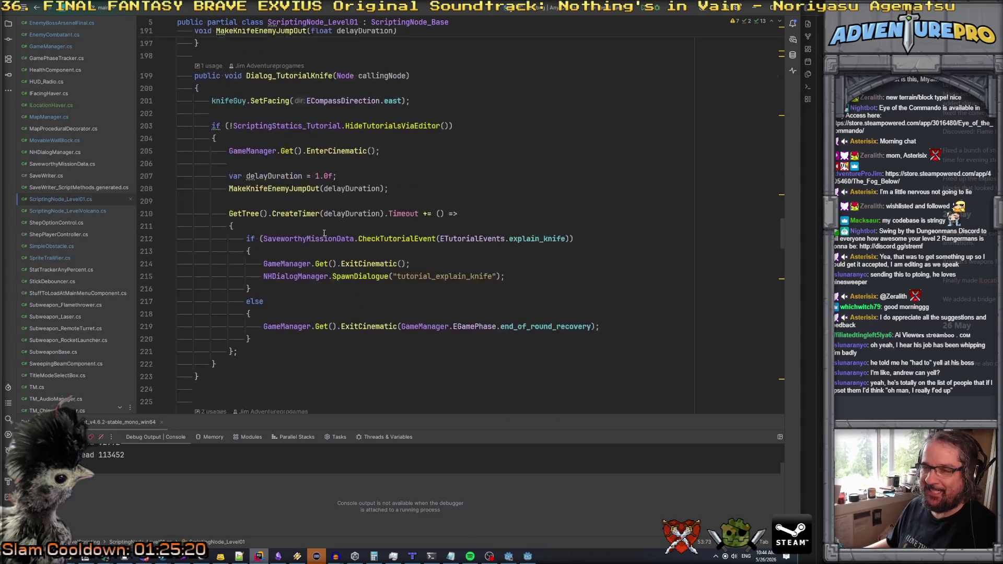
pyautogui.scroll(-1, 324, 232)
pyautogui.scroll(2, 235, 265)
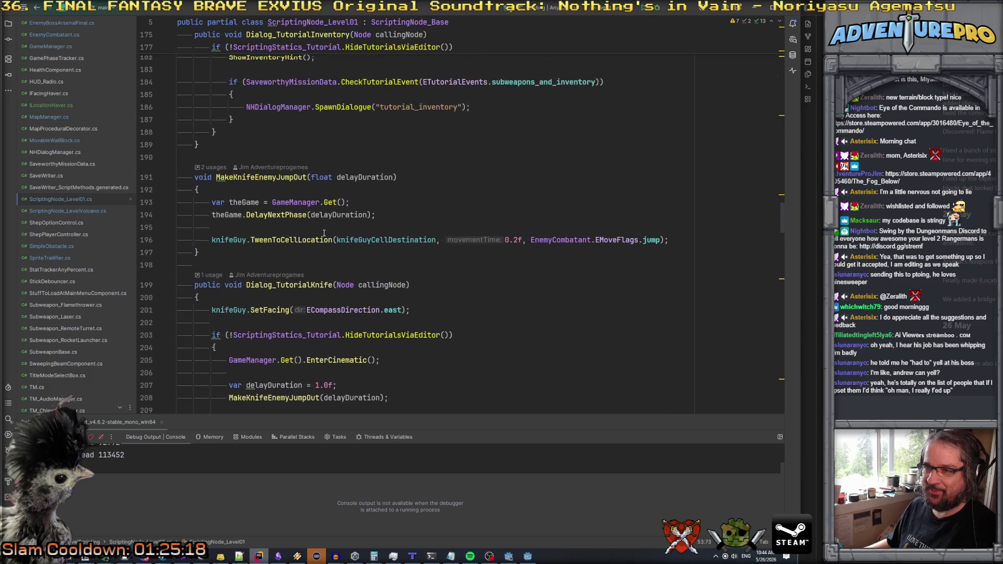
pyautogui.click(236, 255)
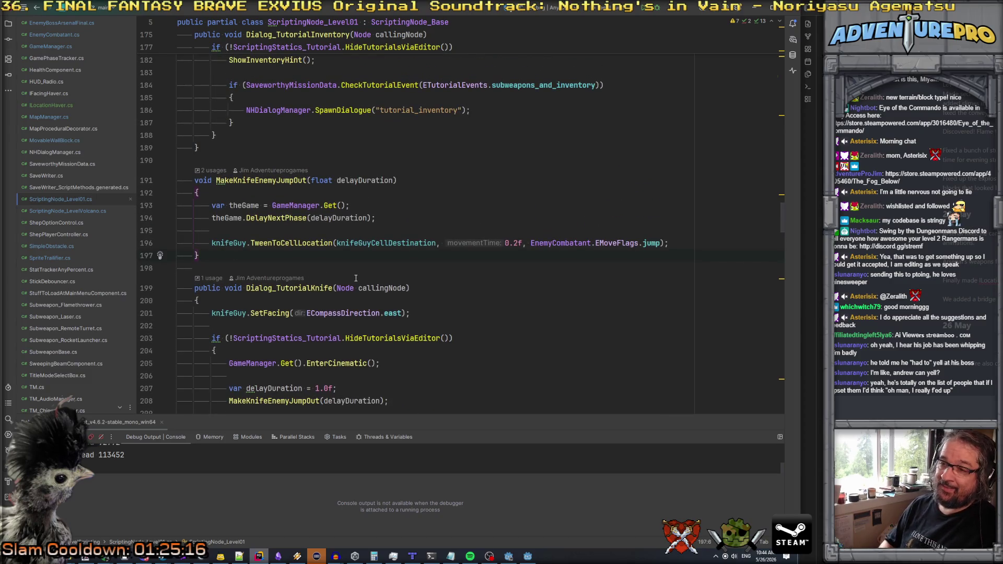
pyautogui.press('Return')
pyautogui.press('Return')
pyautogui.hotkey('ctrl', 'shift', 'v')
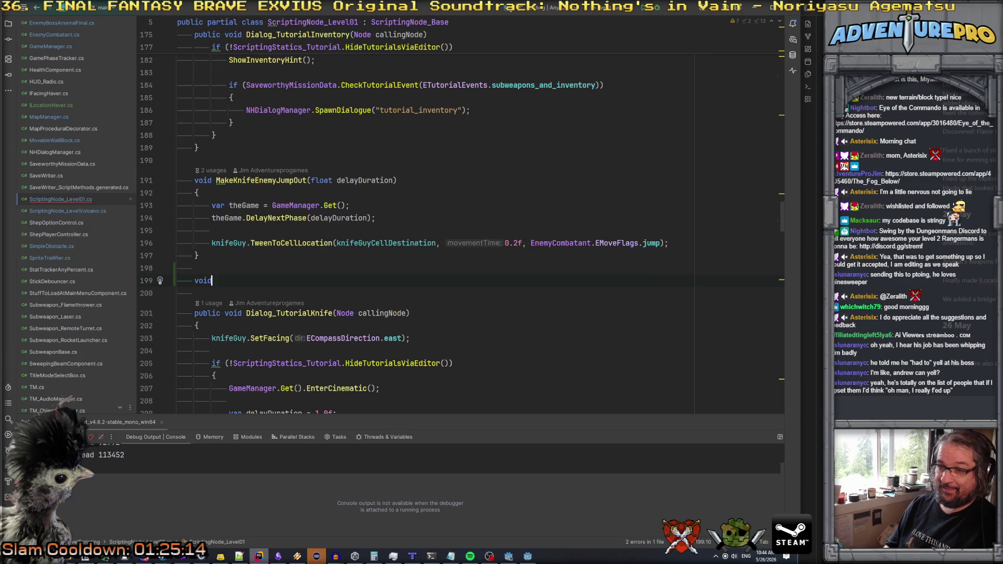
pyautogui.press('Return')
pyautogui.hotkey('ctrl', 'z')
pyautogui.press('Return')
# - Declare public void FlamethrowerAmbush(Node callingNode) with an open body
pyautogui.write('public')
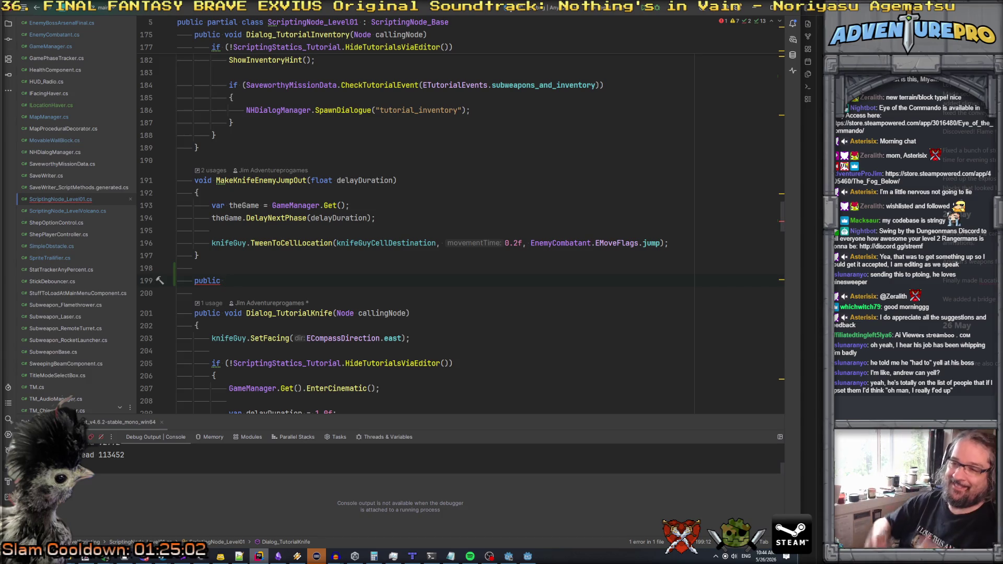
pyautogui.write('void Flamethrowe')
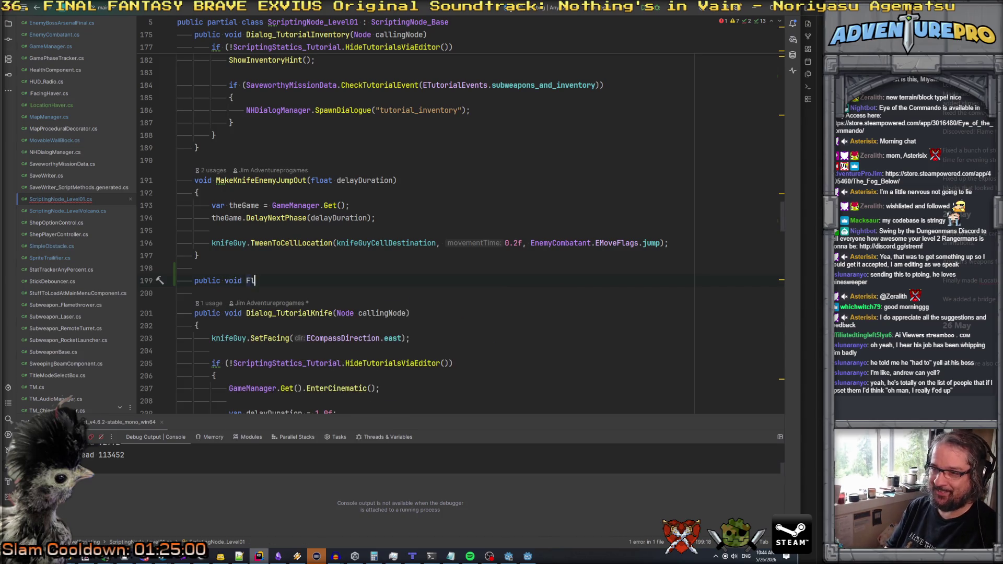
pyautogui.press('BackSpace')
pyautogui.press('BackSpace')
pyautogui.write('Ambush(Node callingNode)')
pyautogui.press('Return')
pyautogui.write('{')
pyautogui.press('Return')
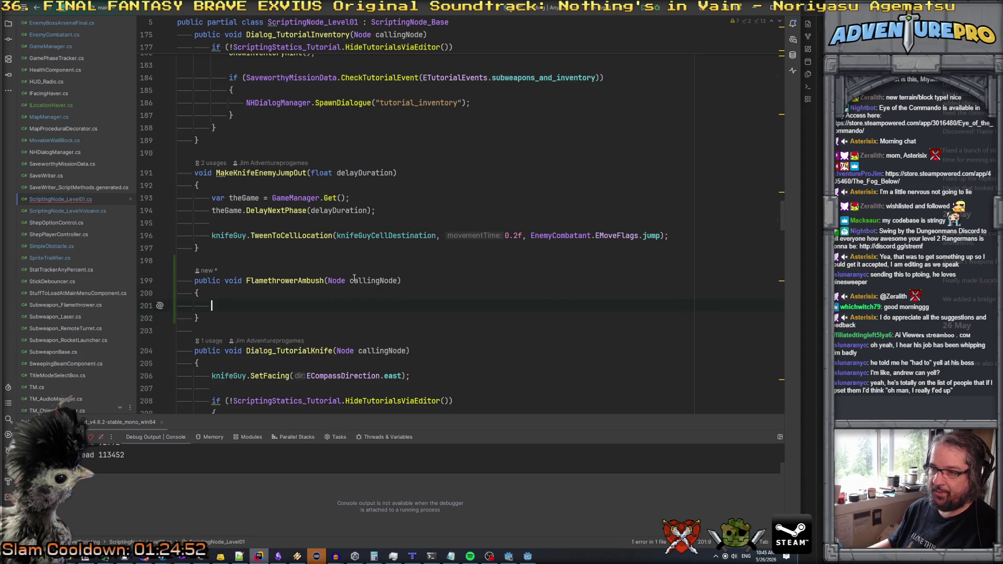
# - Copy MakeKnifeEnemyJumpOut's statements into FlamethrowerAmbush and change the delay to DelayNextPhase(1.0f)
pyautogui.moveTo(212, 198); pyautogui.dragTo(691, 242)
pyautogui.hotkey('ctrl', 'c')
pyautogui.click(206, 306)
pyautogui.hotkey('ctrl', 'v')
pyautogui.click(294, 294)
pyautogui.press('Down')
pyautogui.press('Down')
pyautogui.press('End')
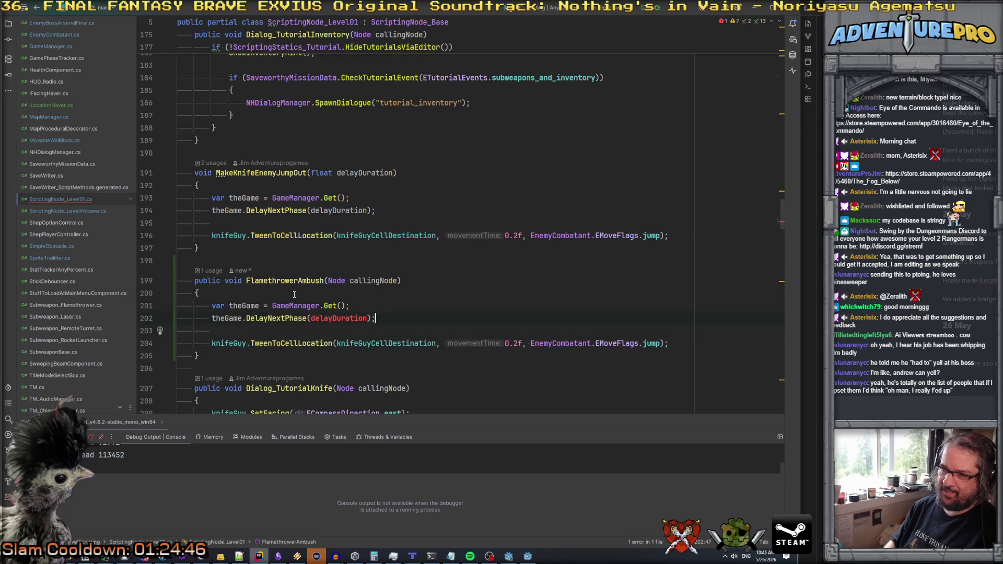
pyautogui.press('Left')
pyautogui.hotkey('ctrl', 'shift', 'Left')
pyautogui.write('d')
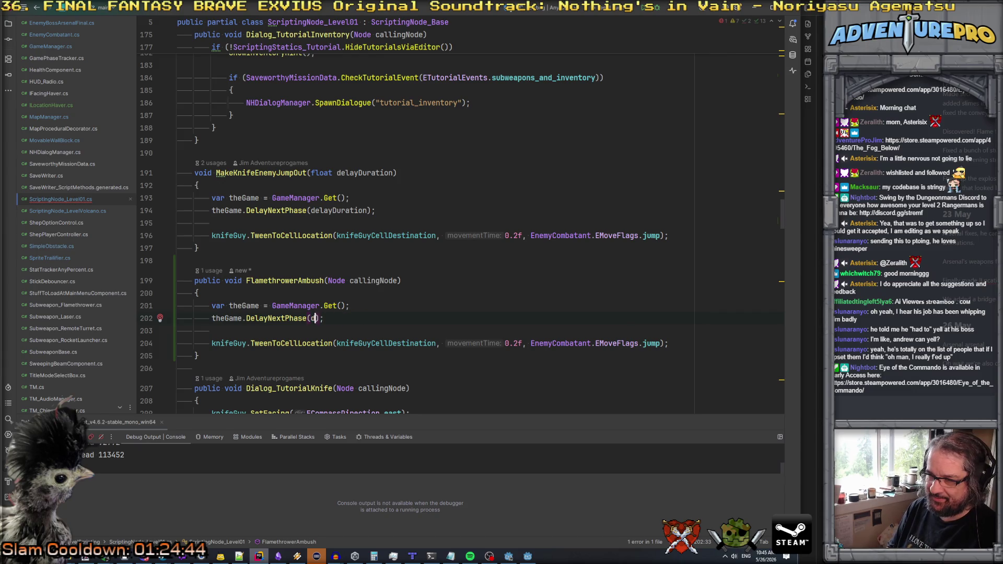
pyautogui.write('0f')
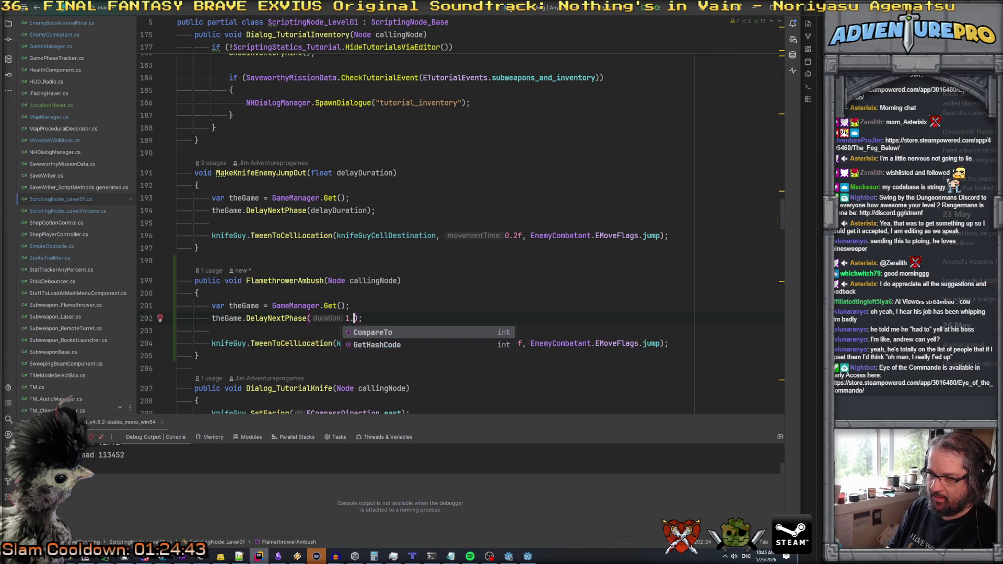
pyautogui.click(436, 315)
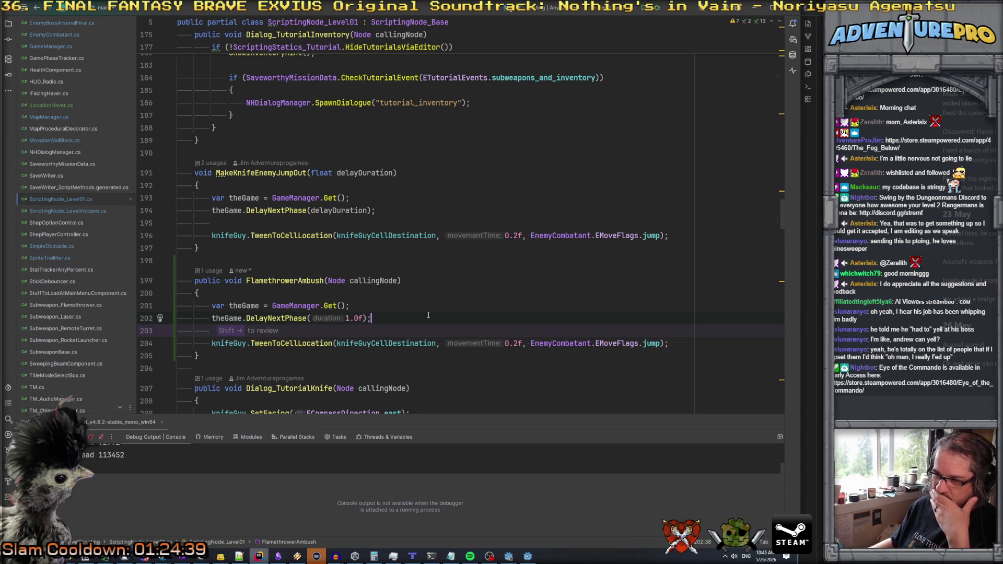
# - Try writing a game-phase call below the delay, then search the project for 'setgamephase'
pyautogui.press('Return')
pyautogui.write('the')
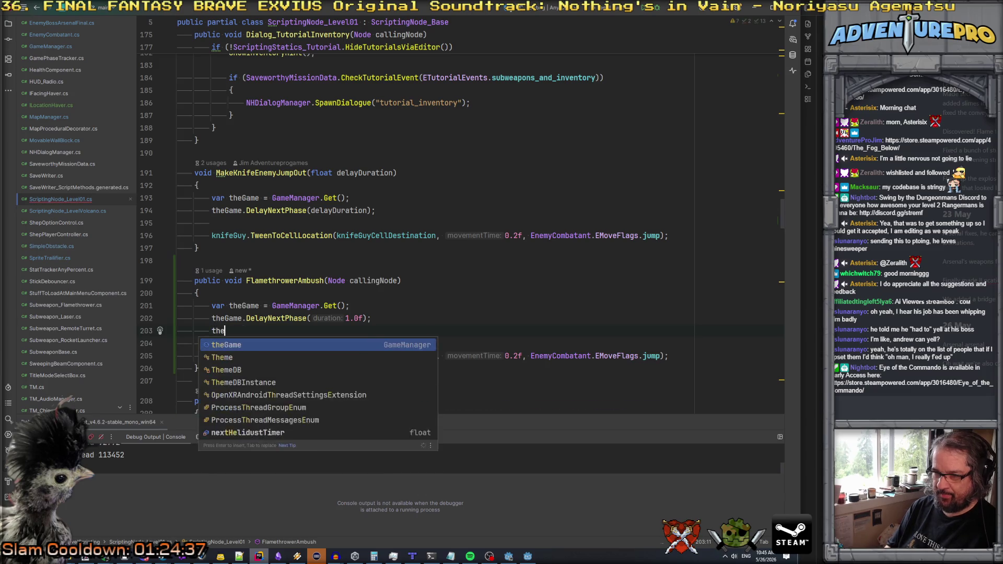
pyautogui.write('Game.SetPh')
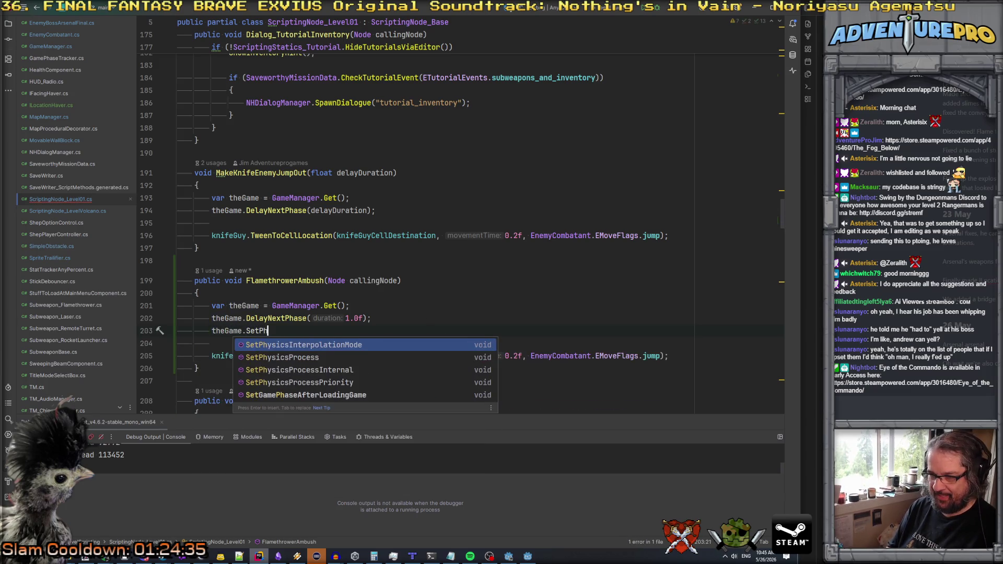
pyautogui.press('BackSpace')
pyautogui.press('BackSpace')
pyautogui.press('BackSpace')
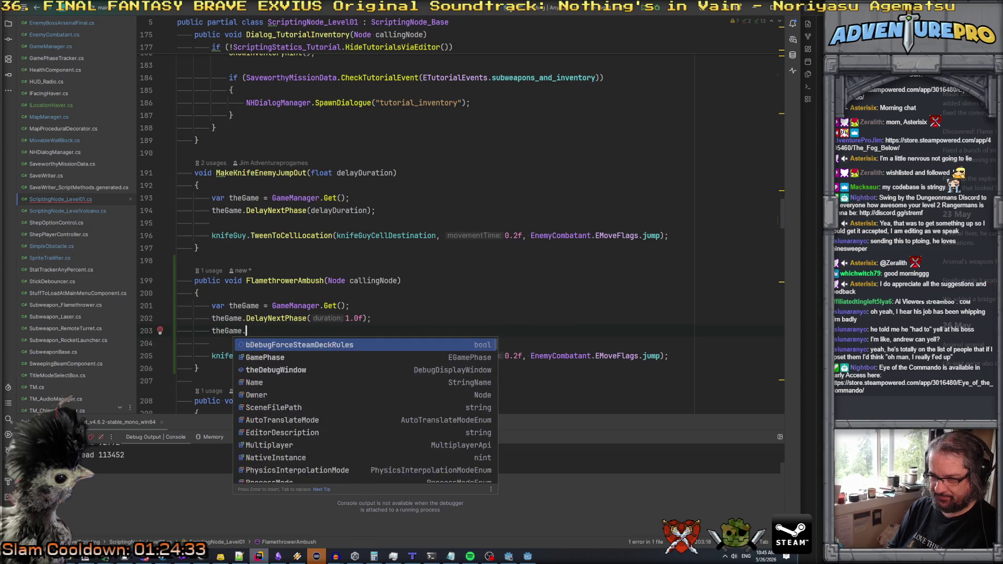
pyautogui.write('Phase')
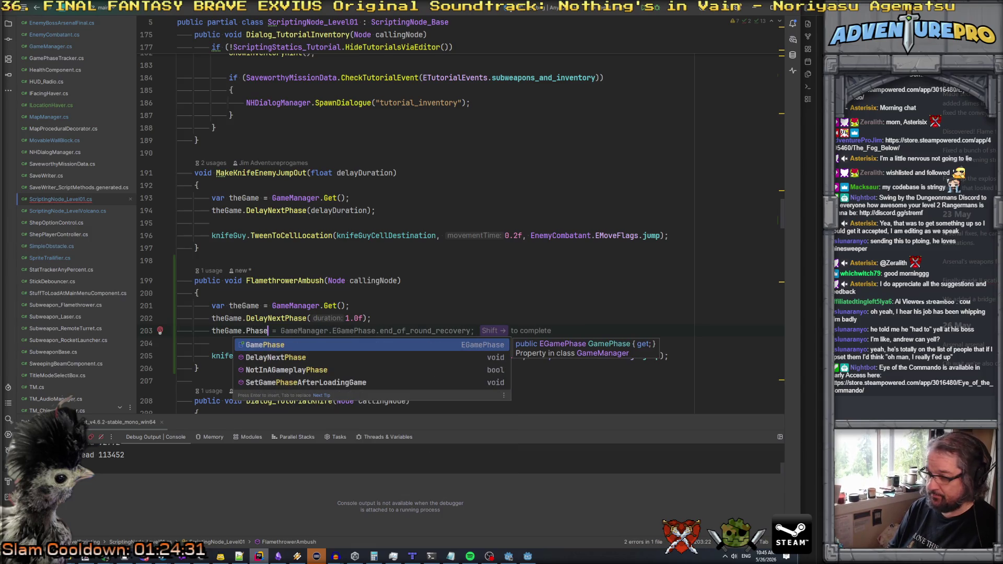
pyautogui.press('BackSpace')
pyautogui.press('BackSpace')
pyautogui.press('BackSpace')
pyautogui.write('Pha')
pyautogui.press('Return')
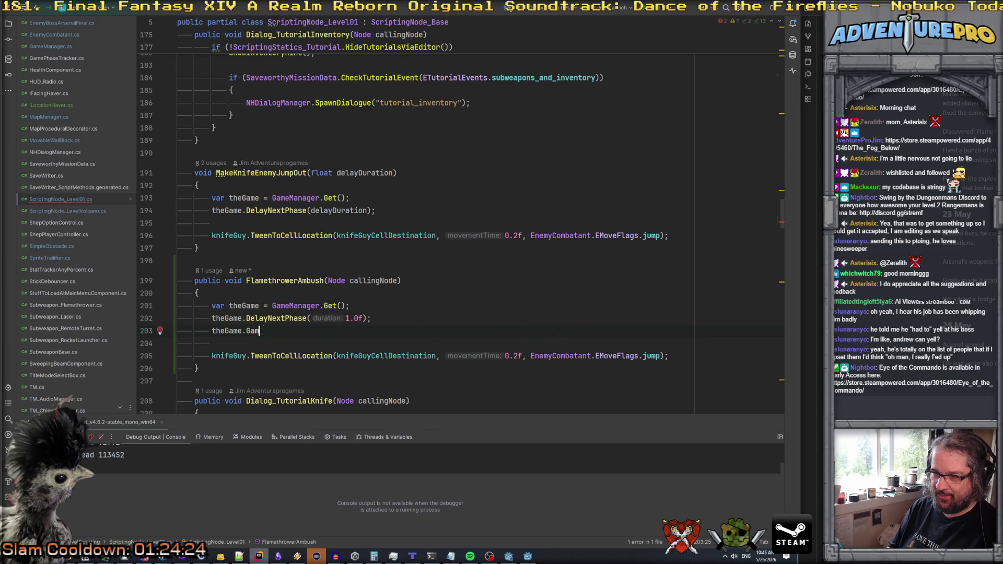
pyautogui.hotkey('shift', 'Home')
pyautogui.write('th')
pyautogui.press('BackSpace')
pyautogui.press('BackSpace')
pyautogui.write('Game')
pyautogui.press('Return')
pyautogui.write('.phase')
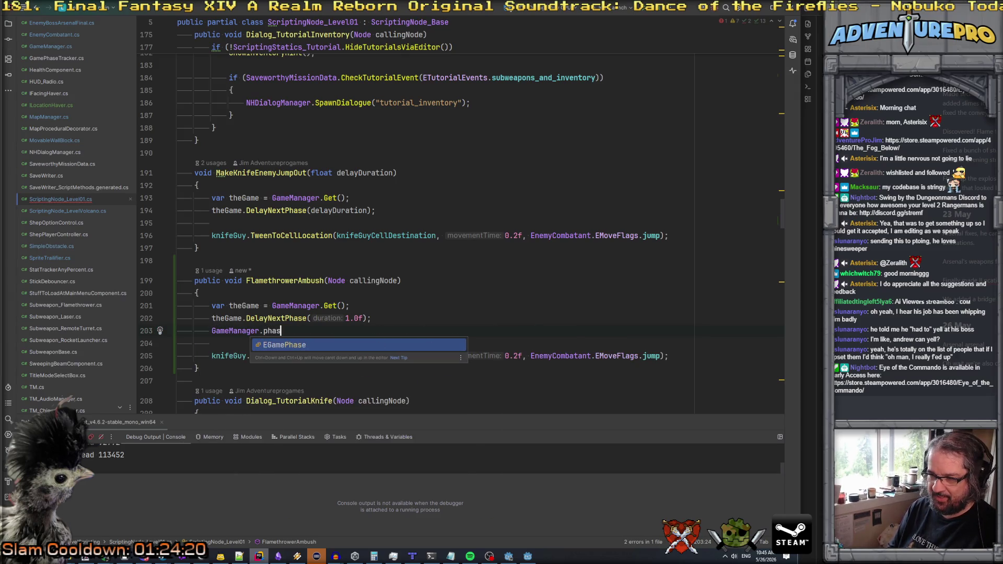
pyautogui.press('Escape')
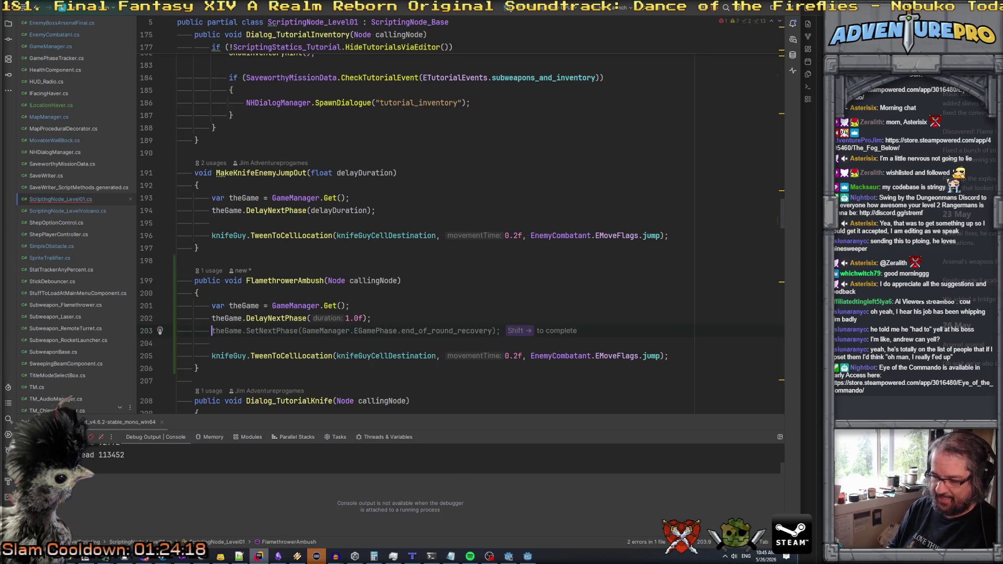
pyautogui.hotkey('ctrl', 'shift', 'f')
pyautogui.write('setgamephase')
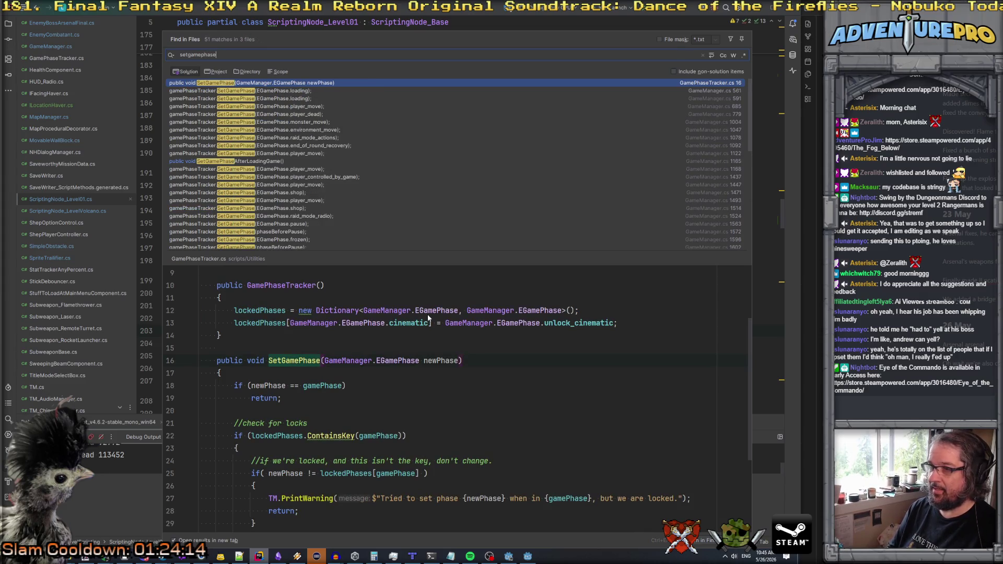
# - Abandon the theGame/GameManager phase-call attempts and go to DelayNextPhase's declaration in GameManager.cs
pyautogui.press('Escape')
pyautogui.write('theg')
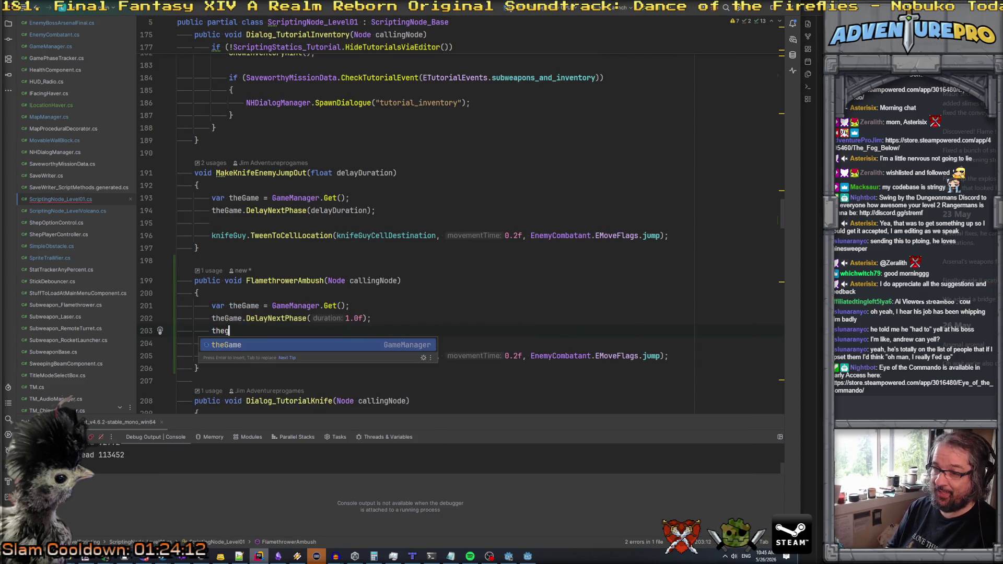
pyautogui.press('Return')
pyautogui.write('.p')
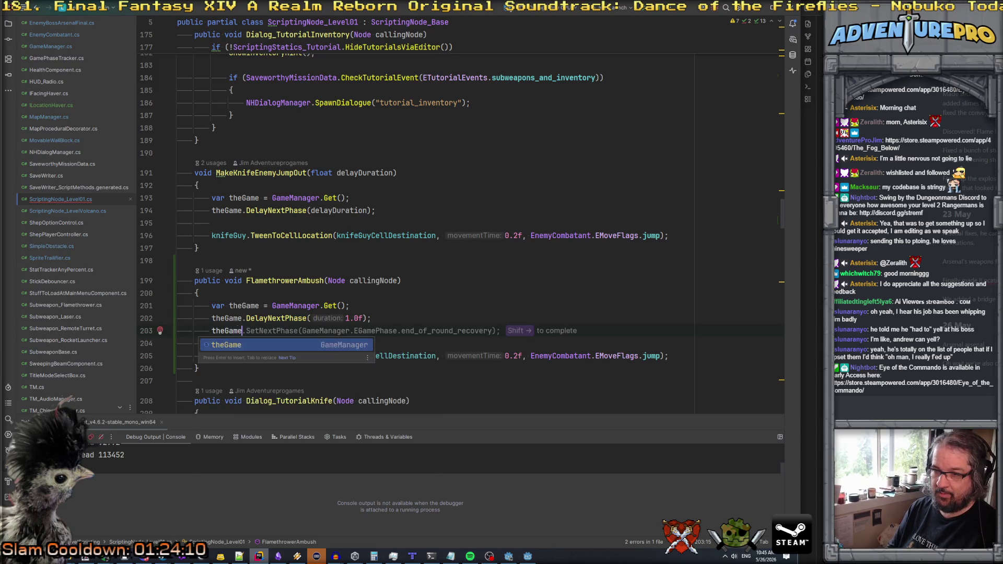
pyautogui.write('has')
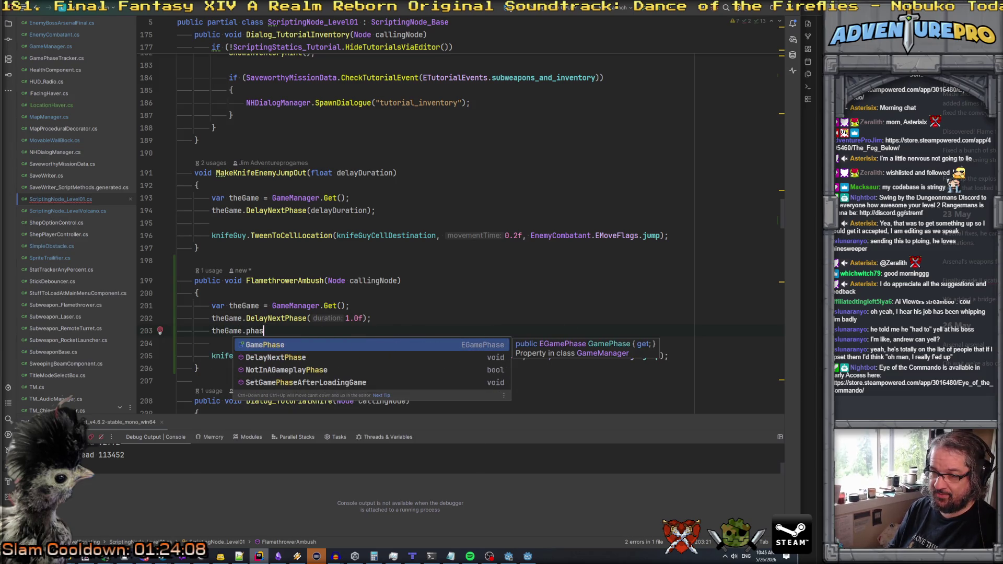
pyautogui.press('BackSpace')
pyautogui.press('BackSpace')
pyautogui.press('BackSpace')
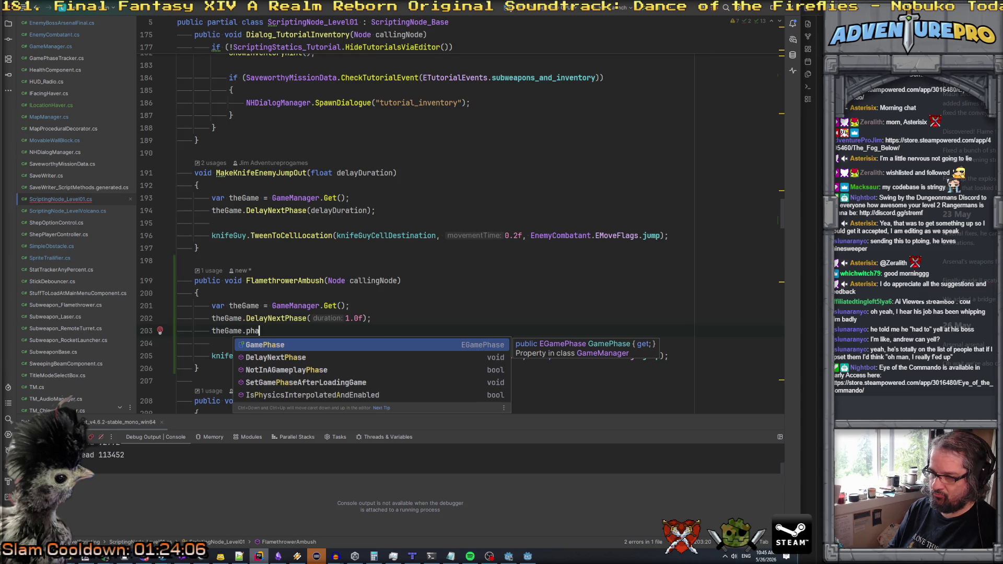
pyautogui.write('GameManager.phas')
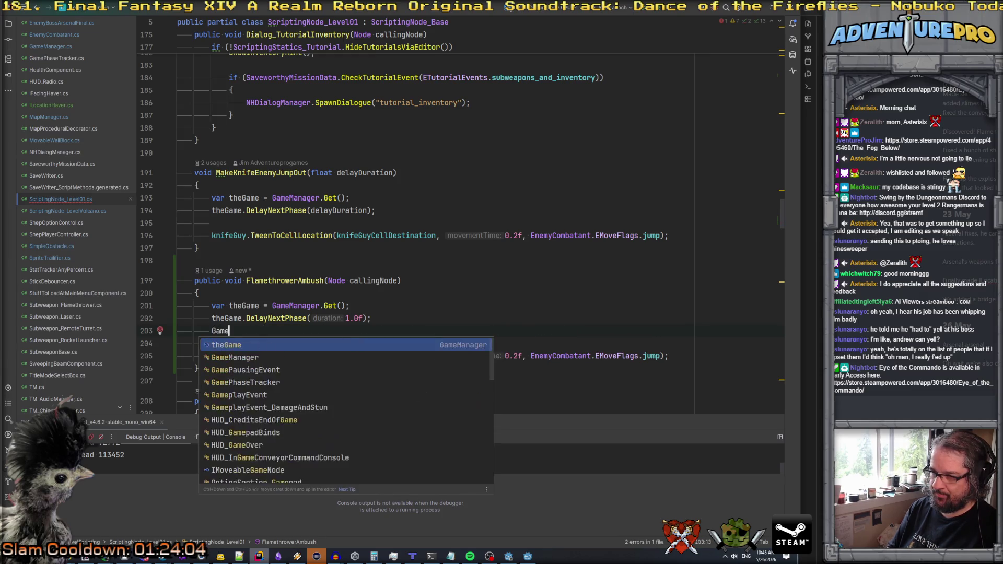
pyautogui.press('BackSpace')
pyautogui.press('BackSpace')
pyautogui.press('BackSpace')
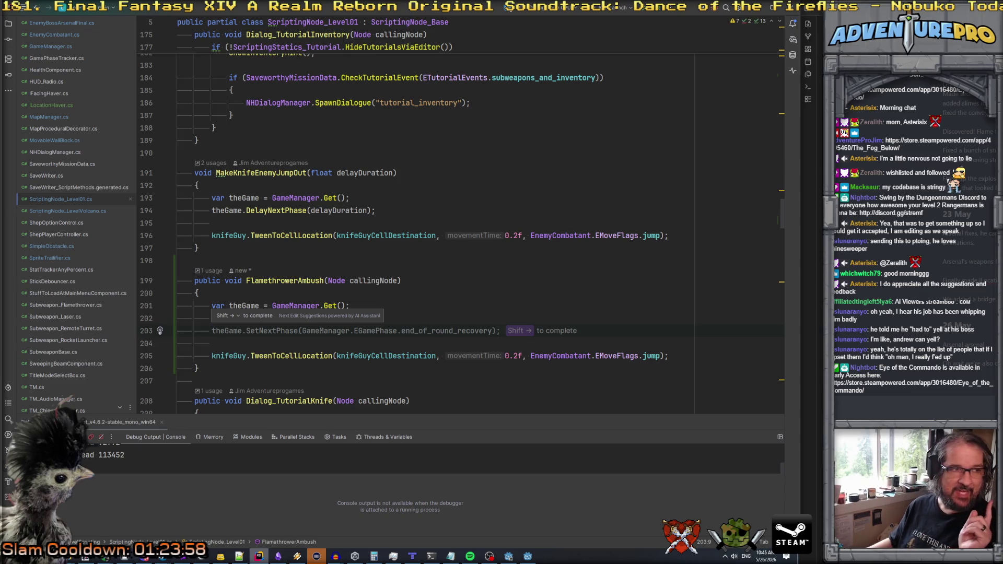
pyautogui.hotkey('alt', 'Tab')
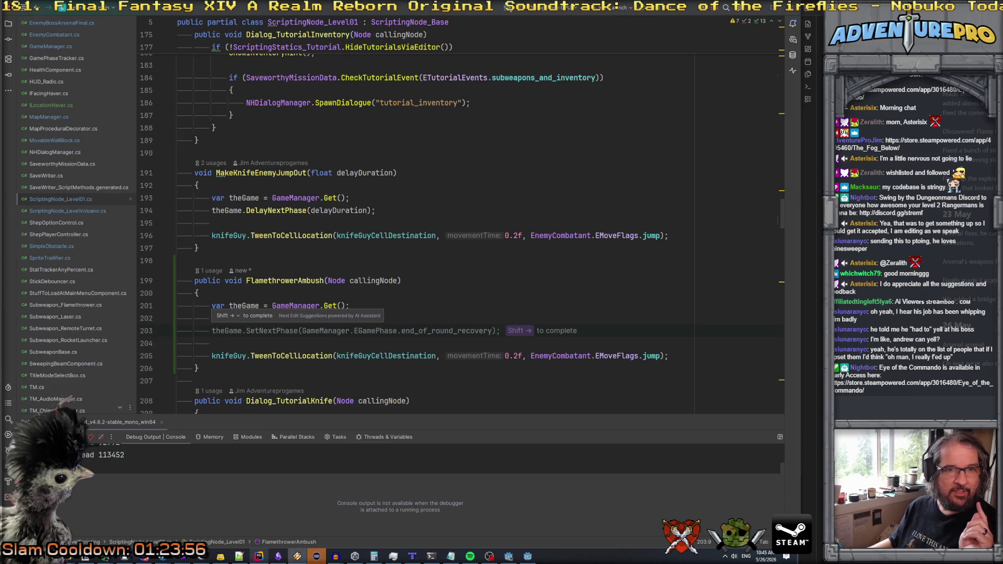
pyautogui.click(397, 305)
pyautogui.write('theGame.DelayNextPhase(1.0f);')
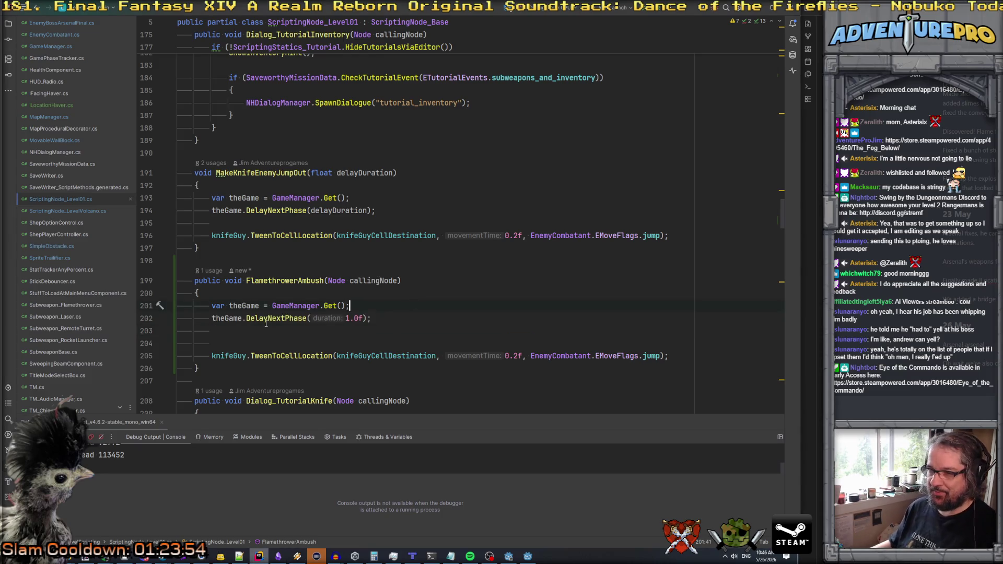
pyautogui.keyDown('ctrl'); pyautogui.click(264, 318); pyautogui.keyUp('ctrl')
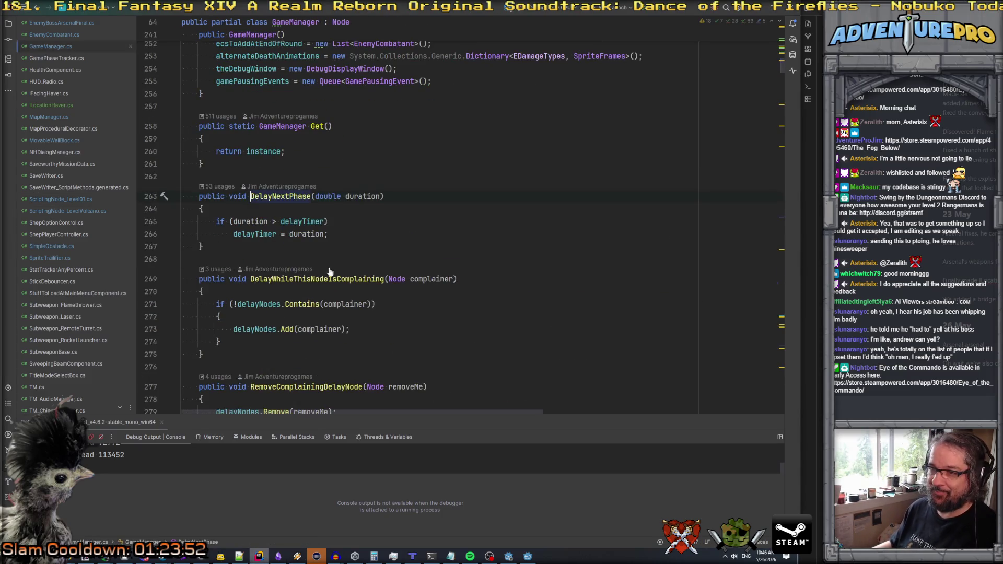
# - Look up the end_of_round_recovery phase in the GameManager class, then return to ScriptingNode_Level01.cs
pyautogui.hotkey('ctrl', '-')
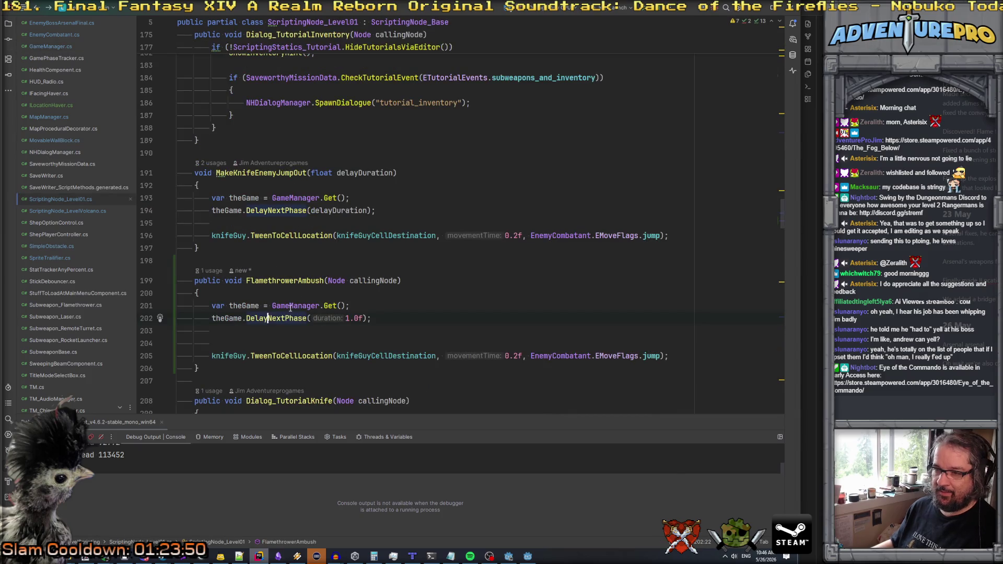
pyautogui.keyDown('ctrl'); pyautogui.click(290, 306); pyautogui.keyUp('ctrl')
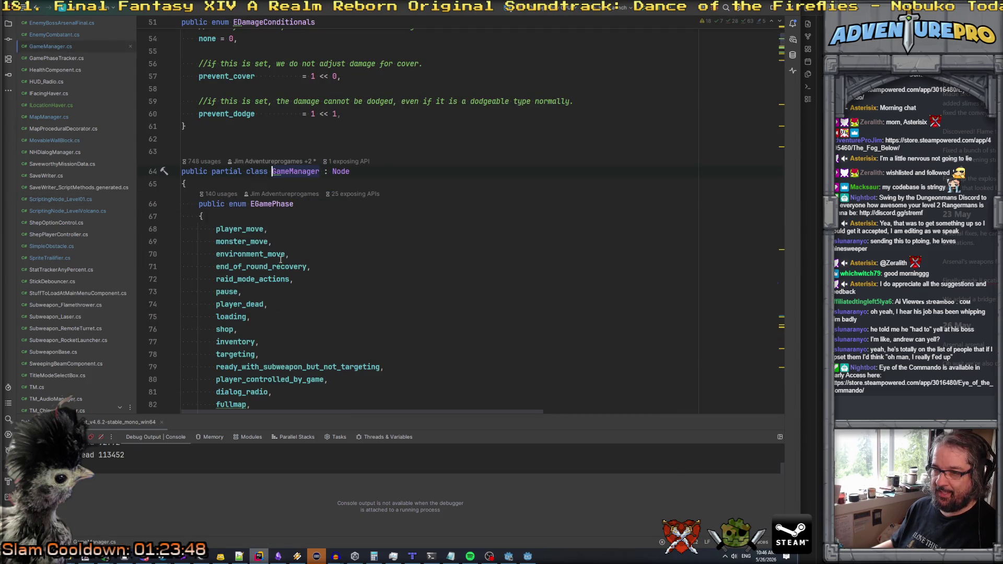
pyautogui.doubleClick(259, 267)
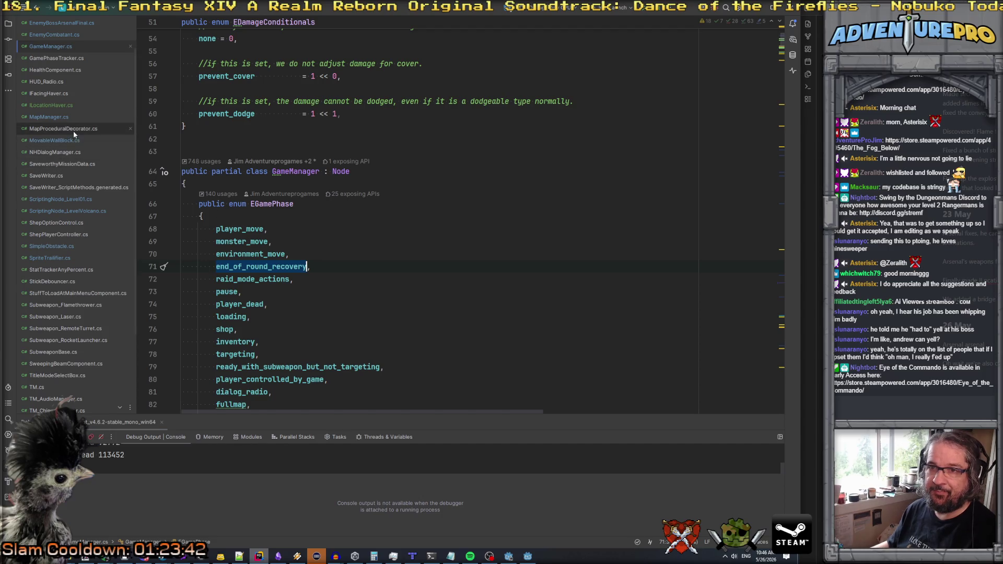
pyautogui.scroll(2, 73, 131)
pyautogui.hotkey('ctrl', 'Tab')
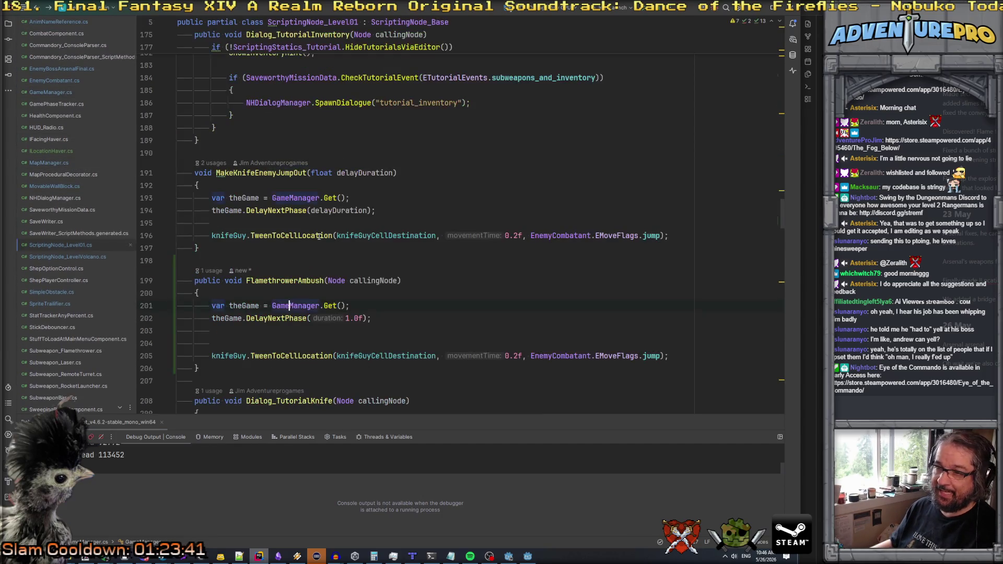
# - Add theGame.EndCurrentTurnImmediately(); to FlamethrowerAmbush after the 1.0f delay
pyautogui.press('Return')
pyautogui.write('t')
pyautogui.press('Return')
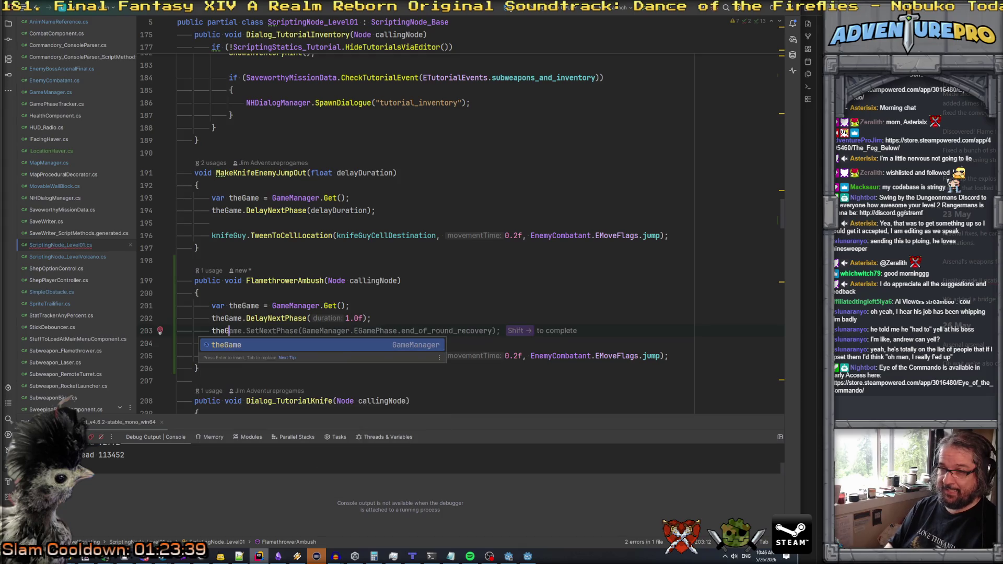
pyautogui.write('.EndCurrentTurnImmediately();')
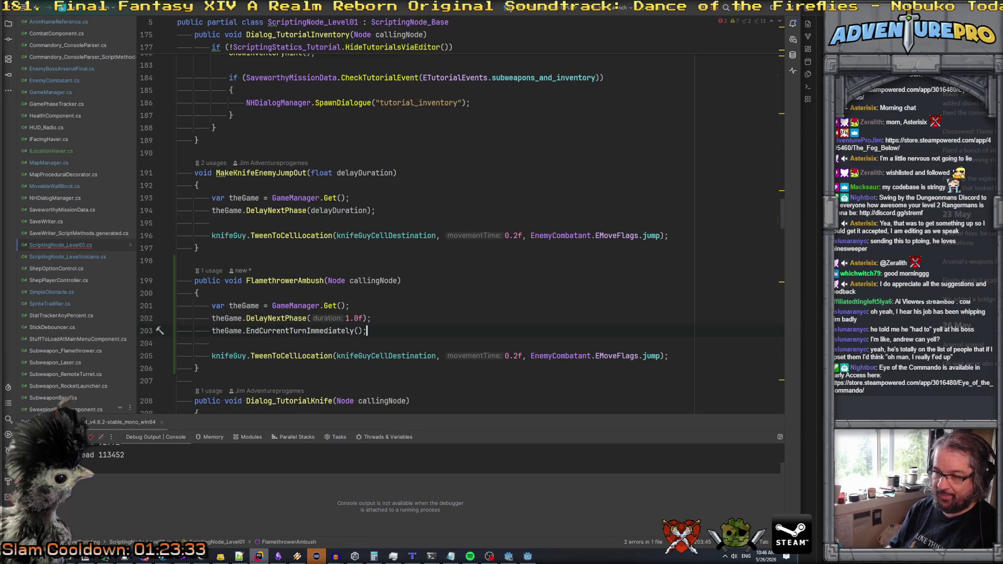
pyautogui.doubleClick(263, 332)
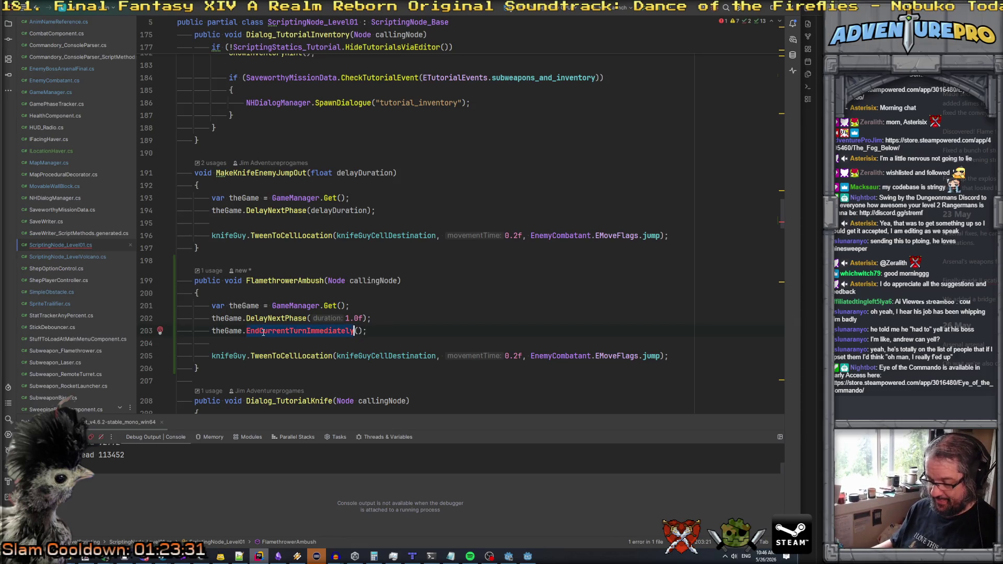
# - Search GameManager.cs for 'phasetracker' to reach the gamePhaseTracker call in SetGamePhaseAfterLoadingGame
pyautogui.keyDown('ctrl'); pyautogui.click(271, 317); pyautogui.keyUp('ctrl')
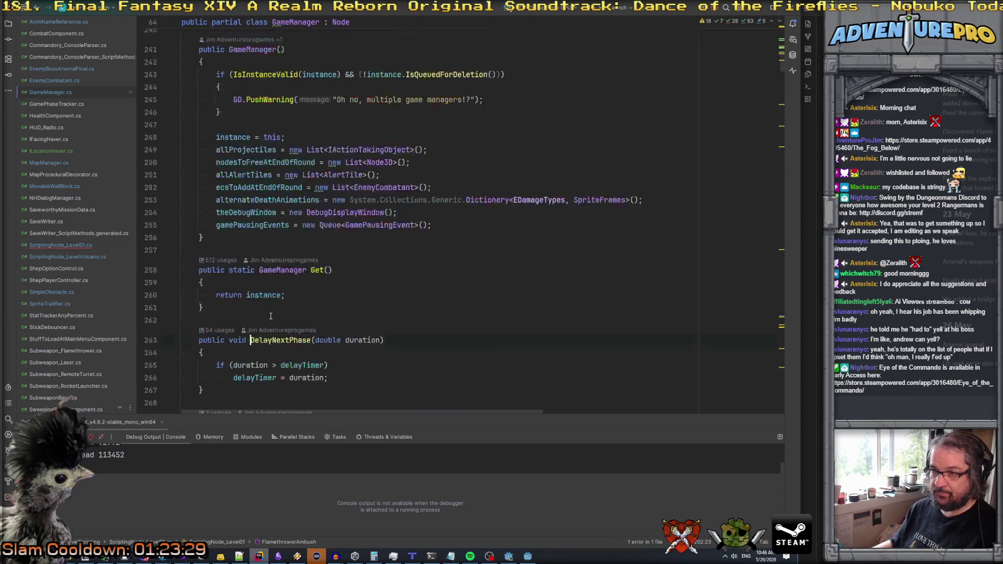
pyautogui.scroll(-5, 271, 316)
pyautogui.click(283, 223)
pyautogui.press('Up')
pyautogui.press('Up')
pyautogui.press('Up')
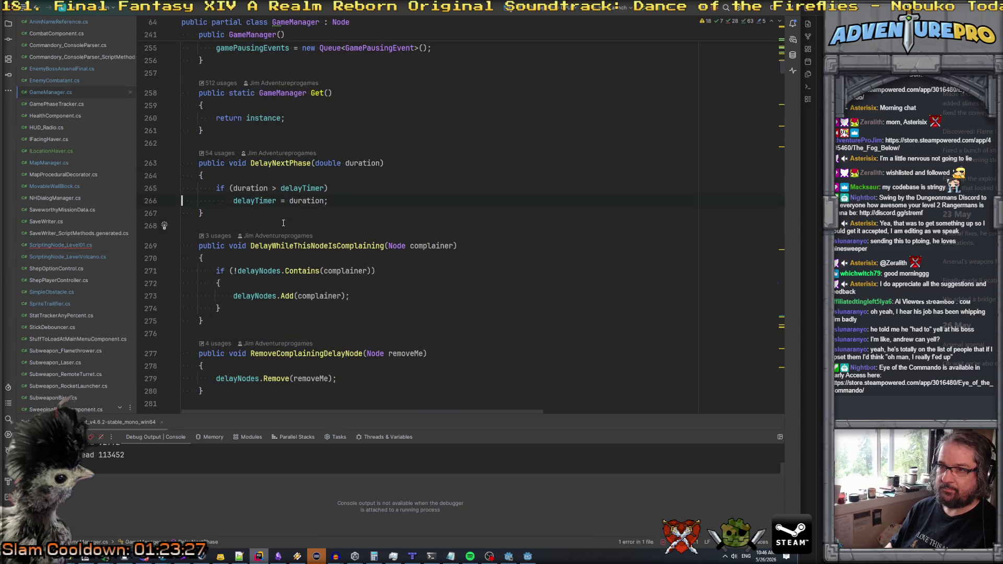
pyautogui.press('Down')
pyautogui.press('Down')
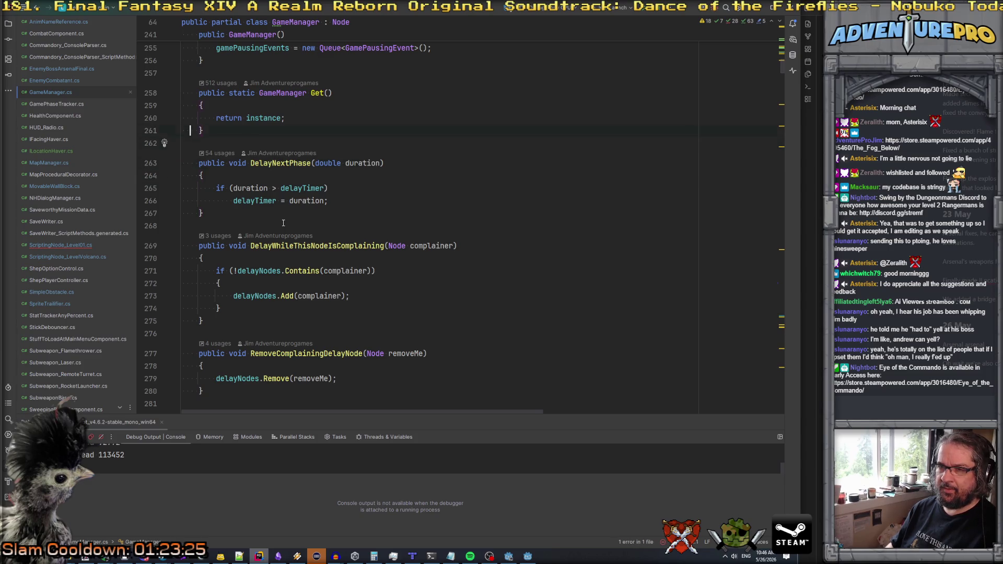
pyautogui.press('Up')
pyautogui.hotkey('ctrl', 'f')
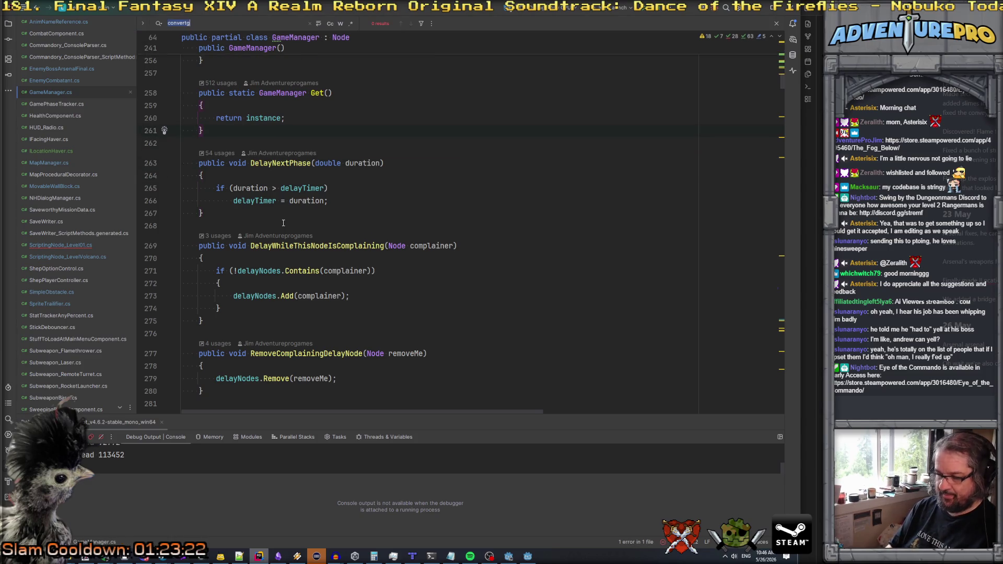
pyautogui.write('phasetracker')
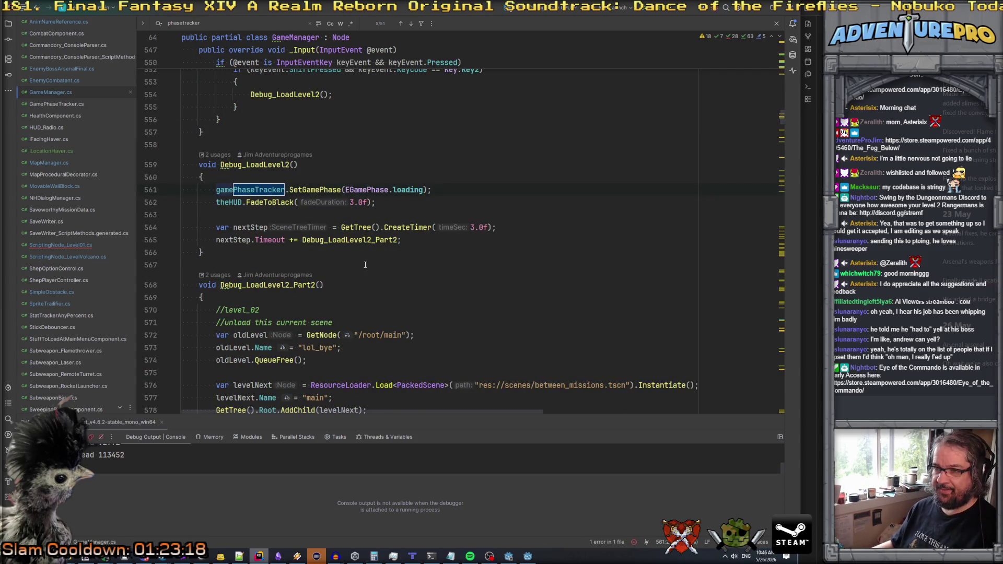
pyautogui.press('Return')
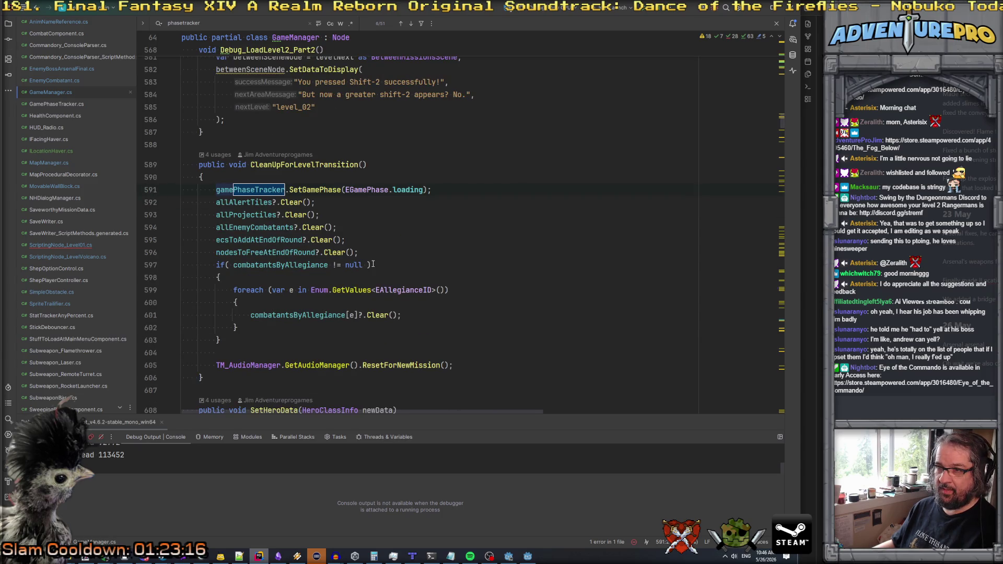
pyautogui.press('Return')
pyautogui.press('Return')
pyautogui.press('Return')
pyautogui.press('Return')
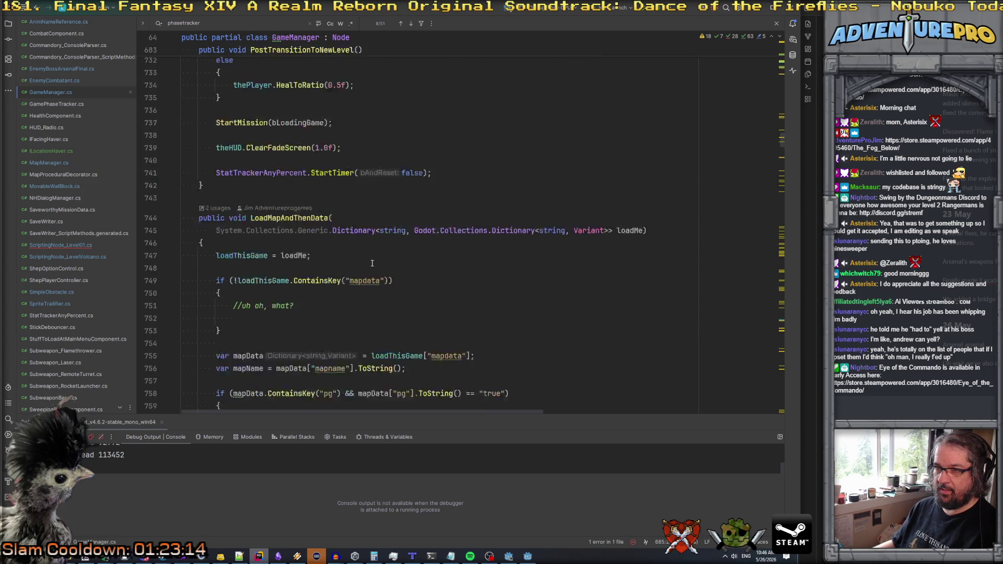
pyautogui.press('Return')
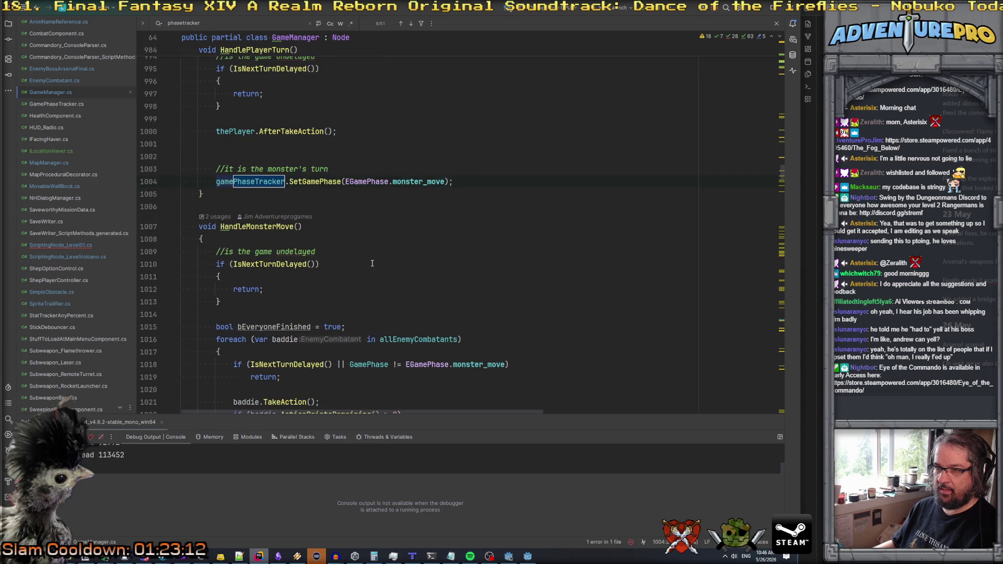
pyautogui.press('Return')
pyautogui.press('Return')
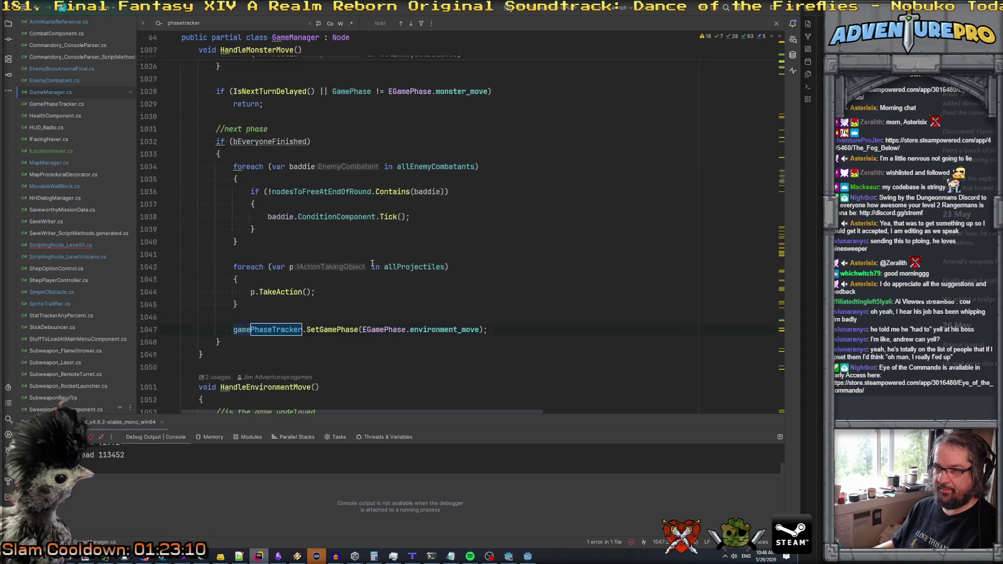
pyautogui.press('Return')
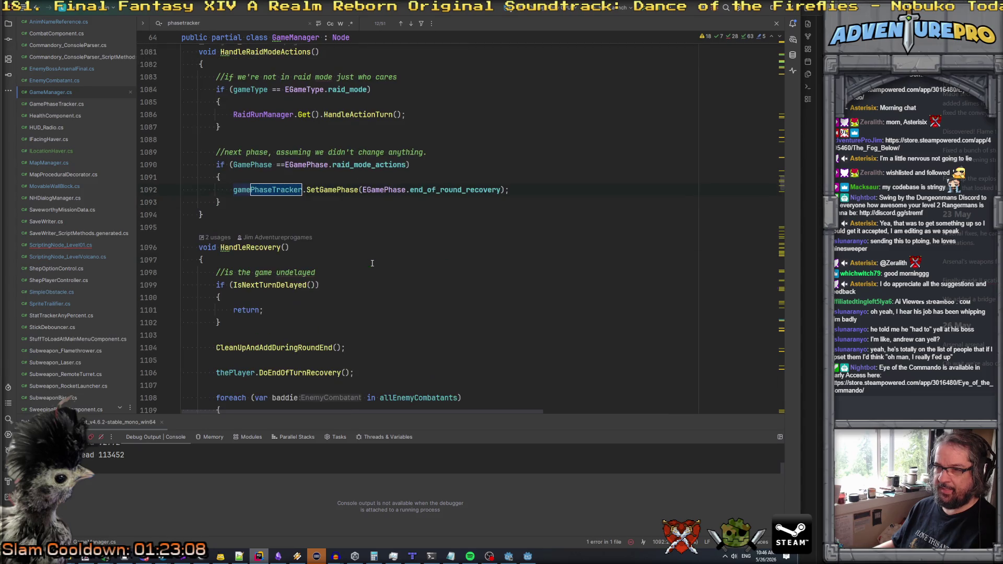
pyautogui.press('Return')
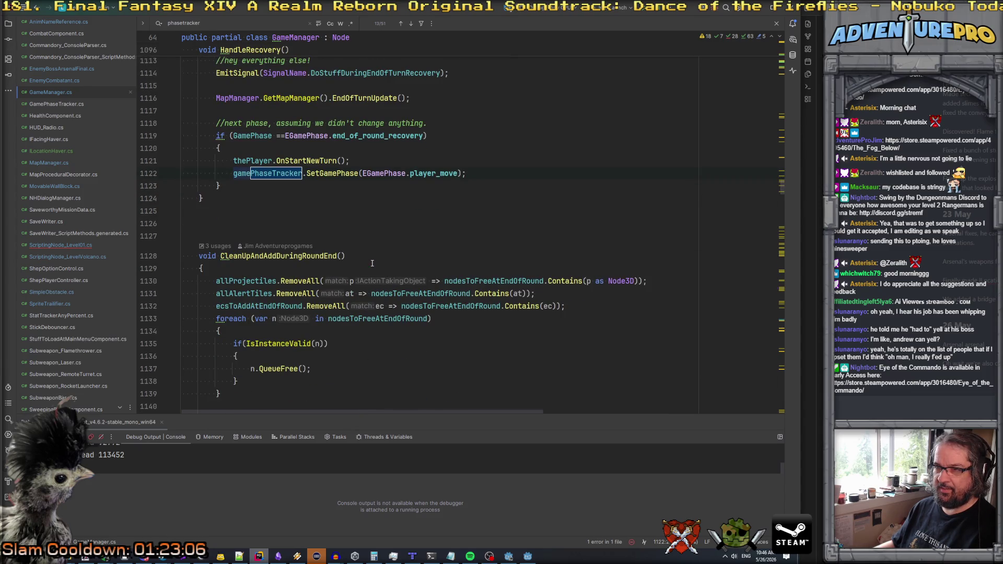
pyautogui.press('Return')
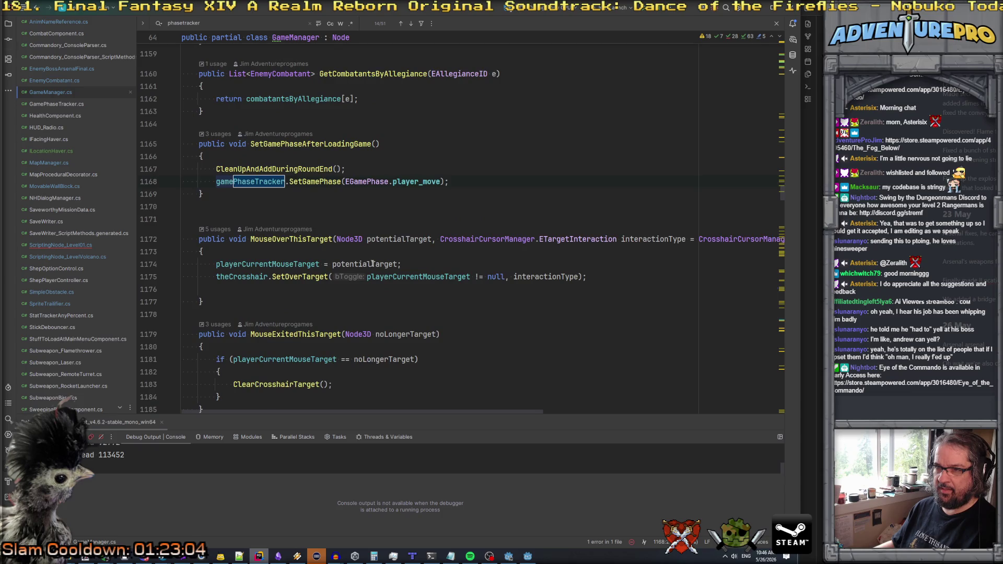
# - Add an EndCurrentTurnImmediately() method to GameManager that sets EGamePhase.end_of_round_recovery
pyautogui.click(261, 202)
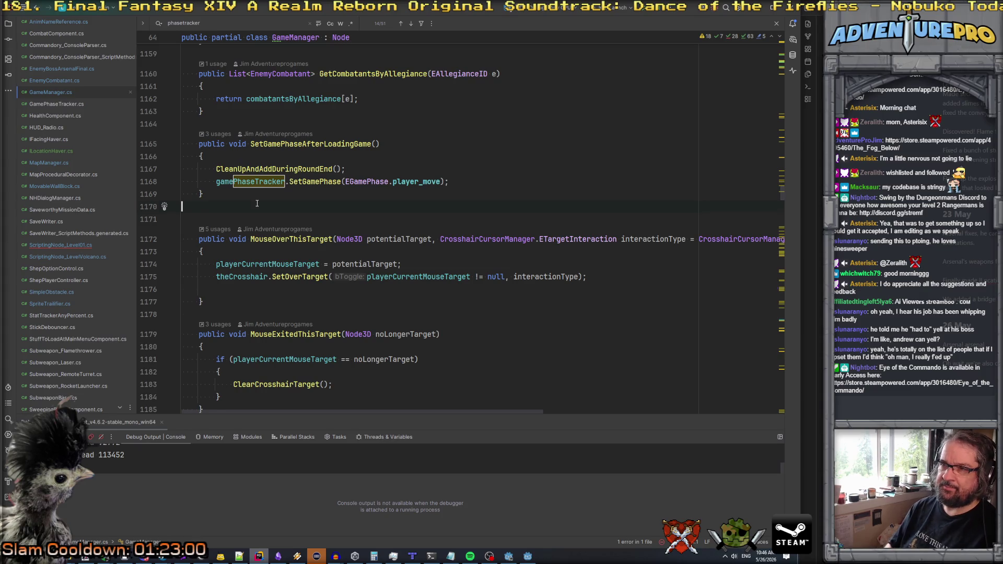
pyautogui.press('Return')
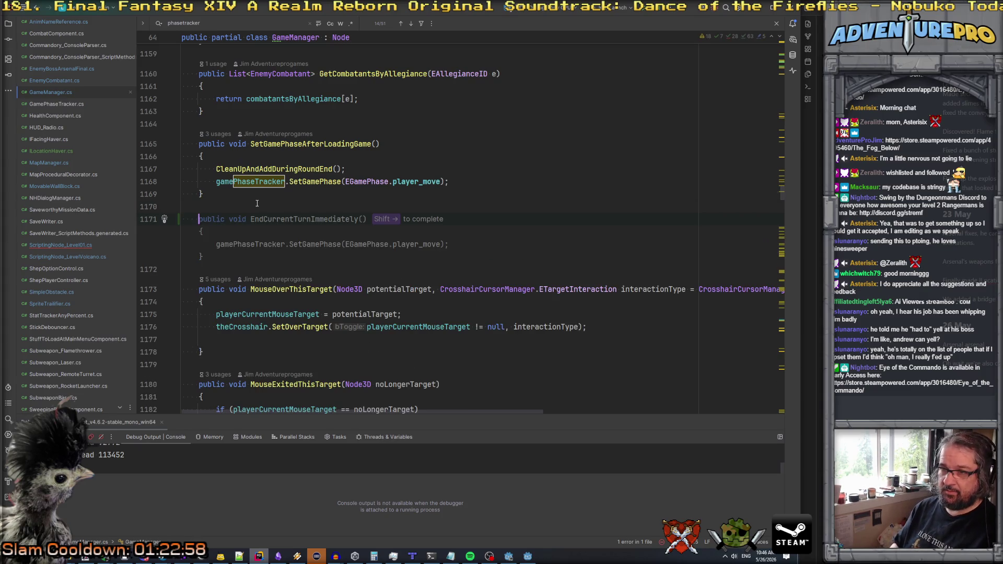
pyautogui.hotkey('shift', 'Right')
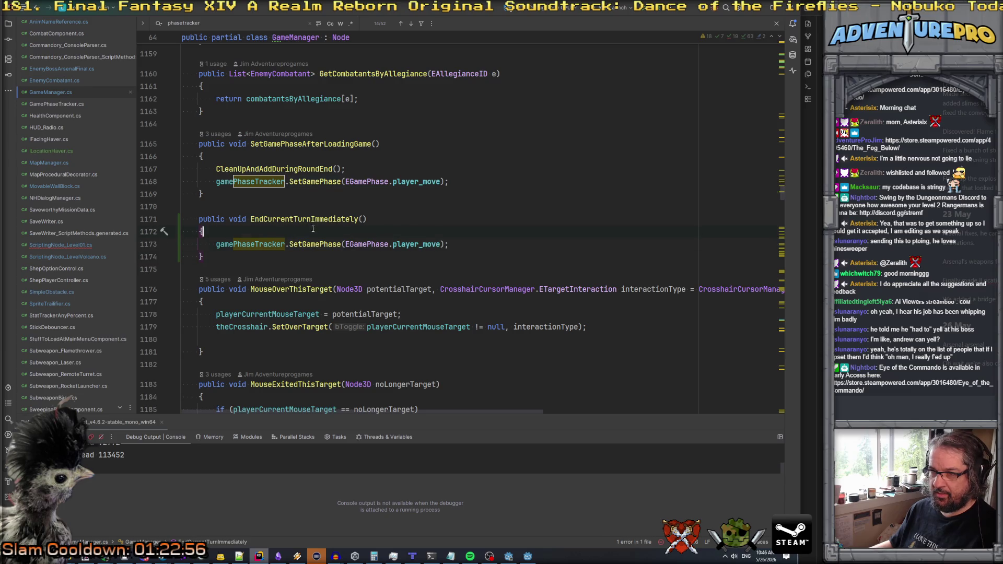
pyautogui.doubleClick(416, 244)
pyautogui.write('end')
pyautogui.press('Return')
pyautogui.click(182, 256)
pyautogui.press('Escape')
pyautogui.click(462, 213)
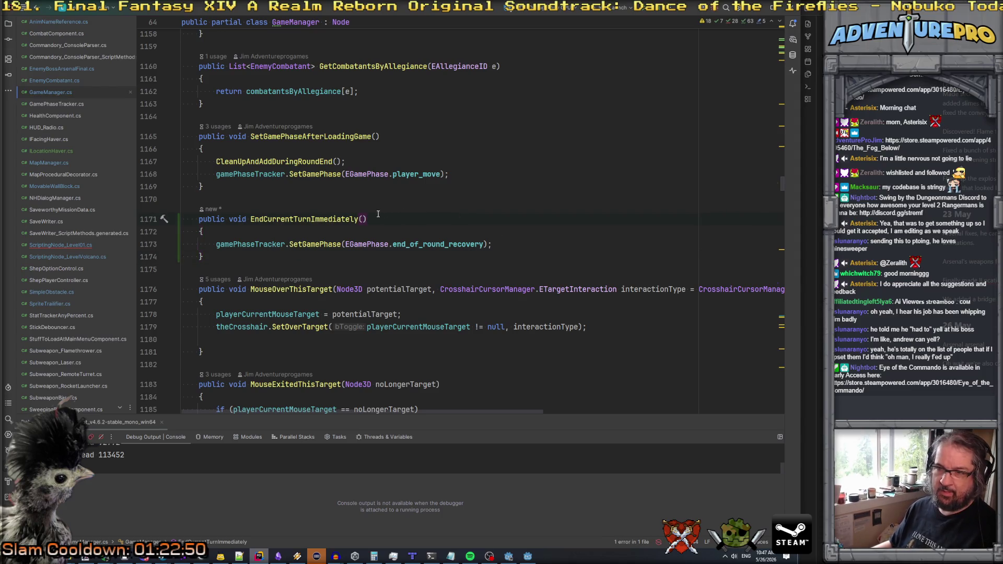
pyautogui.click(61, 244)
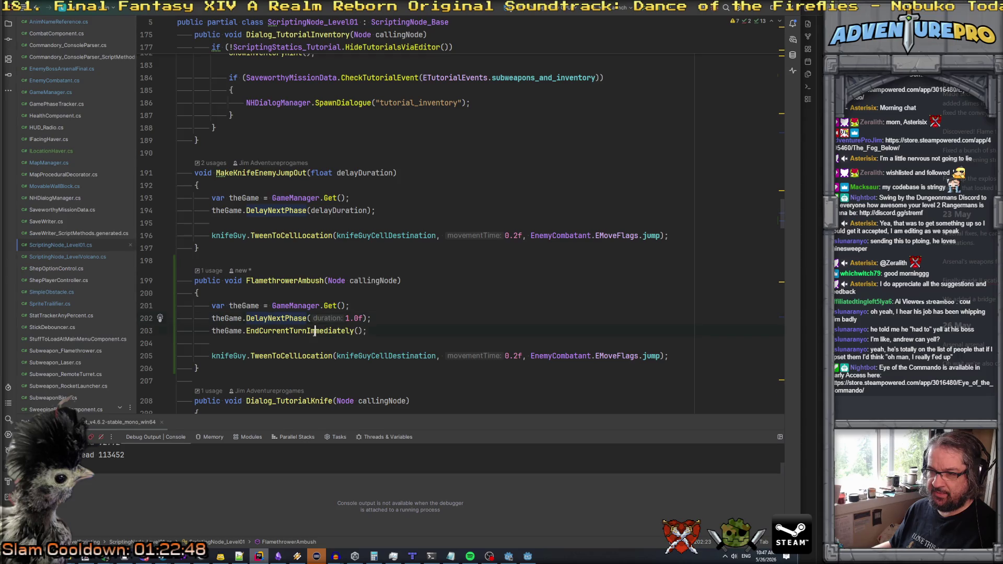
# - Swap the order of the delay and EndCurrentTurnImmediately lines in FlamethrowerAmbush
pyautogui.click(382, 306)
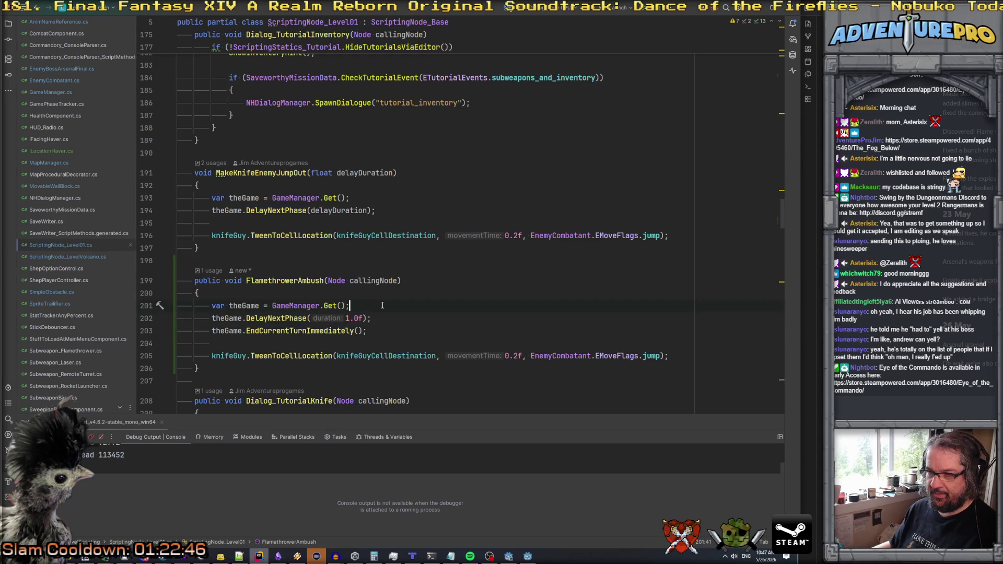
pyautogui.press('Down')
pyautogui.hotkey('alt', 'shift', 'Down')
pyautogui.press('Down')
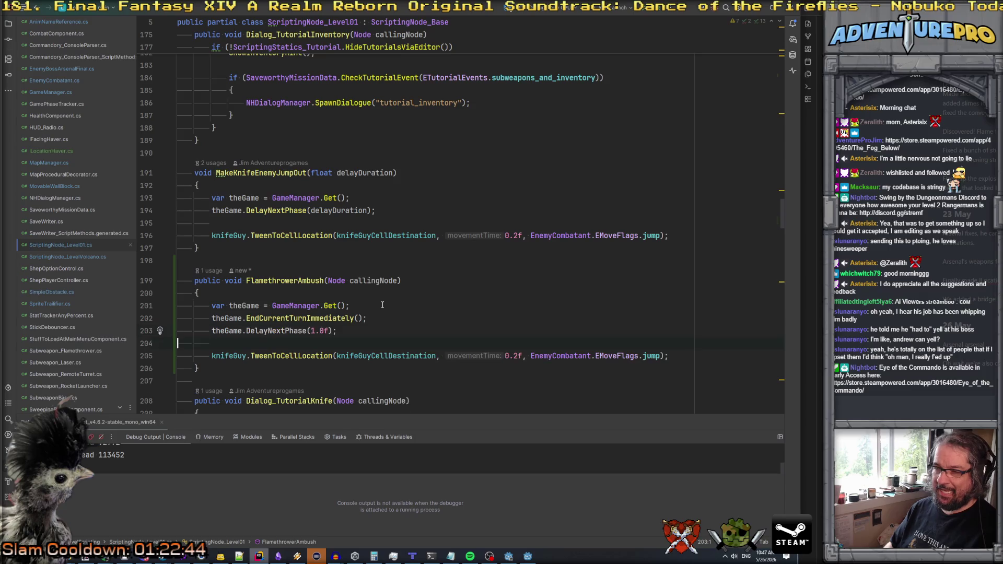
# - Add a for (int idx = 0; idx < ambushGuys.Count; idx++) loop with braces
pyautogui.click(355, 331)
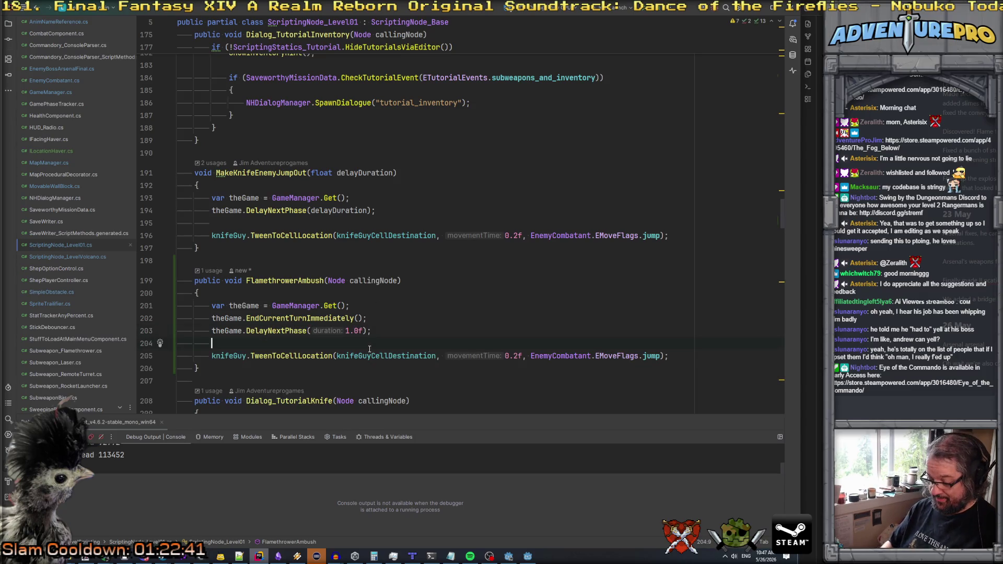
pyautogui.press('Return')
pyautogui.write('for(int idx =0; idx < ')
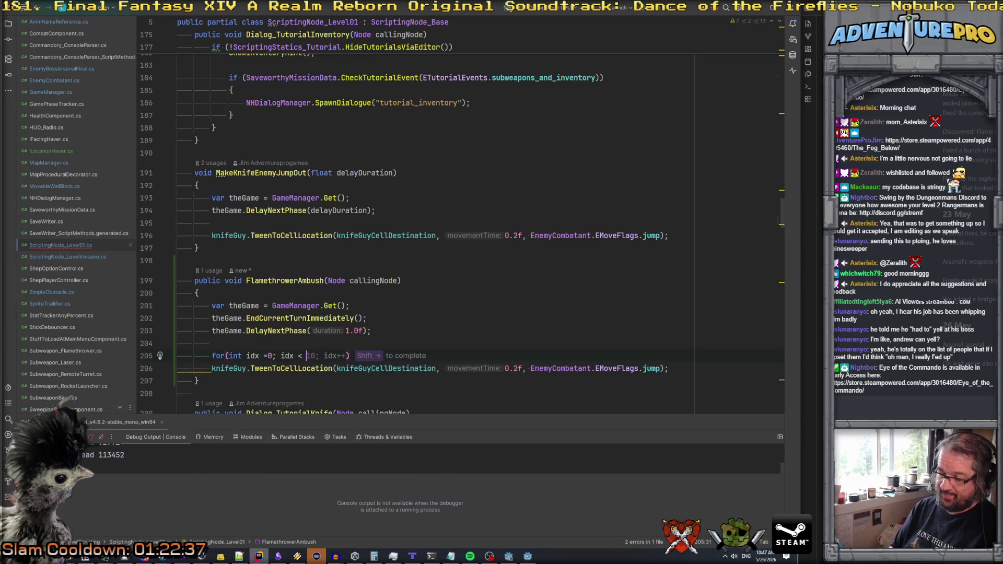
pyautogui.write('amb')
pyautogui.press('Down')
pyautogui.press('Return')
pyautogui.write('.co')
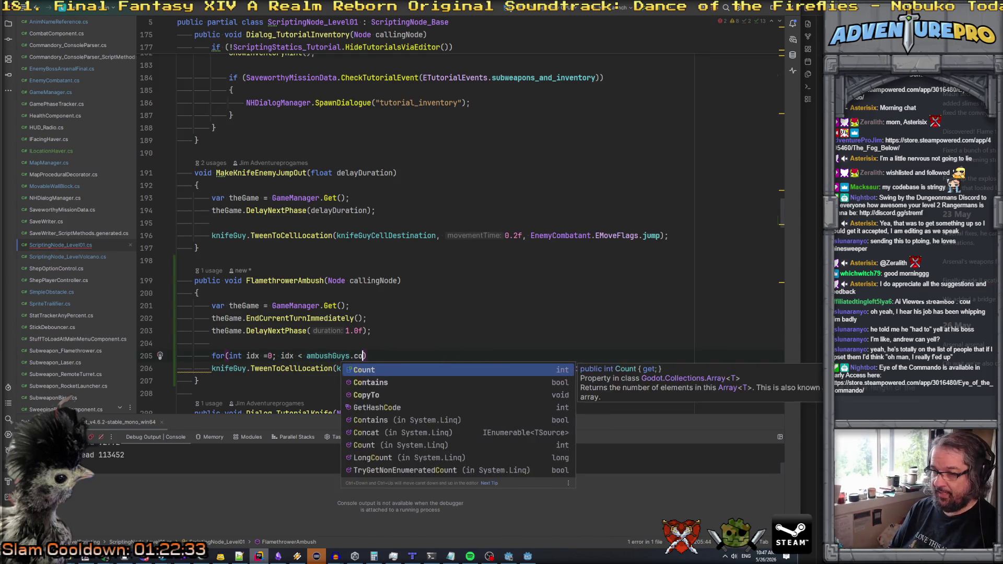
pyautogui.press('Return')
pyautogui.write('; idx++')
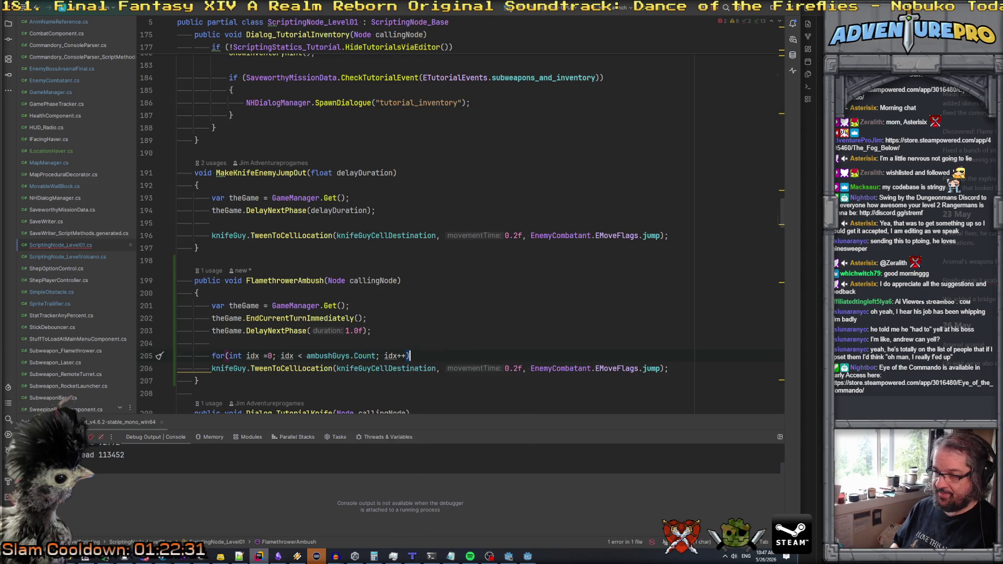
pyautogui.press('Return')
pyautogui.write('{')
pyautogui.press('Return')
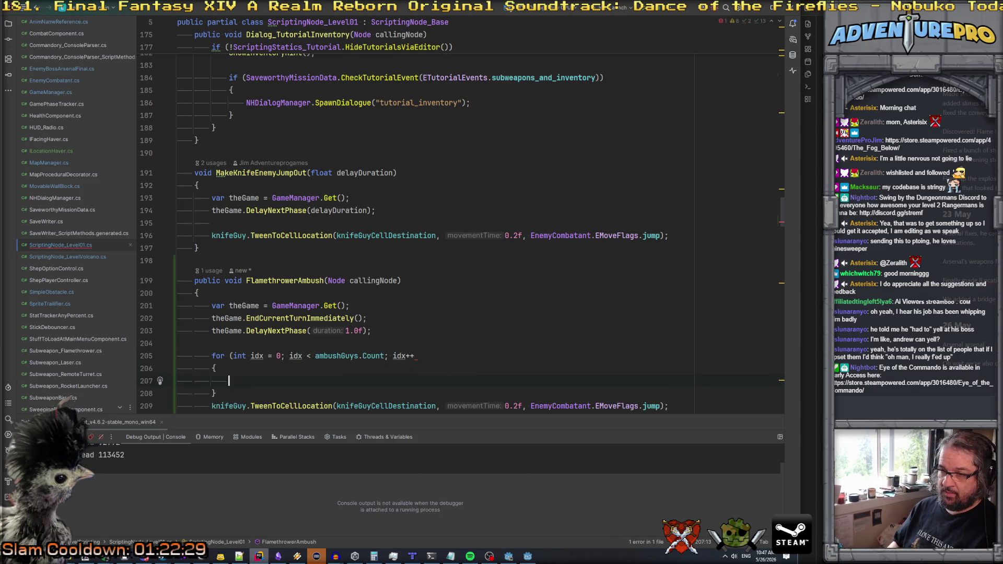
# - In the loop, call ambushGuys[idx].TweenToCellLocation(ambushCellDestinations[idx], 0.2f + (0.1f * idx), EMoveFlags.jump)
pyautogui.scroll(-2, 369, 353)
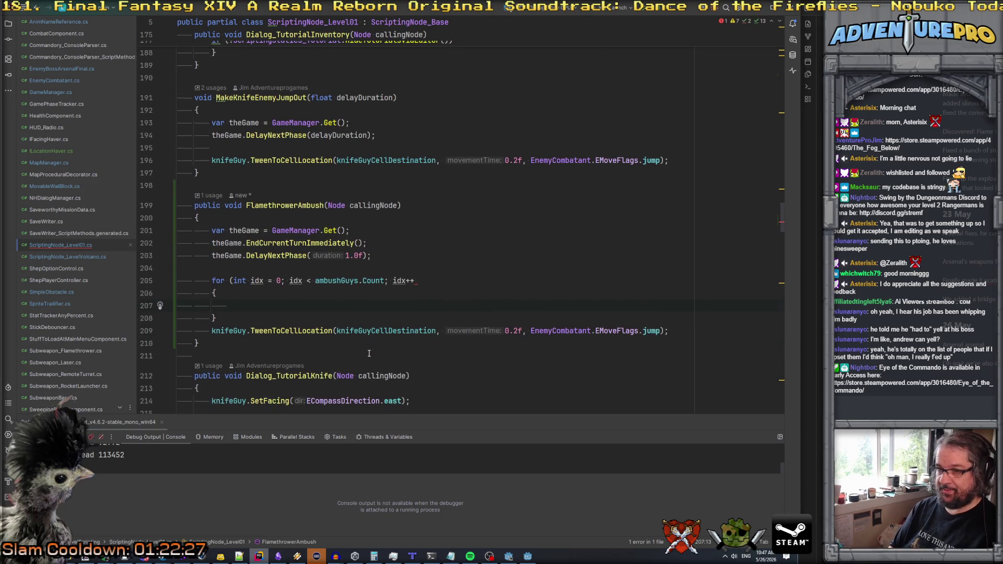
pyautogui.write('am')
pyautogui.press('Return')
pyautogui.press('BackSpace')
pyautogui.write('[idx].')
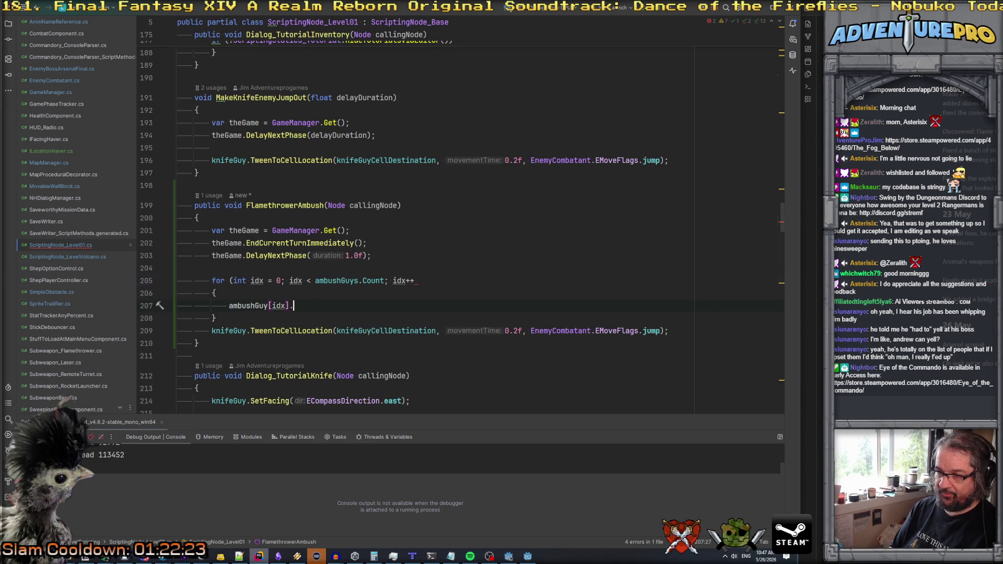
pyautogui.write('Tween')
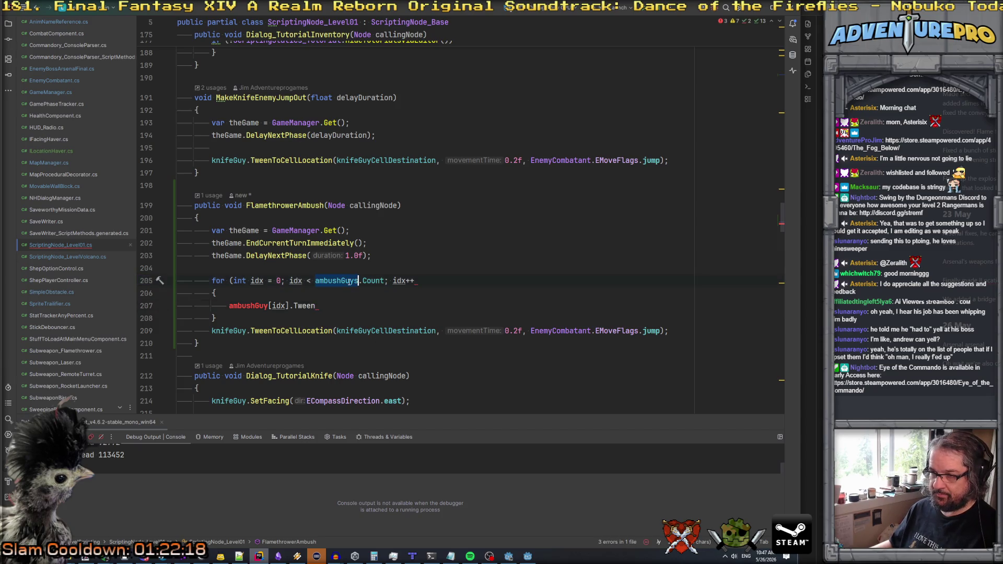
pyautogui.click(268, 305)
pyautogui.write('s')
pyautogui.click(332, 306)
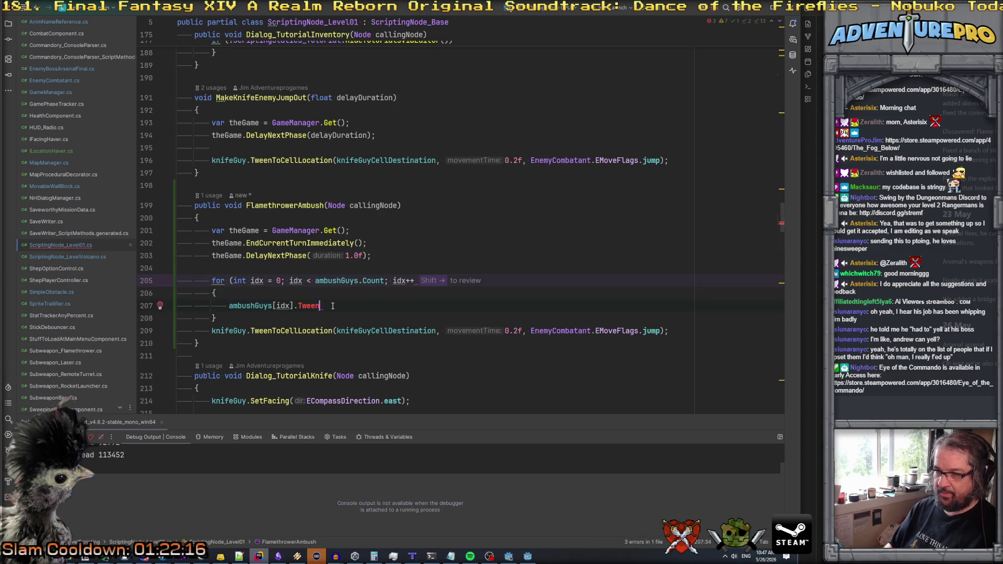
pyautogui.press('BackSpace')
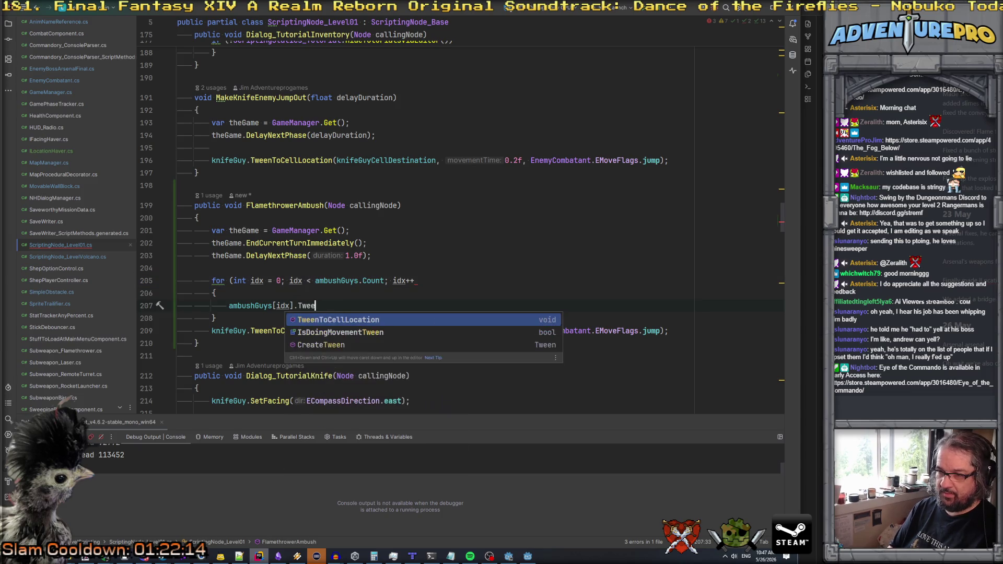
pyautogui.press('Return')
pyautogui.write('ambushCellDestinations[i')
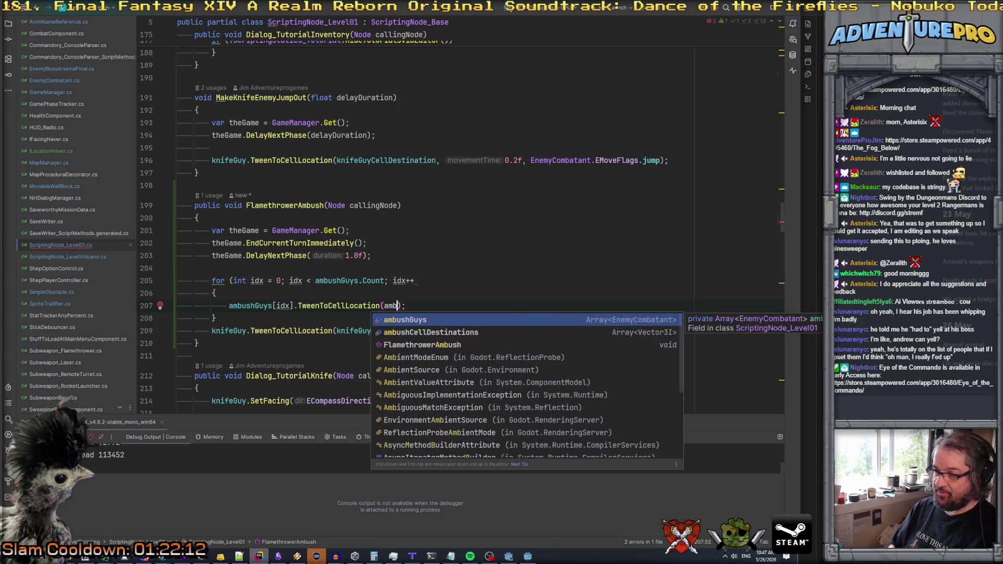
pyautogui.write('dx][, 0.2f')
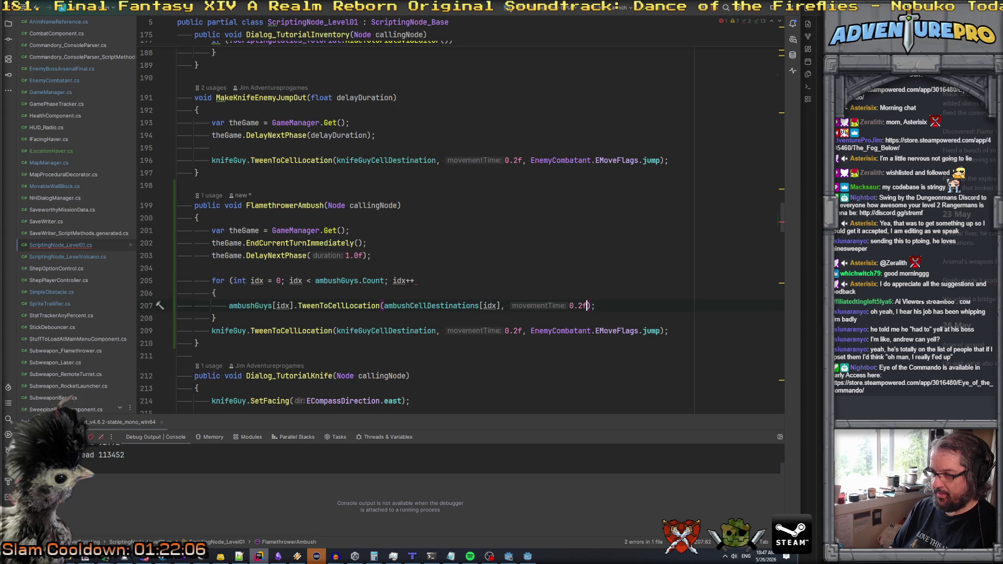
pyautogui.write(' + ')
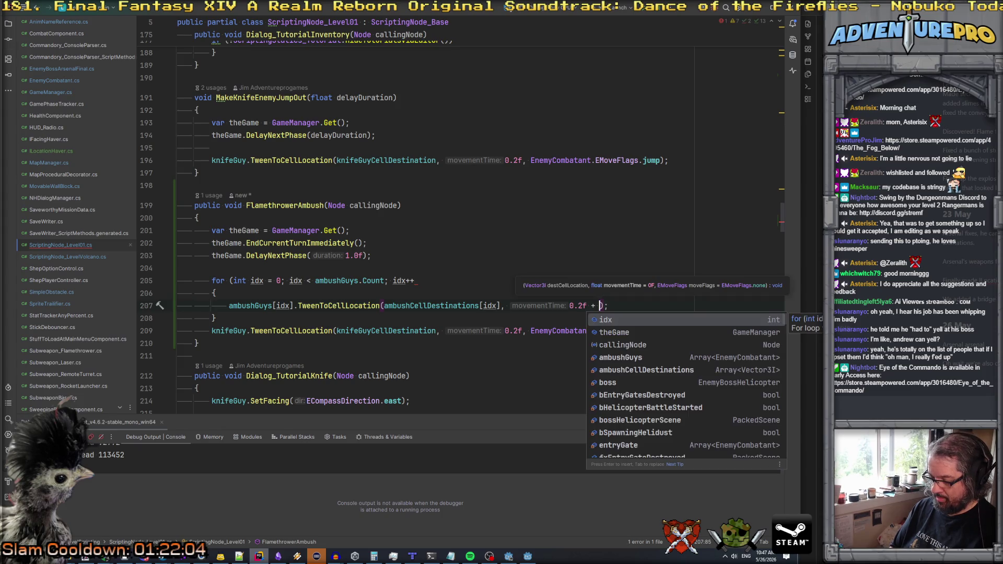
pyautogui.write('(0.1')
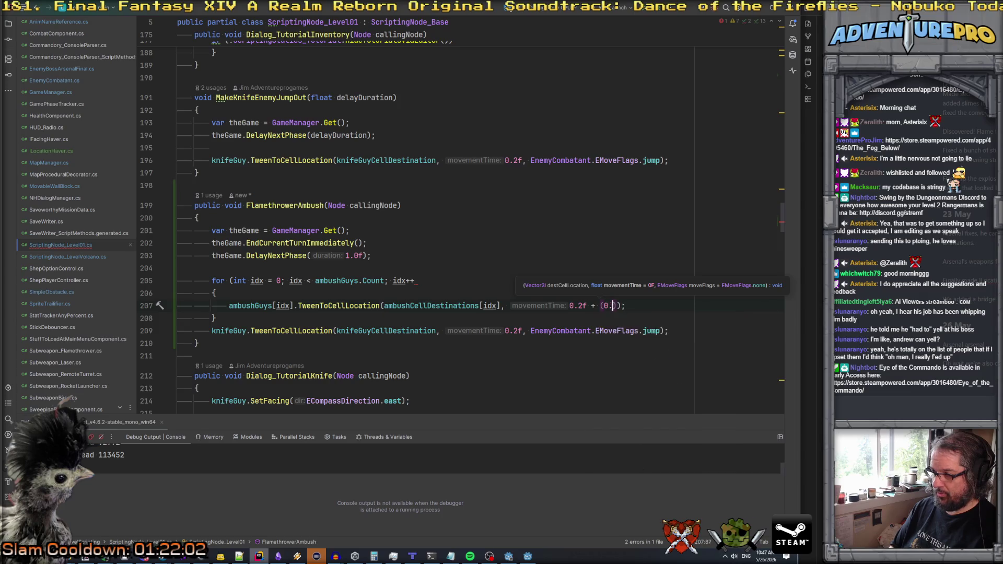
pyautogui.write('f * id')
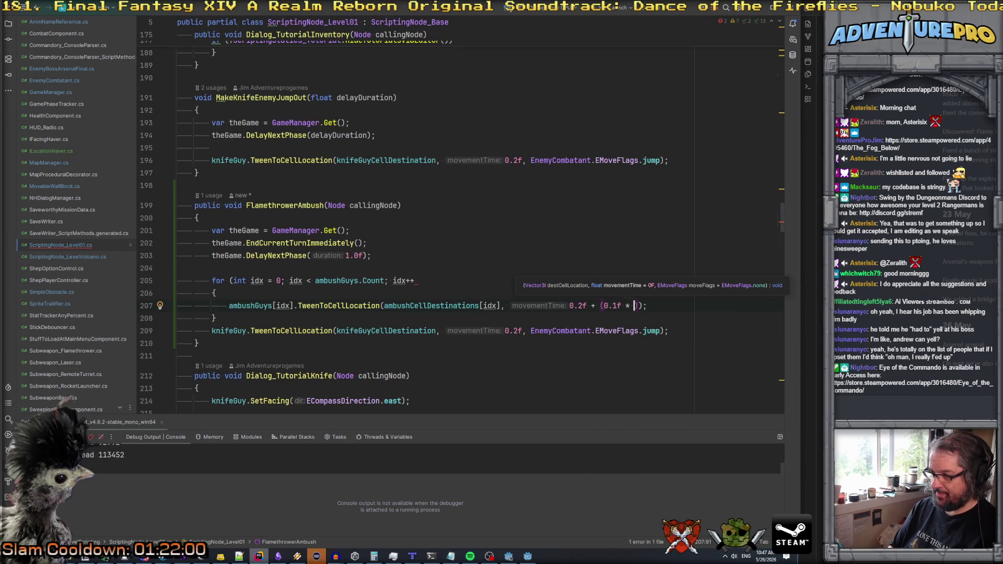
pyautogui.write('x),')
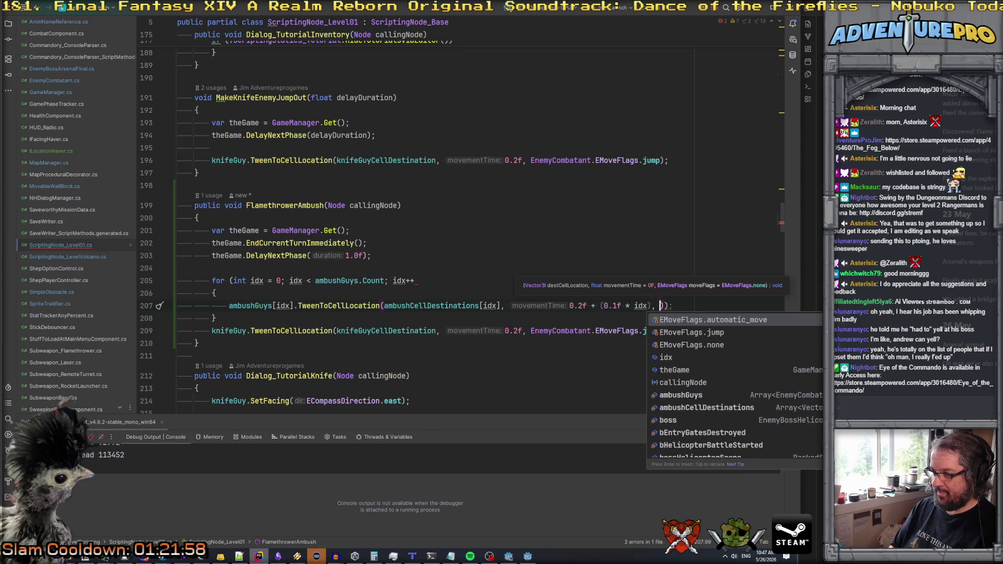
pyautogui.press('Down')
pyautogui.press('Return')
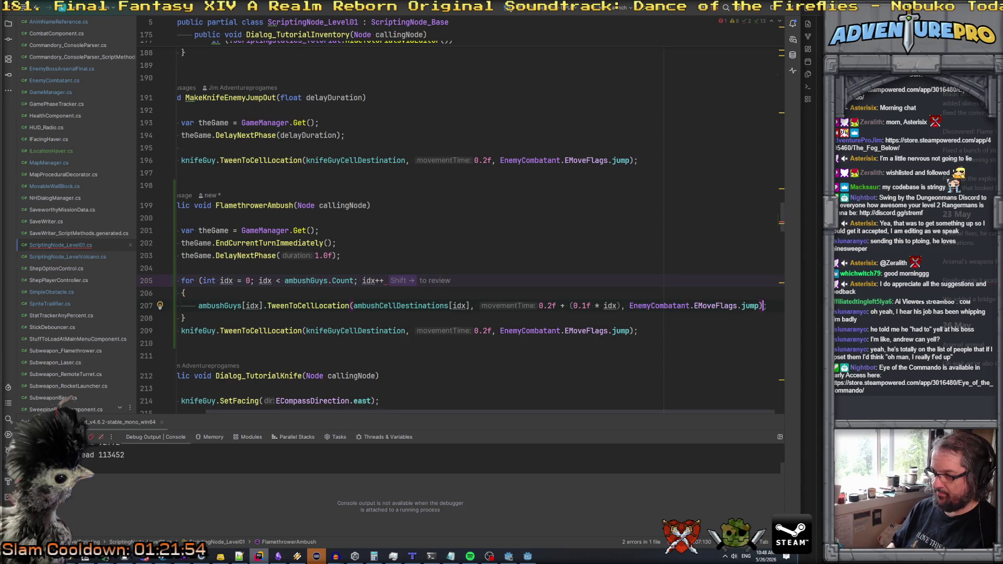
# - Delete the old knifeGuy tween line from FlamethrowerAmbush
pyautogui.click(177, 293)
pyautogui.click(415, 281)
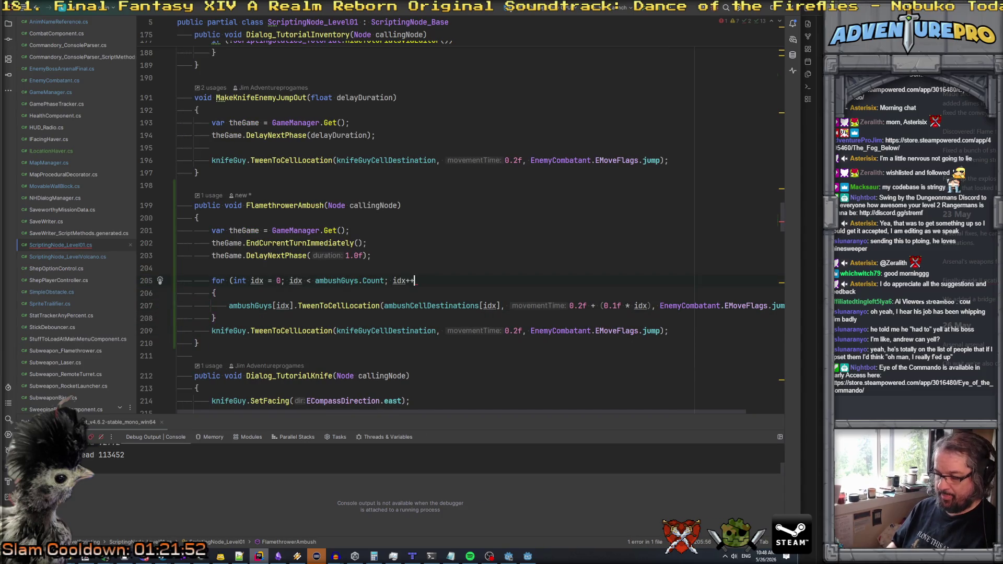
pyautogui.write(')')
pyautogui.press('Down')
pyautogui.press('Down')
pyautogui.press('Down')
pyautogui.press('Home')
pyautogui.hotkey('shift', 'Down')
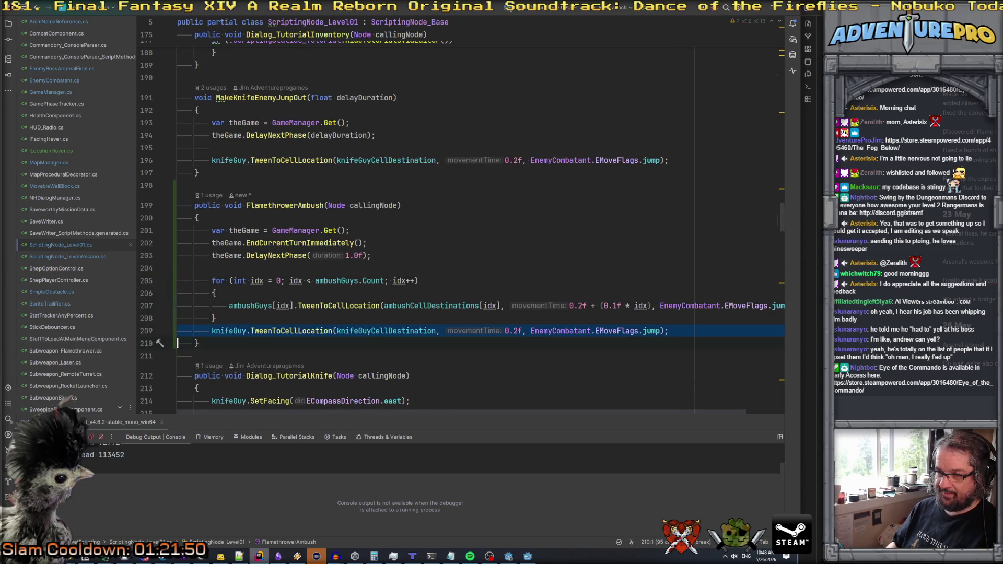
pyautogui.press('Delete')
pyautogui.scroll(2, 339, 283)
pyautogui.scroll(3, 339, 283)
pyautogui.click(484, 306)
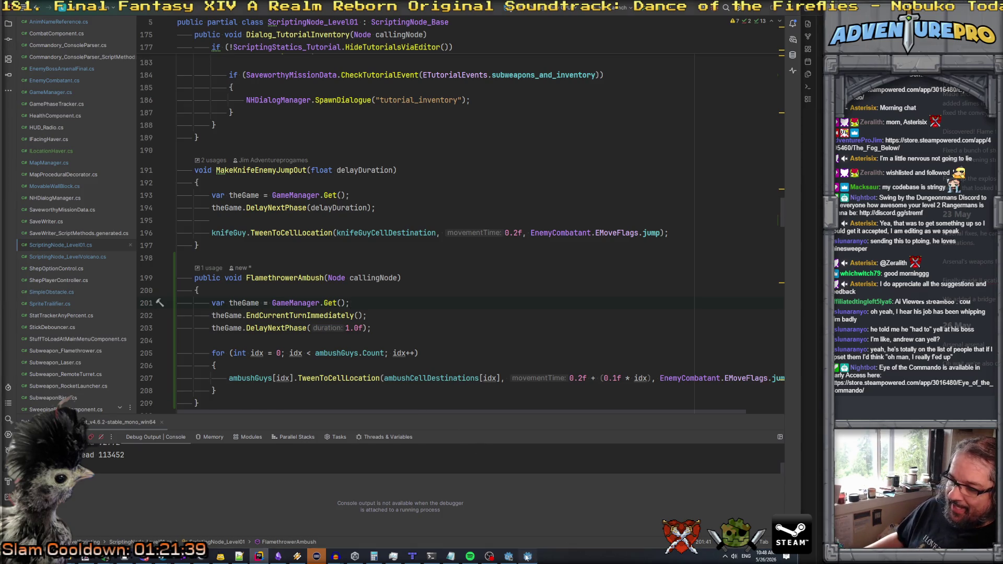
# - In Godot, check the trigger_tutorial_flamethrower_ambush node, then build and run level_01
pyautogui.hotkey('alt', 'Tab')
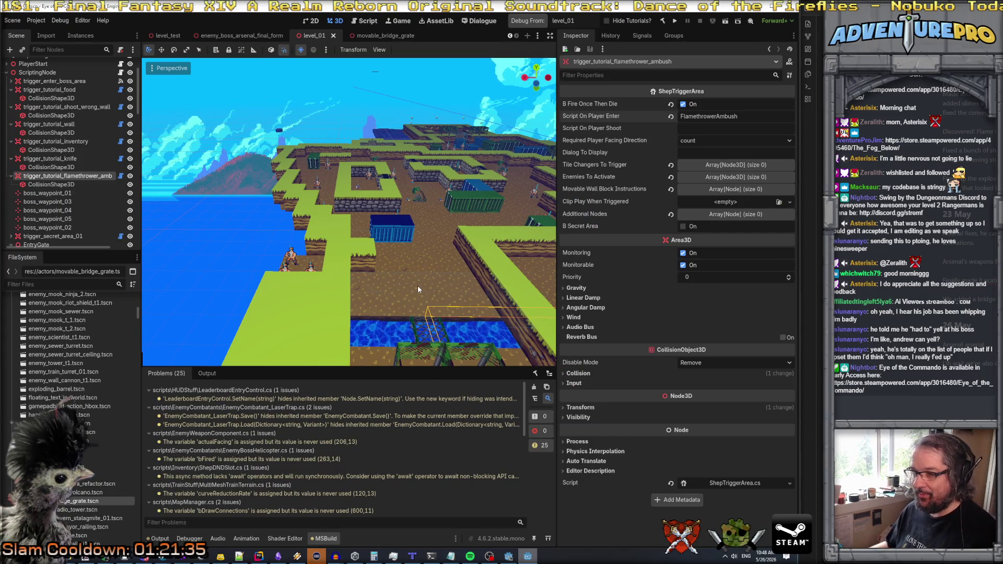
pyautogui.click(67, 184)
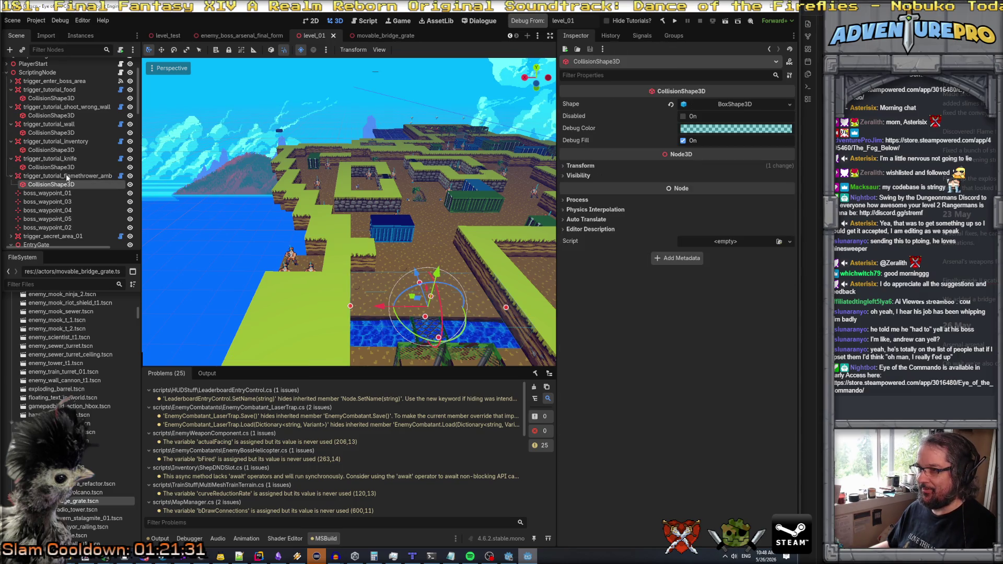
pyautogui.doubleClick(67, 177)
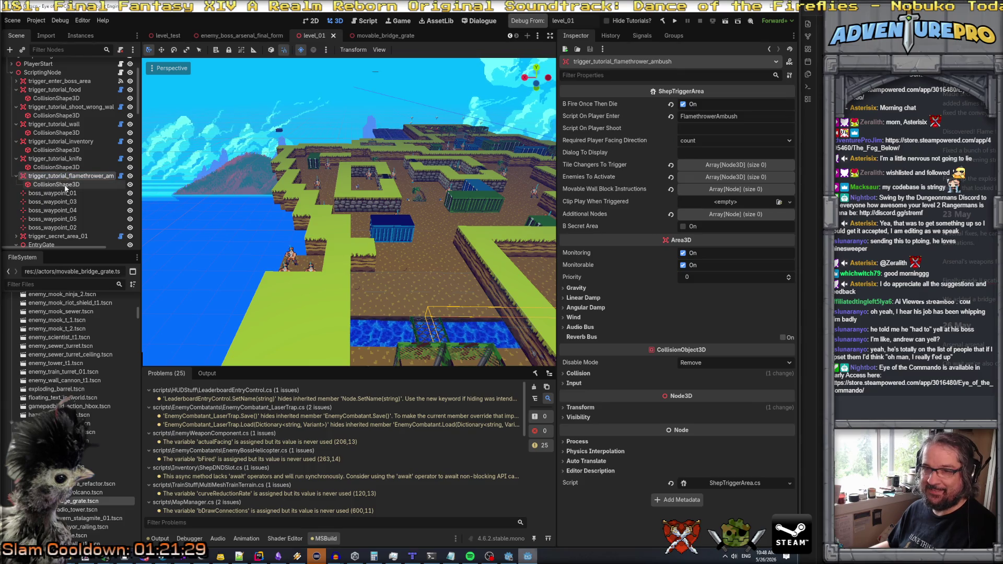
pyautogui.press('Escape')
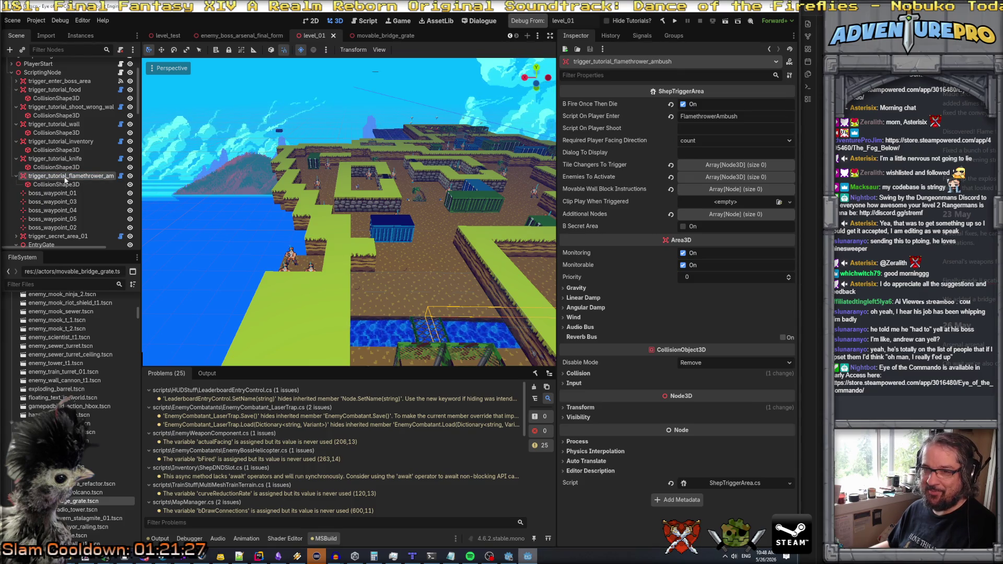
pyautogui.doubleClick(67, 177)
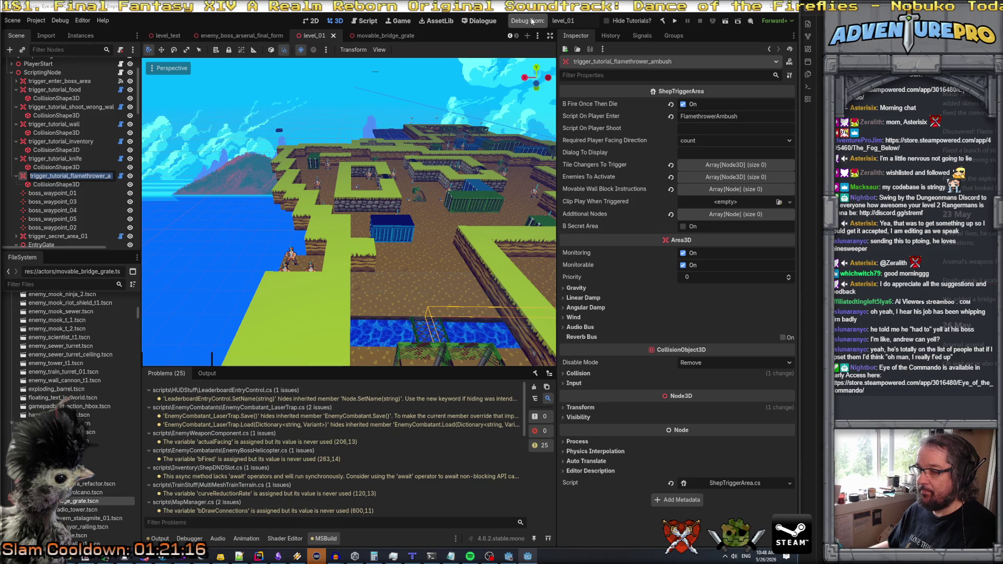
pyautogui.press('Escape')
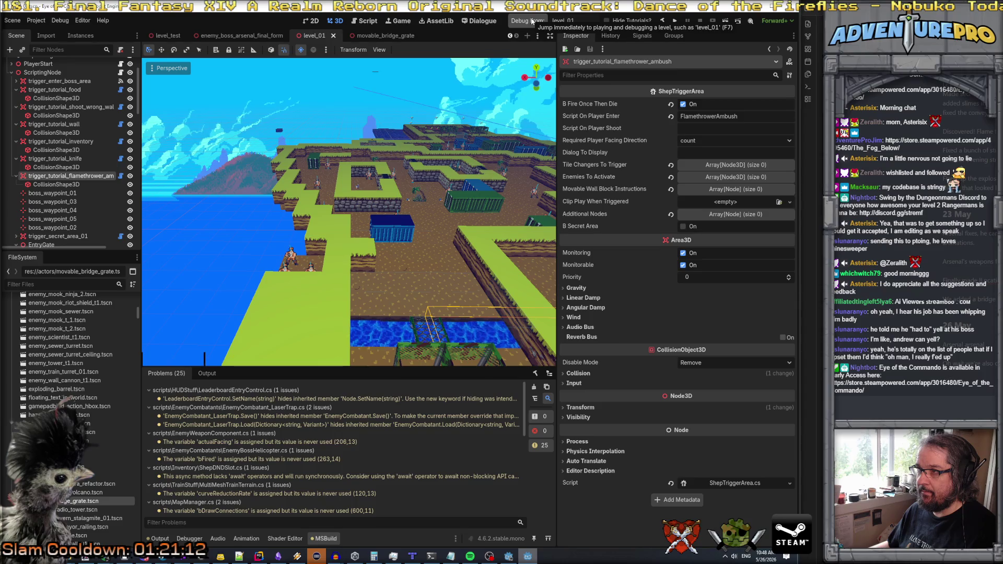
pyautogui.click(531, 21)
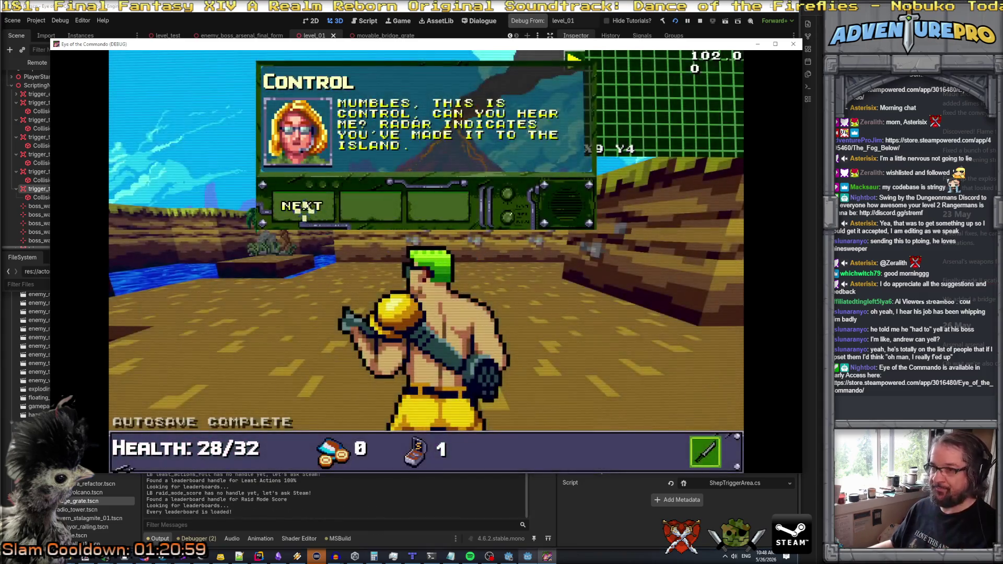
# - Dismiss the opening Control dialogue and teleport to X17 Y10 with the console command TP 17 10
pyautogui.click(304, 208)
pyautogui.click(304, 207)
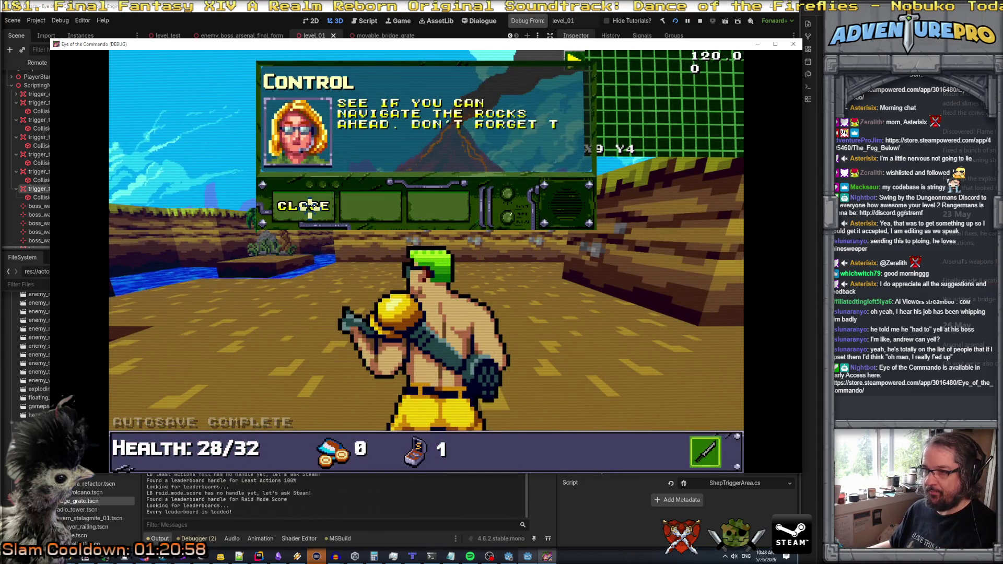
pyautogui.click(308, 208)
pyautogui.press('`')
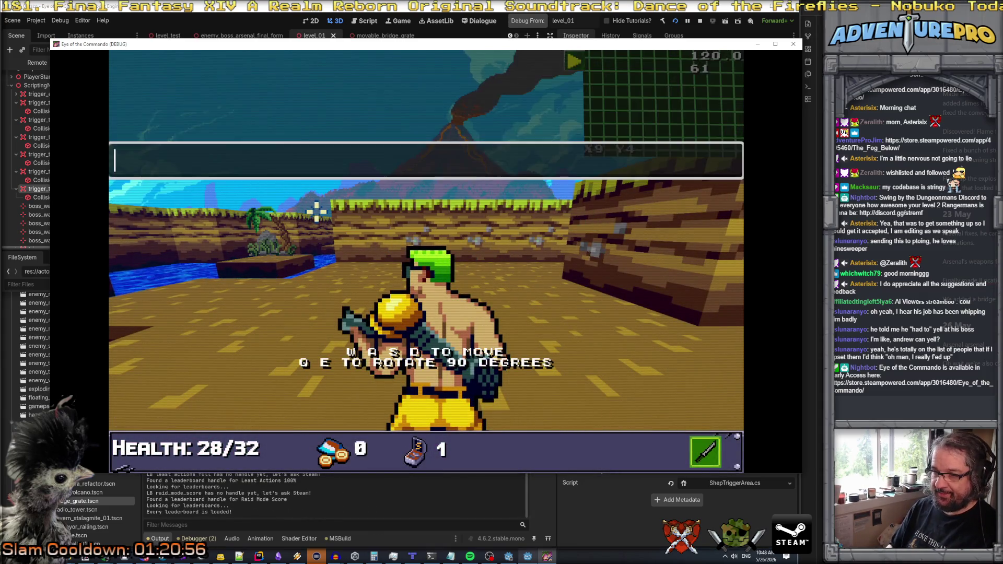
pyautogui.write('TP 17 10')
pyautogui.press('Return')
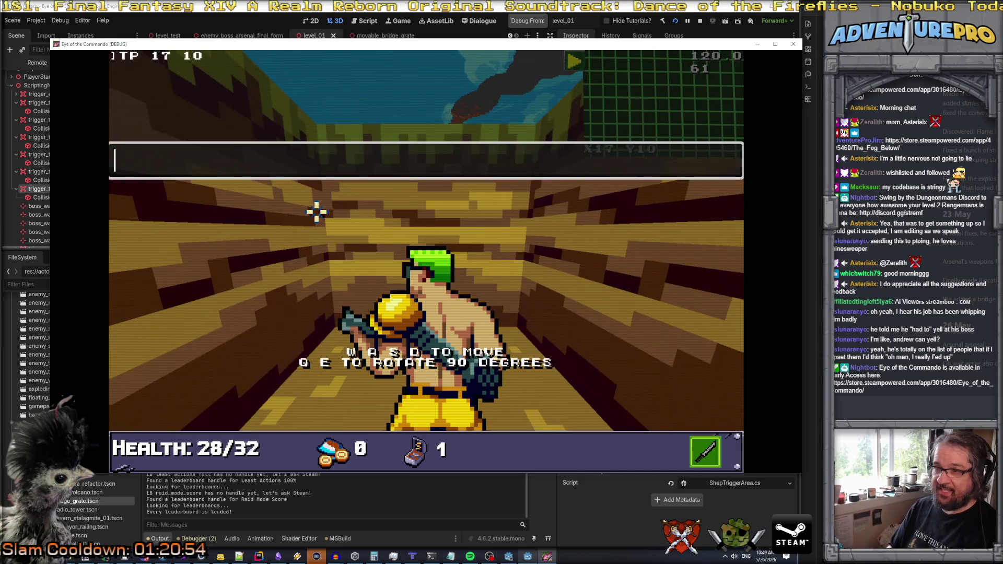
pyautogui.press('`')
pyautogui.press('`')
# - Reveal the whole map with REVEALALL, then teleport onward to X20 Y10 and X30 Y10
pyautogui.write('REV')
pyautogui.press('Return')
pyautogui.write('REVEALALL')
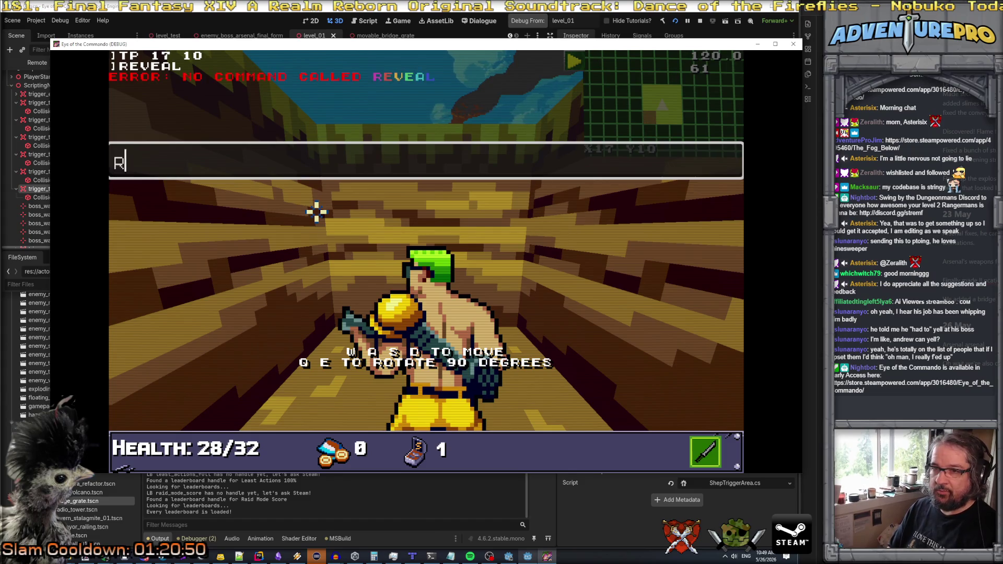
pyautogui.press('Return')
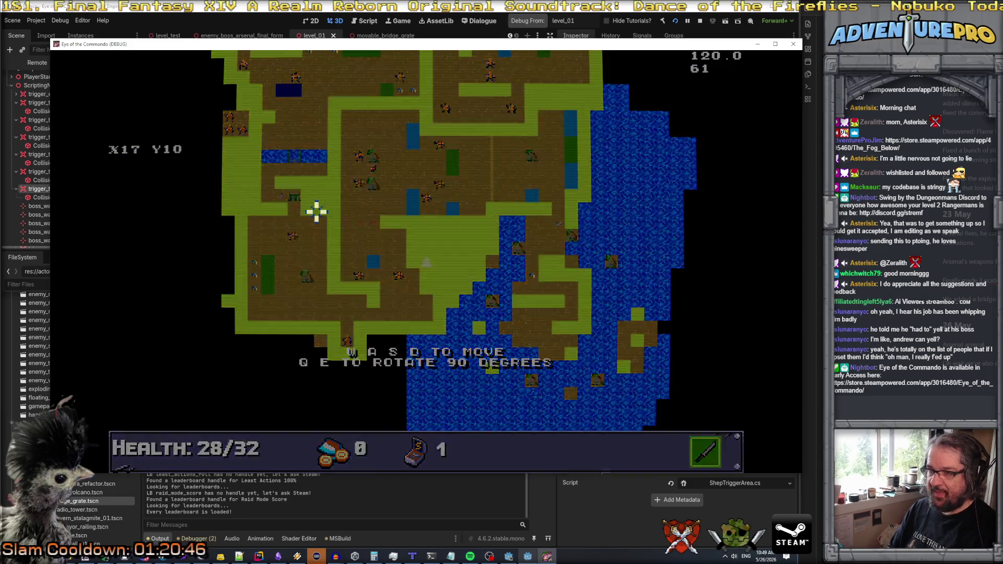
pyautogui.press('`')
pyautogui.write('TP 20 10')
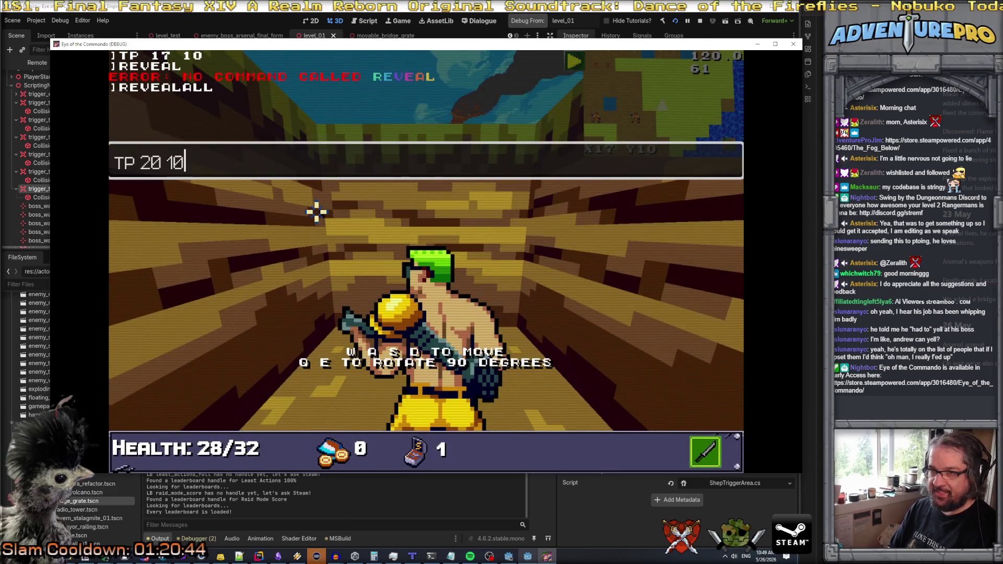
pyautogui.press('Return')
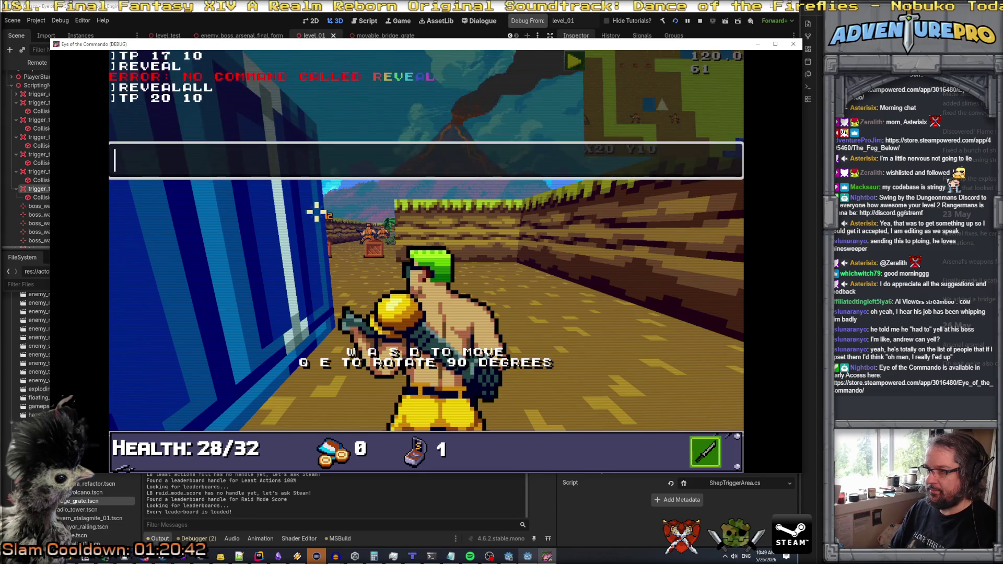
pyautogui.press('`')
pyautogui.press('`')
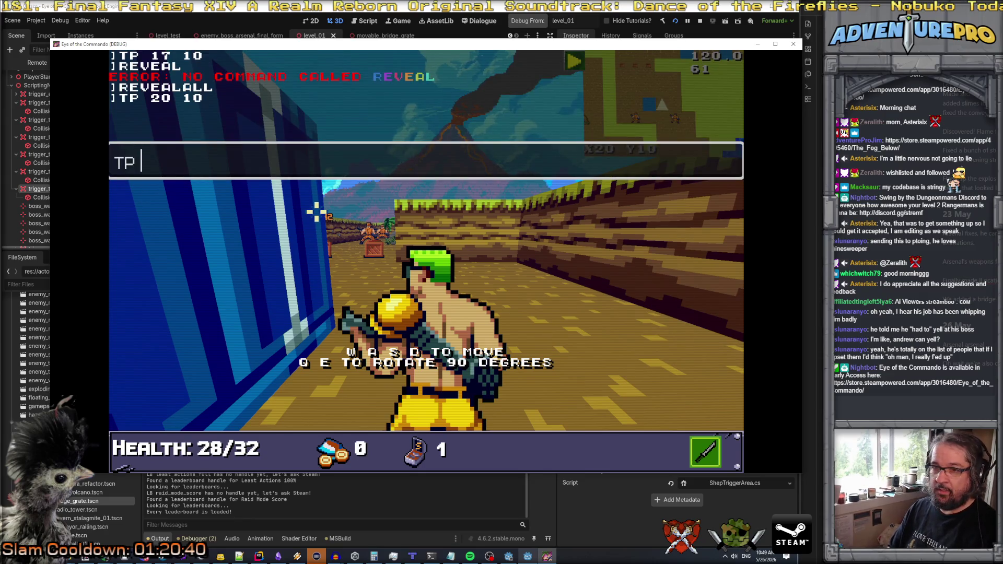
pyautogui.write('10')
pyautogui.press('Return')
pyautogui.press('`')
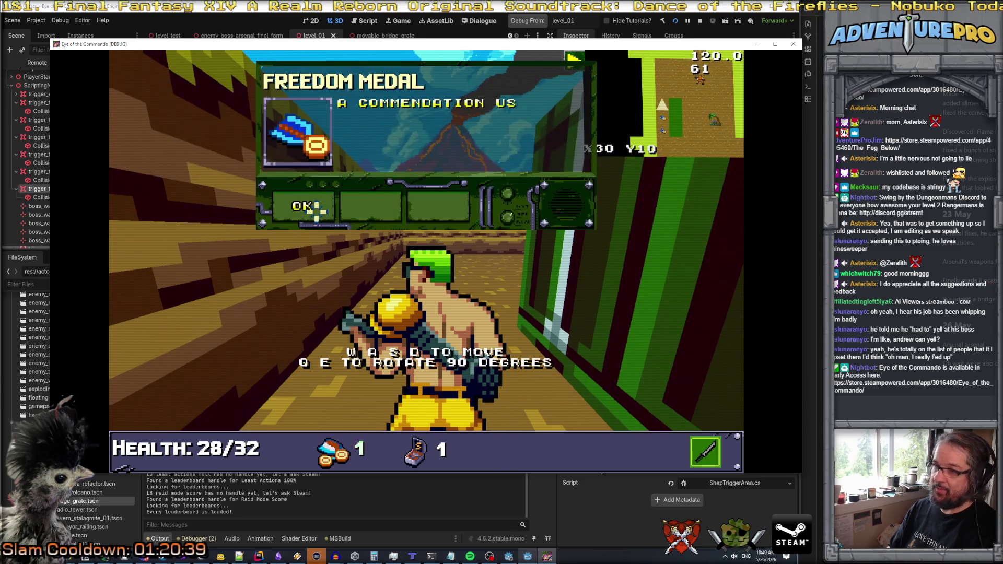
# - Dismiss the medal popup and attack the approaching ambush enemy
pyautogui.press('e')
pyautogui.press('a')
pyautogui.press('space')
pyautogui.press('d')
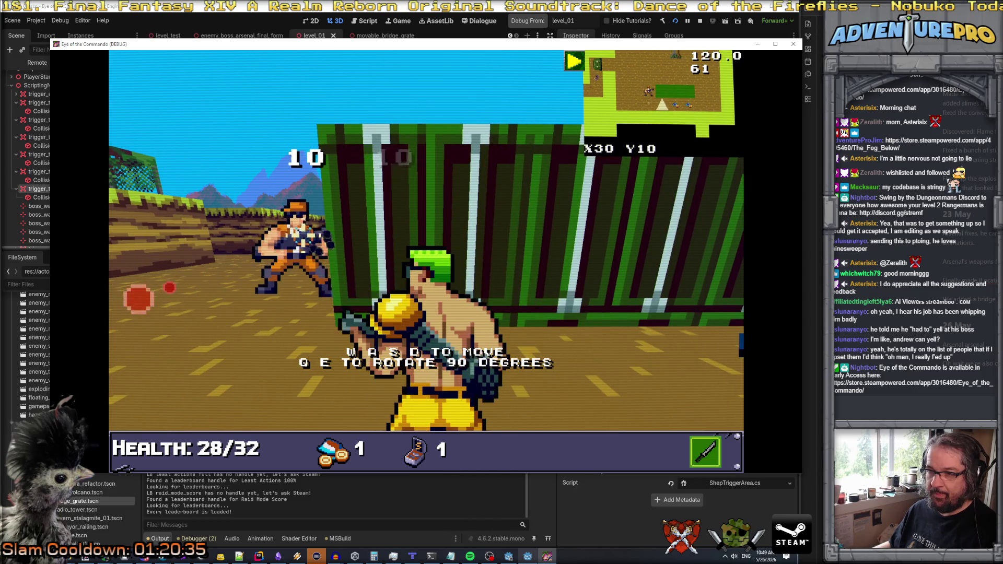
# - Reposition toward X28 Y11 and walk down the walled corridor into the open area
pyautogui.press('a')
pyautogui.press('q')
pyautogui.press('w')
pyautogui.press('w')
pyautogui.press('e')
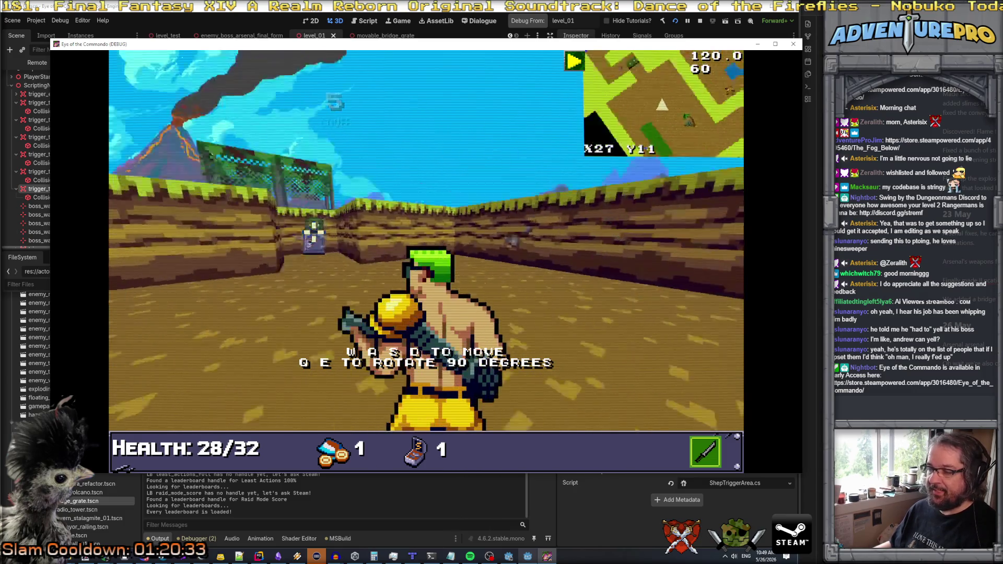
pyautogui.press('w')
pyautogui.press('w')
pyautogui.press('a')
pyautogui.press('w')
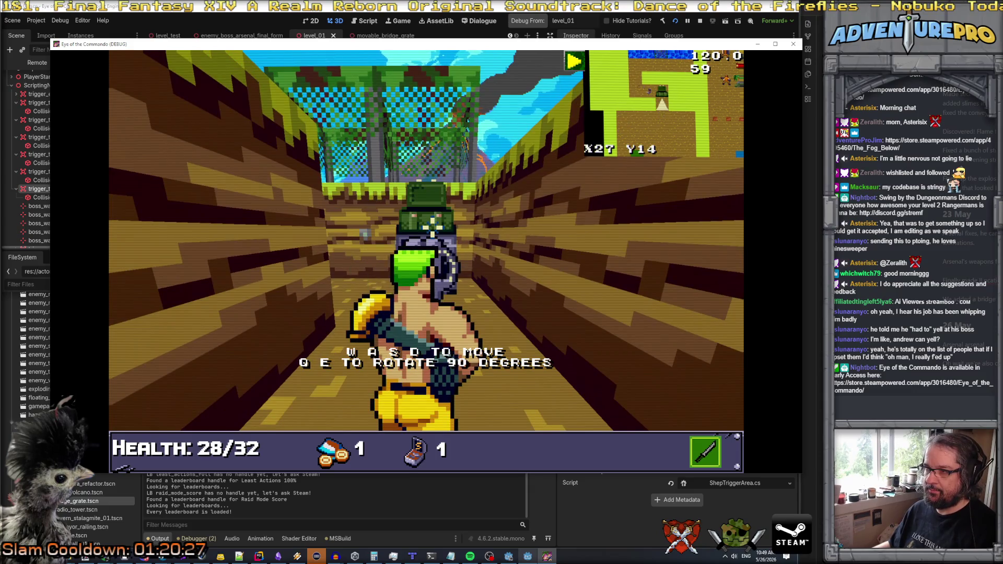
pyautogui.press('w')
# - Dismiss the TDR-451, ammo and tutorial messages and step onto the bridge facing the enemies
pyautogui.click(313, 212)
pyautogui.press('a')
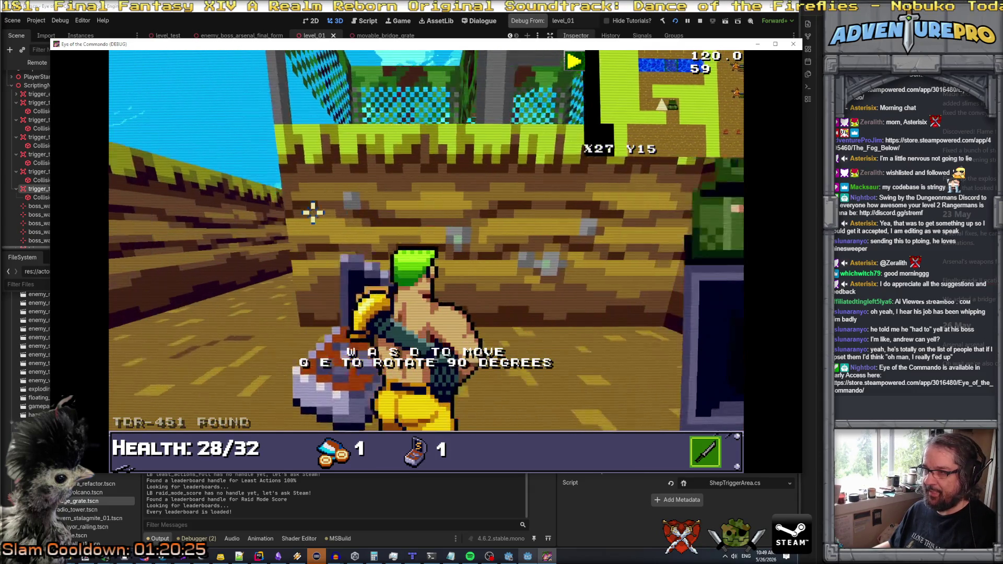
pyautogui.click(289, 209)
pyautogui.press('a')
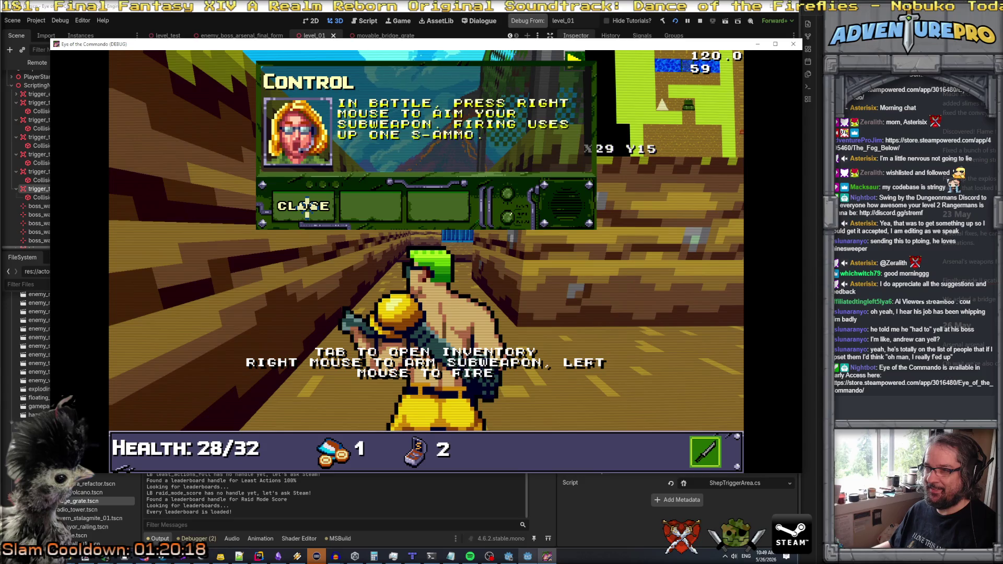
pyautogui.click(307, 207)
pyautogui.press('w')
pyautogui.press('w')
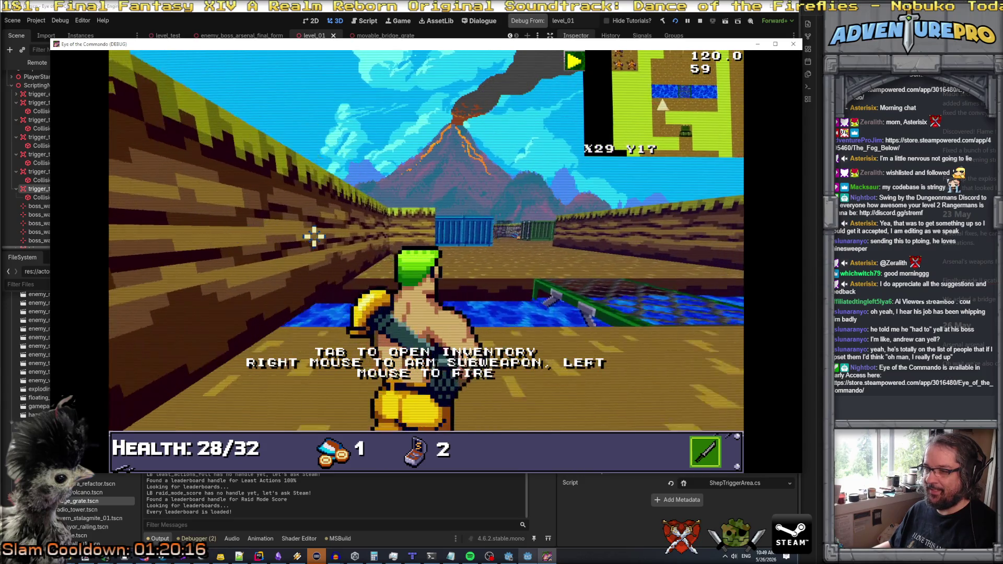
pyautogui.press('d')
pyautogui.press('d')
pyautogui.press('w')
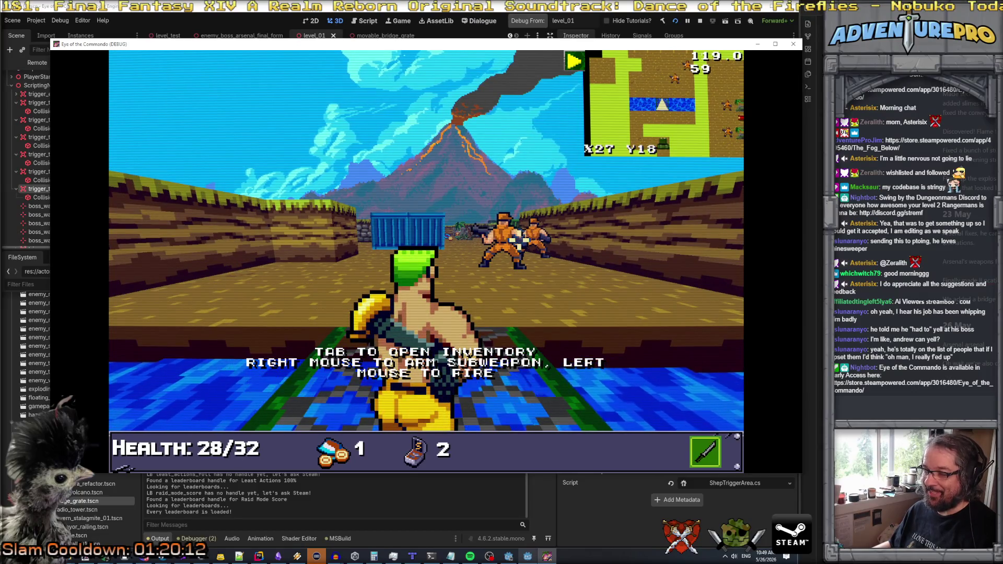
# - Try aiming the subweapon, then equip the backpack item in the Sub Weapon slot
pyautogui.rightClick(618, 253)
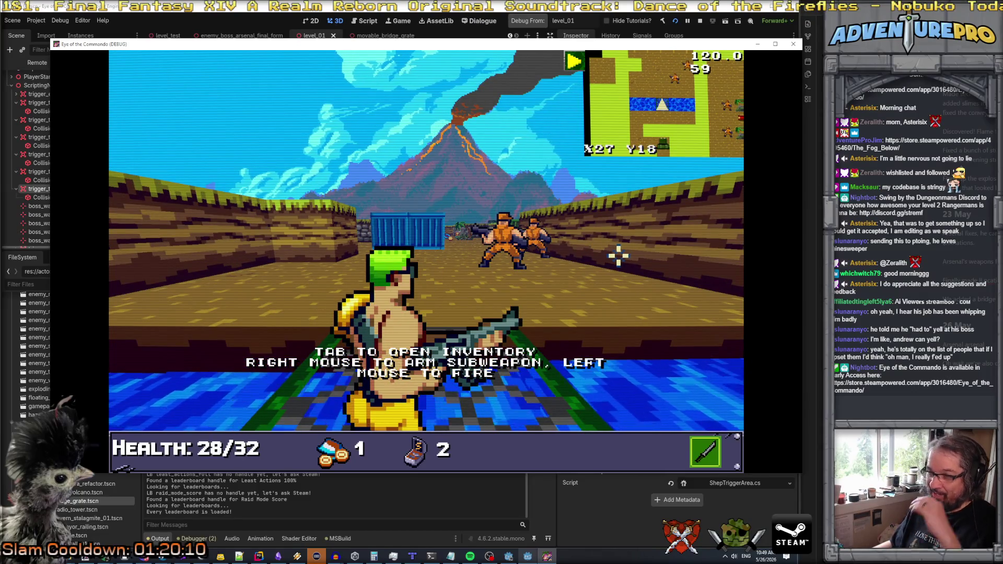
pyautogui.rightClick(347, 257)
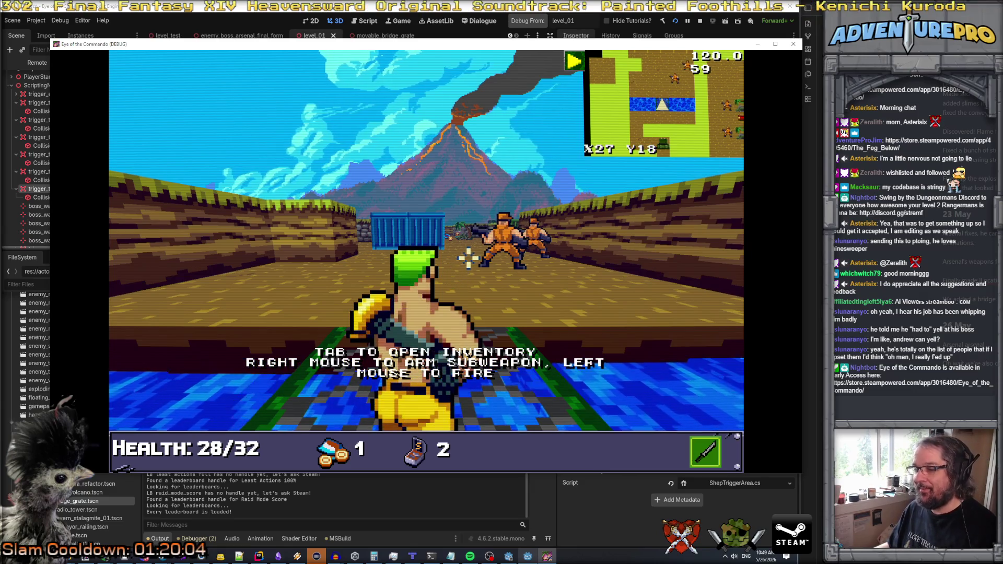
pyautogui.press('Tab')
pyautogui.moveTo(156, 257); pyautogui.dragTo(622, 258)
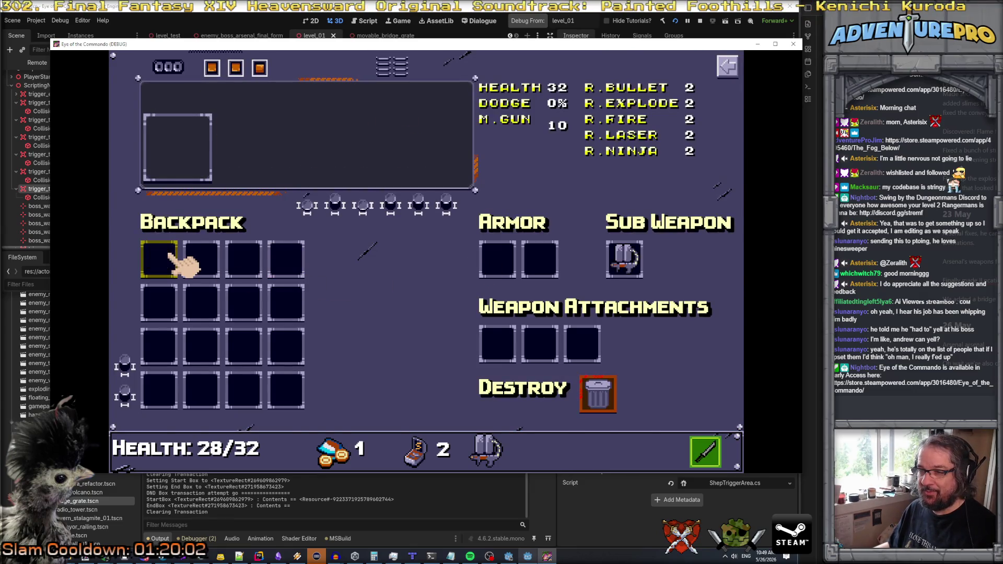
# - Return to play and fire the flamethrower and machine gun at the ambush enemies
pyautogui.press('Tab')
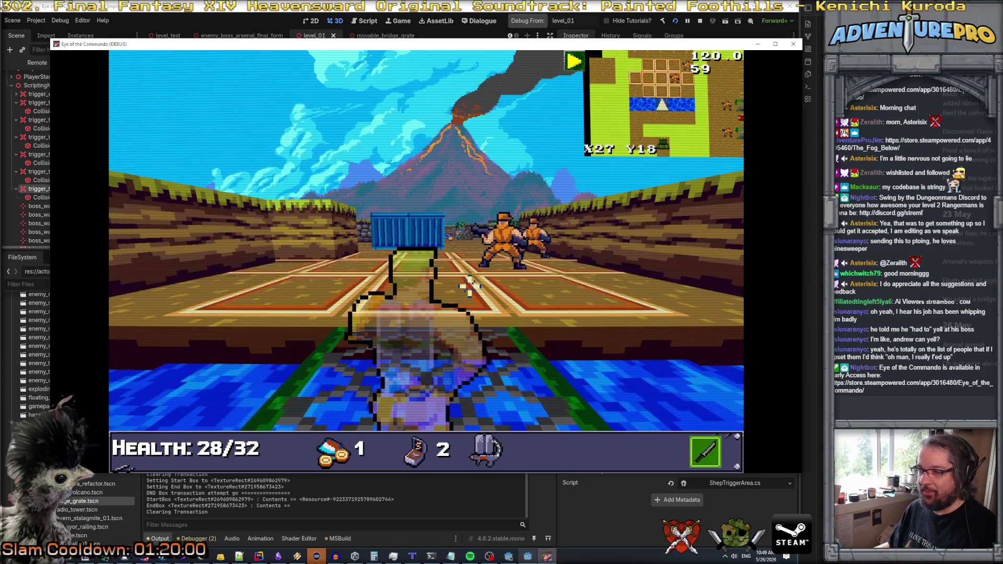
pyautogui.rightClick(473, 272)
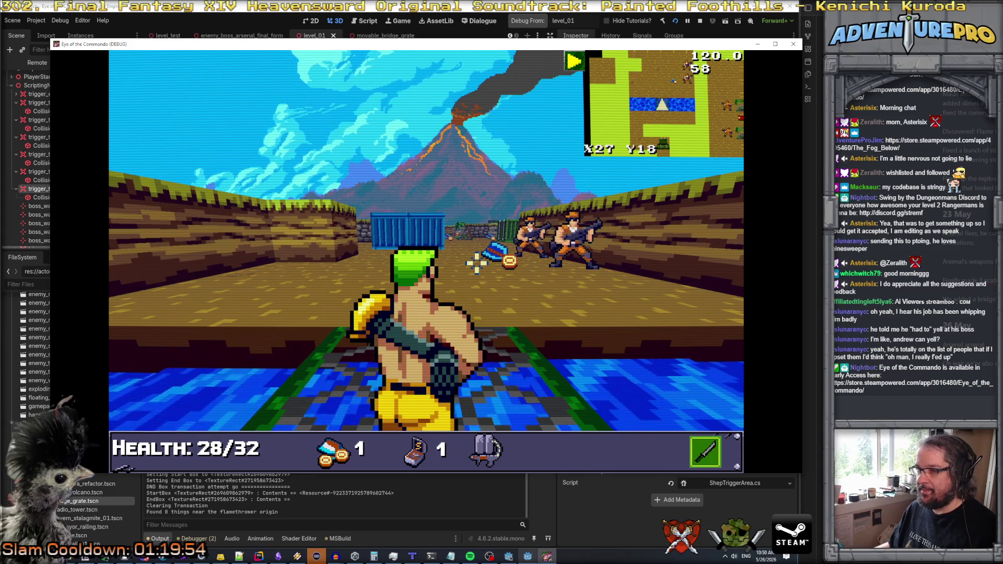
pyautogui.click(538, 264)
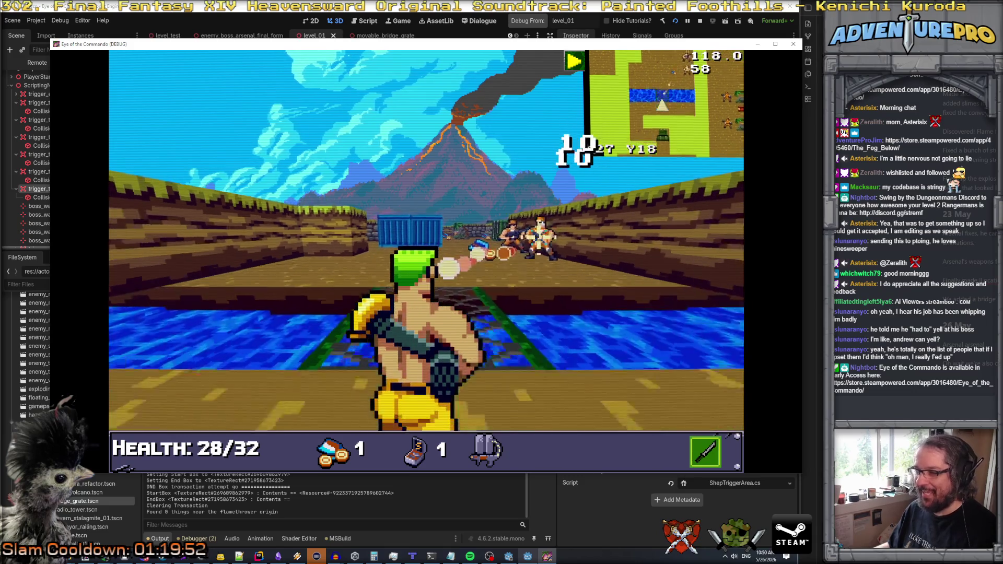
pyautogui.click(473, 234)
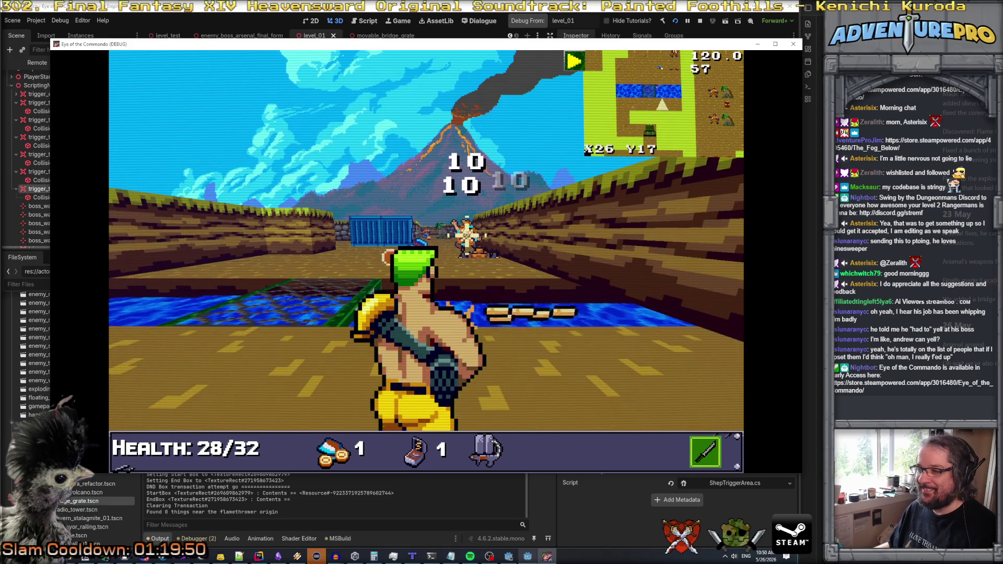
# - Walk around the bridge, then quit the debug game with F8
pyautogui.press('w')
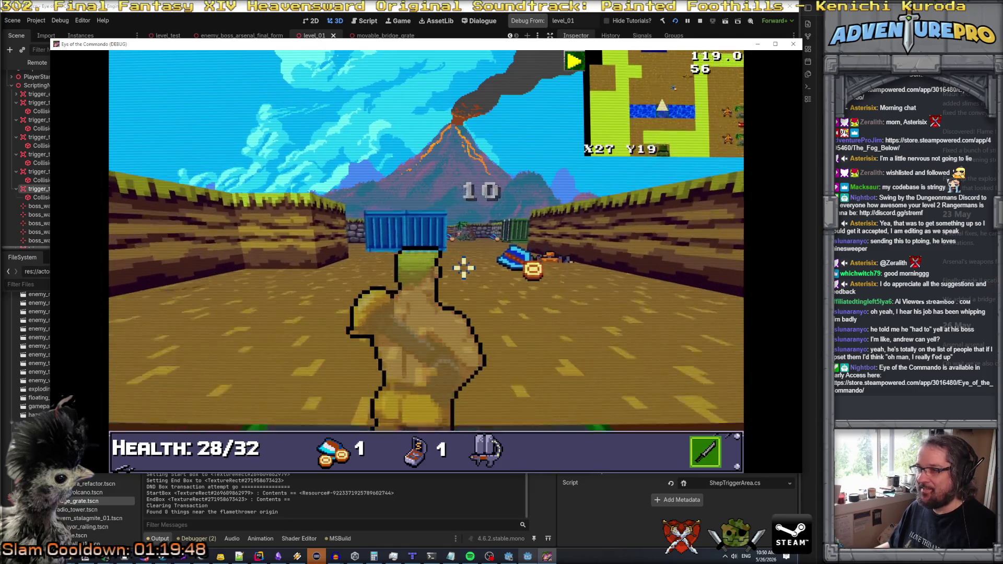
pyautogui.press('a')
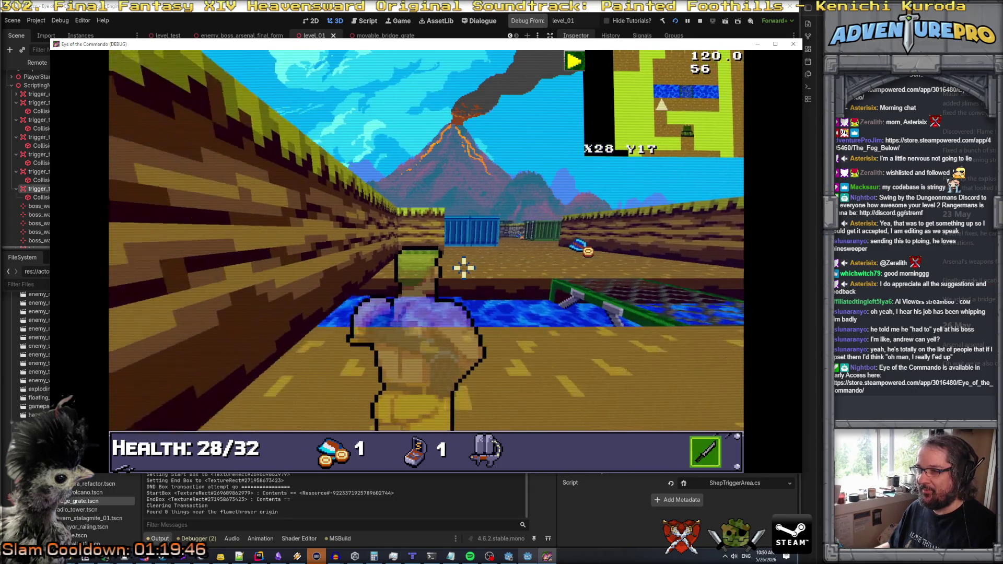
pyautogui.press('d')
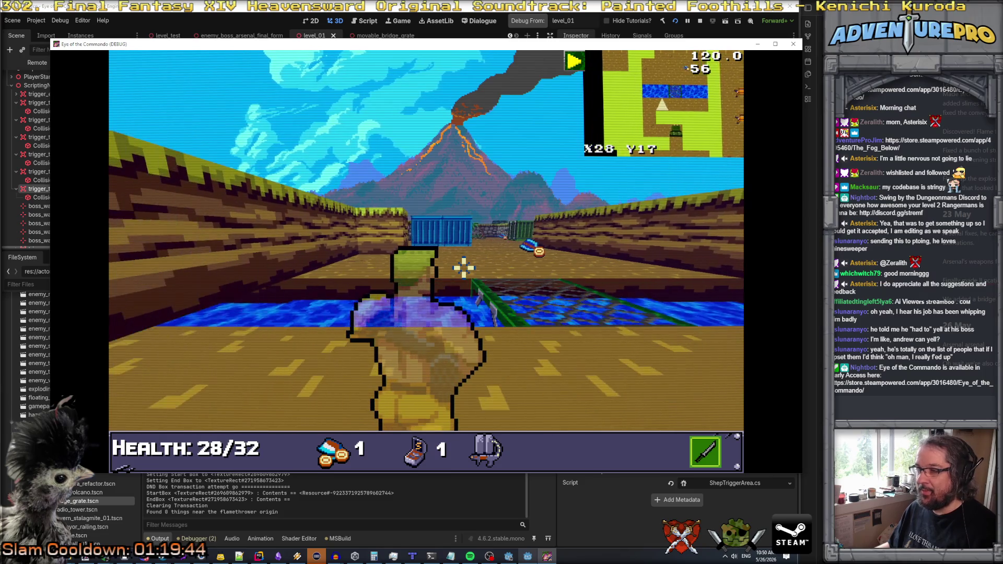
pyautogui.press('d')
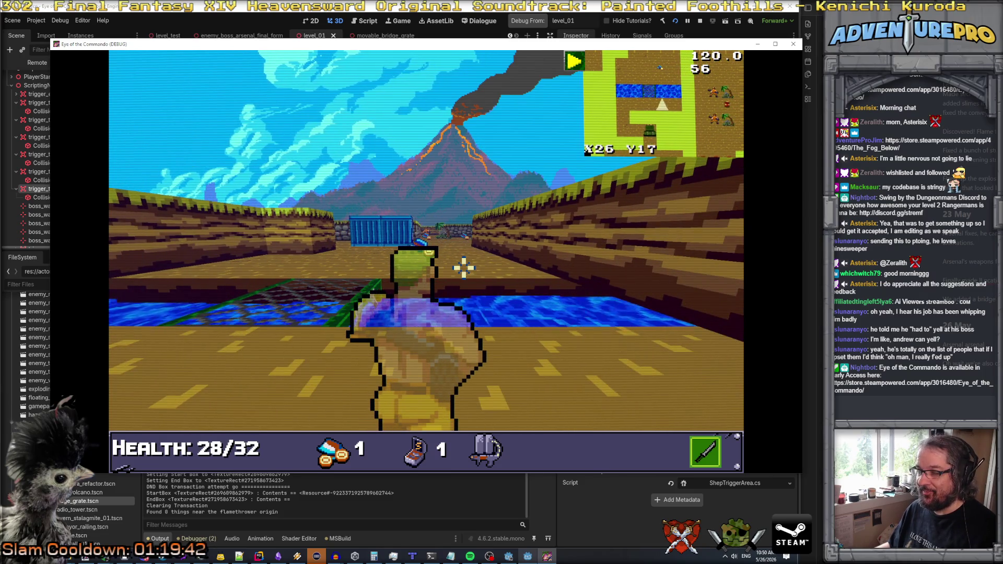
pyautogui.press('w')
pyautogui.press('w')
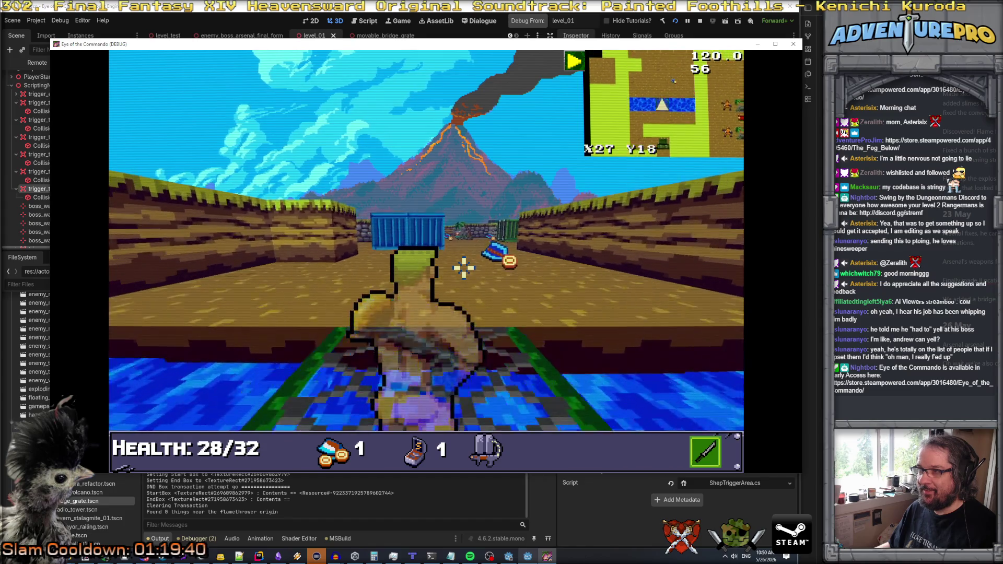
pyautogui.press('s')
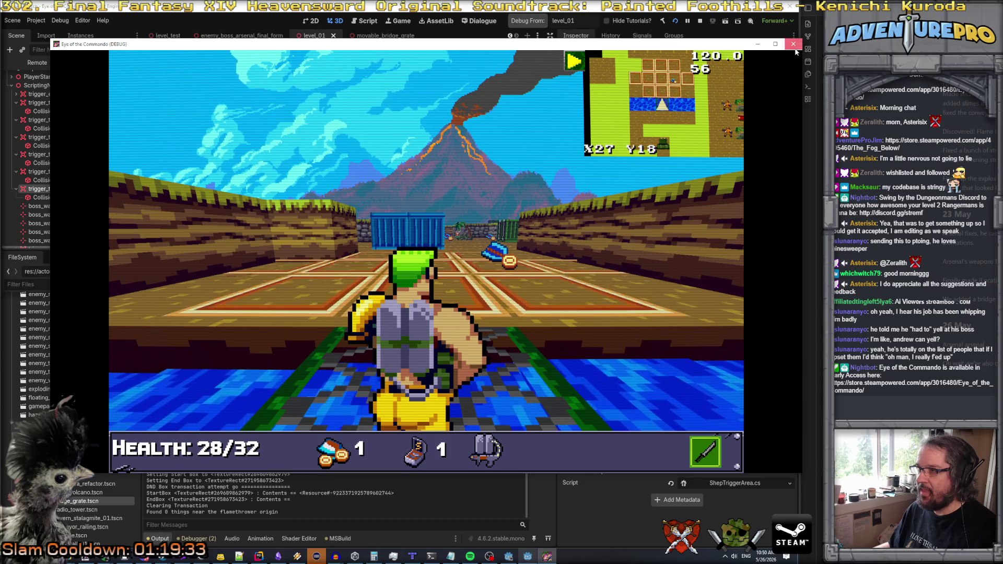
pyautogui.press('F8')
pyautogui.scroll(-3, 105, 209)
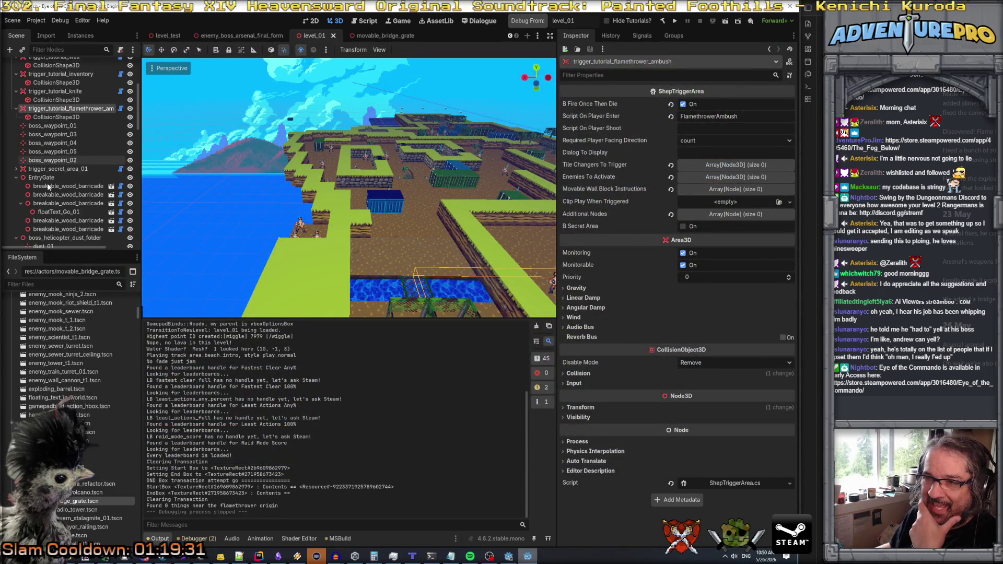
# - Select all three flamethrower ambush enemies together
pyautogui.click(298, 226)
pyautogui.scroll(-1, 87, 230)
pyautogui.keyDown('shift'); pyautogui.click(88, 235); pyautogui.keyUp('shift')
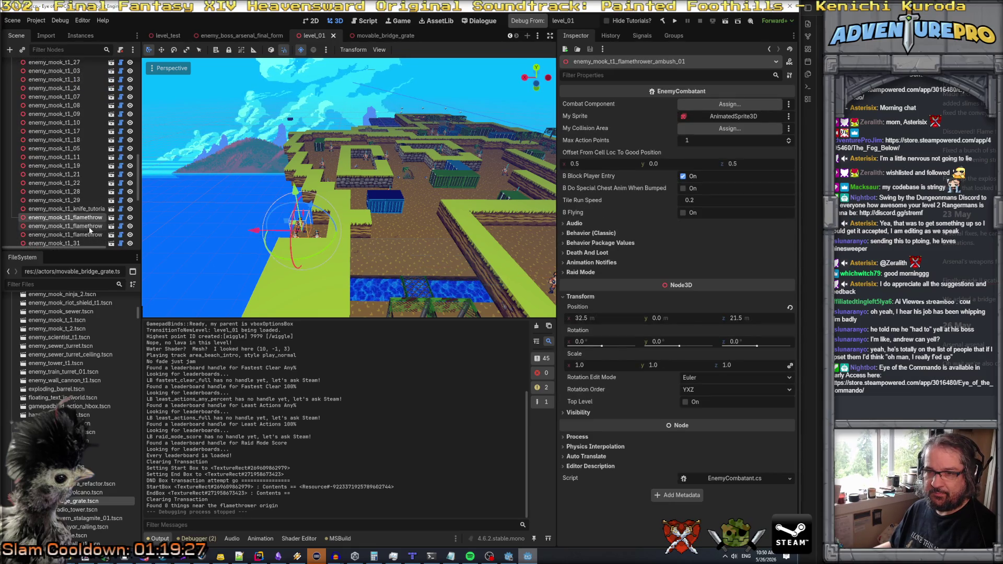
pyautogui.scroll(-10, 295, 231)
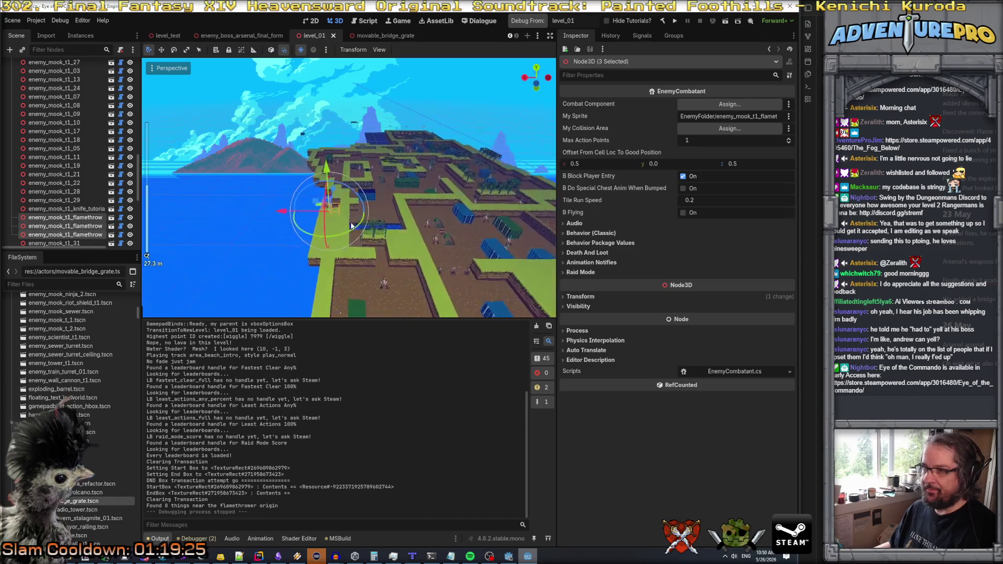
pyautogui.scroll(3, 350, 221)
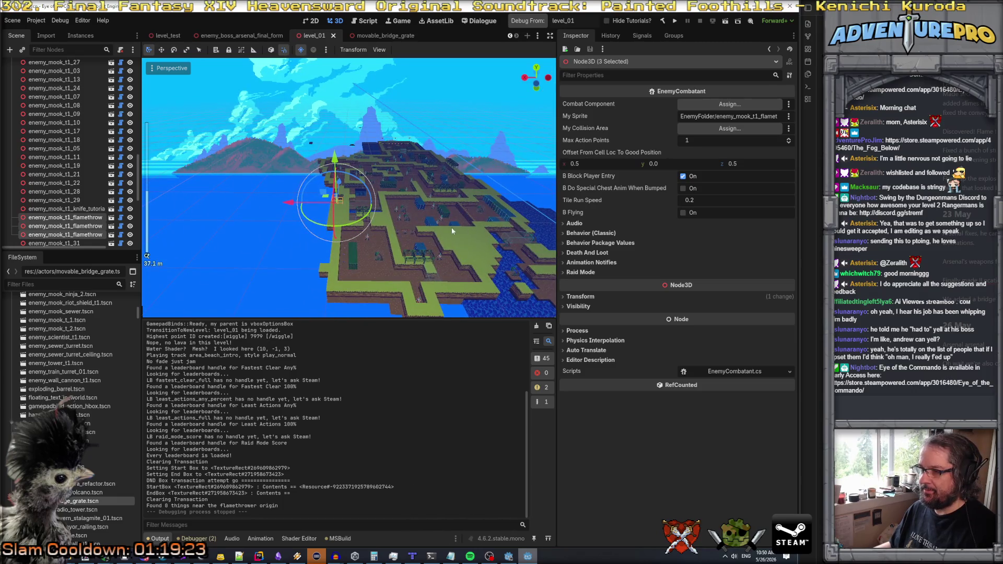
# - Expand Behavior (Classic) and filter properties for 'facing', finding no facing setting
pyautogui.click(590, 233)
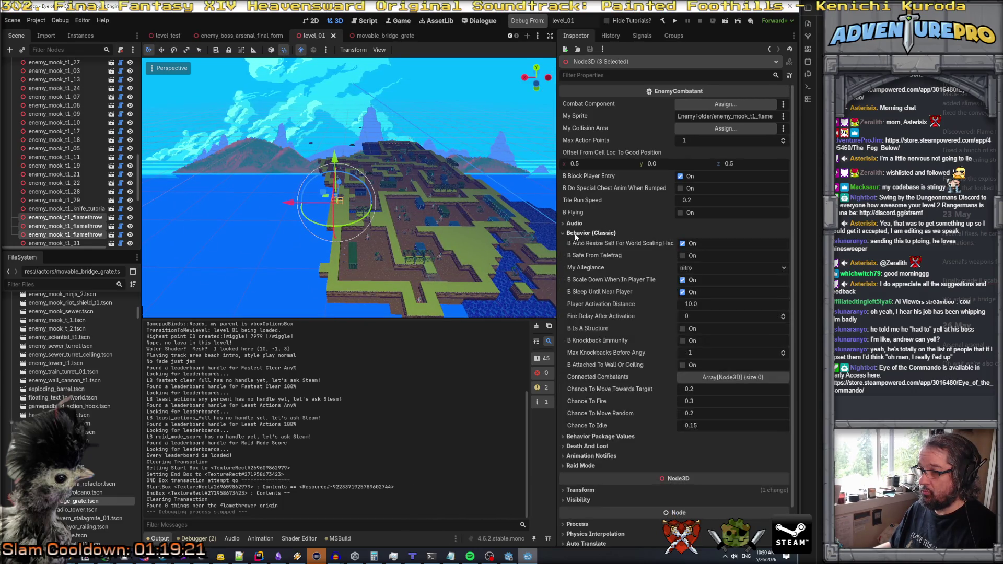
pyautogui.click(624, 76)
pyautogui.write('fac')
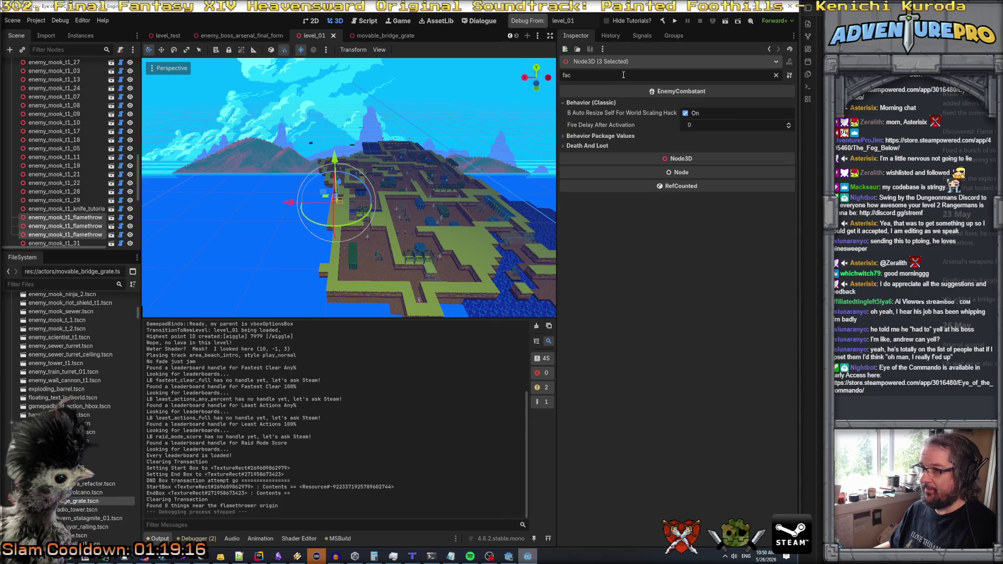
pyautogui.write('ing')
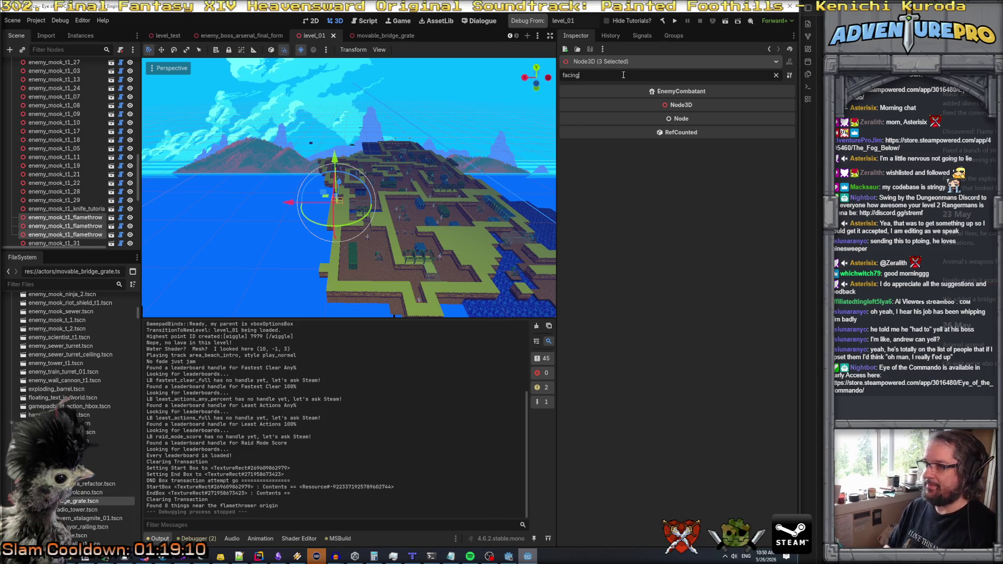
pyautogui.press('BackSpace')
pyautogui.press('BackSpace')
pyautogui.press('BackSpace')
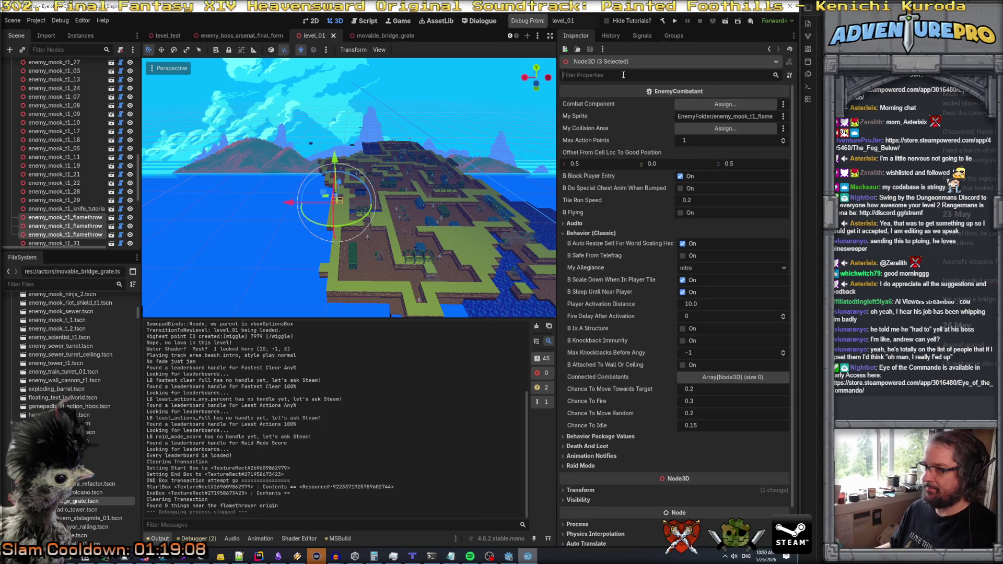
pyautogui.scroll(-2, 617, 243)
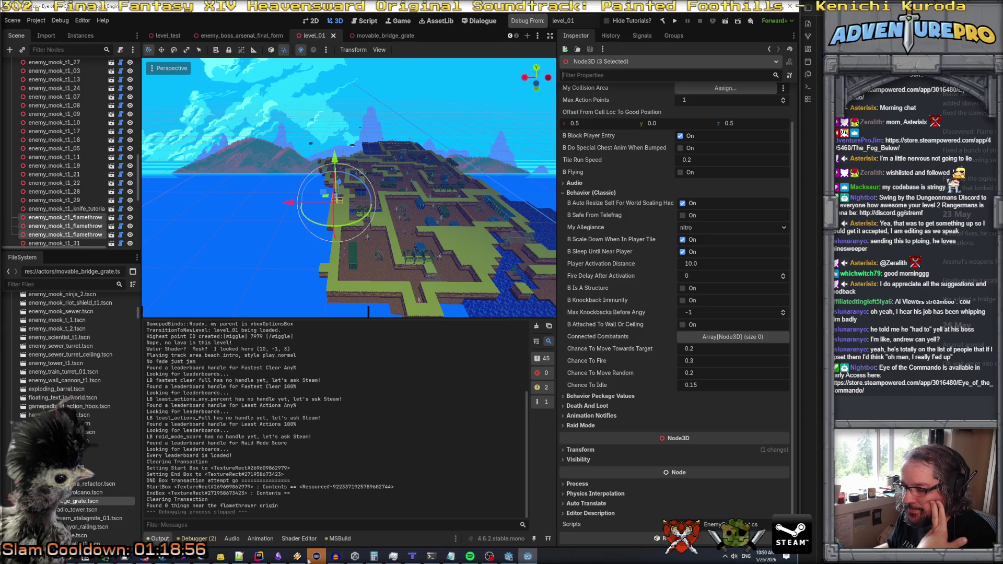
pyautogui.click(263, 559)
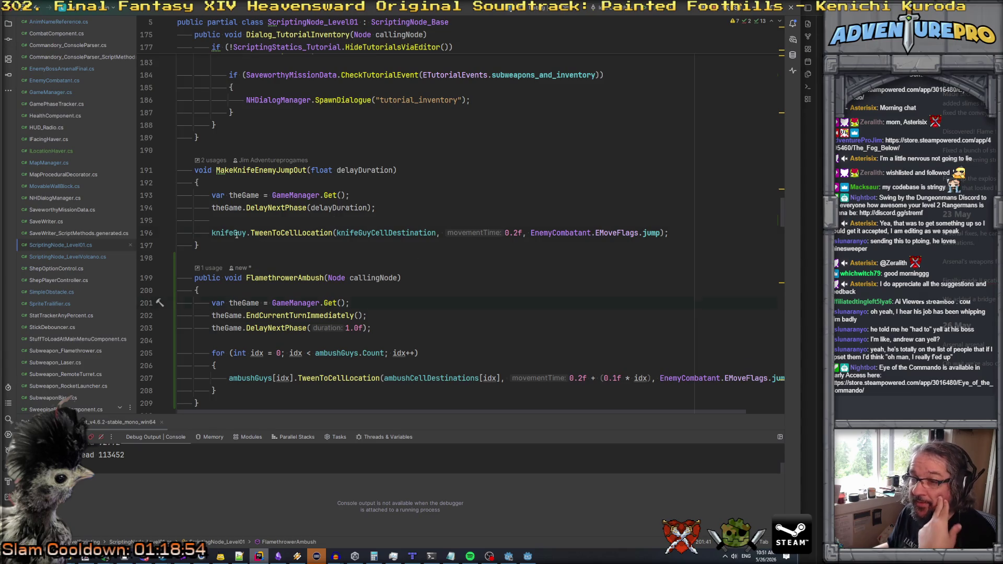
# - Find knifeGuy in the level script and follow its definition into EnemyCombatant.cs
pyautogui.hotkey('ctrl', 'f')
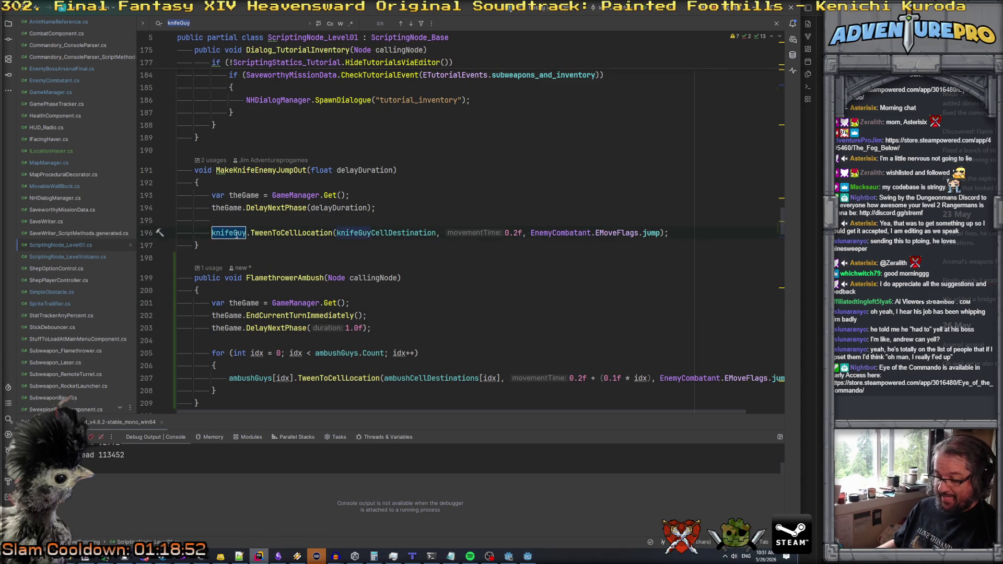
pyautogui.press('Return')
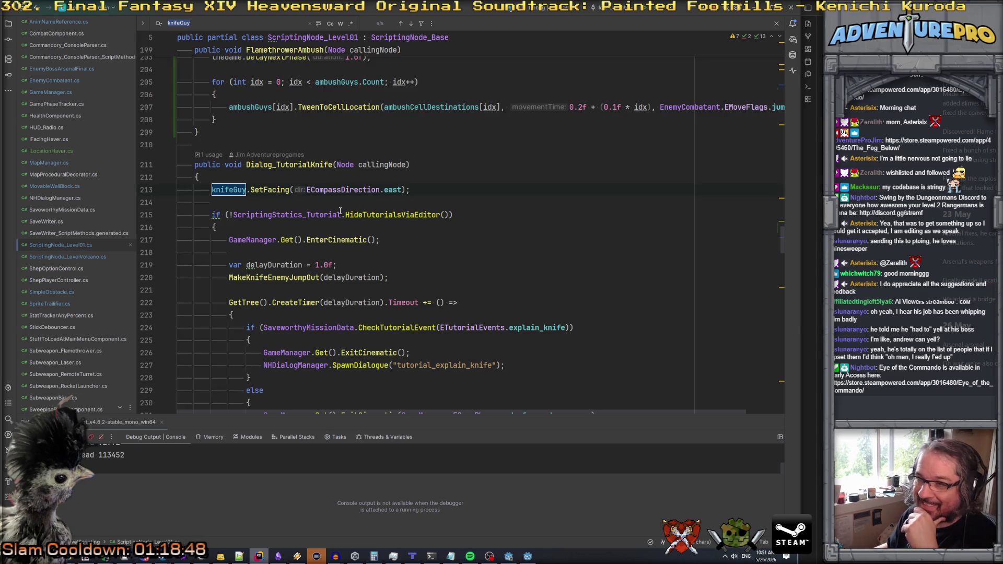
pyautogui.click(265, 190)
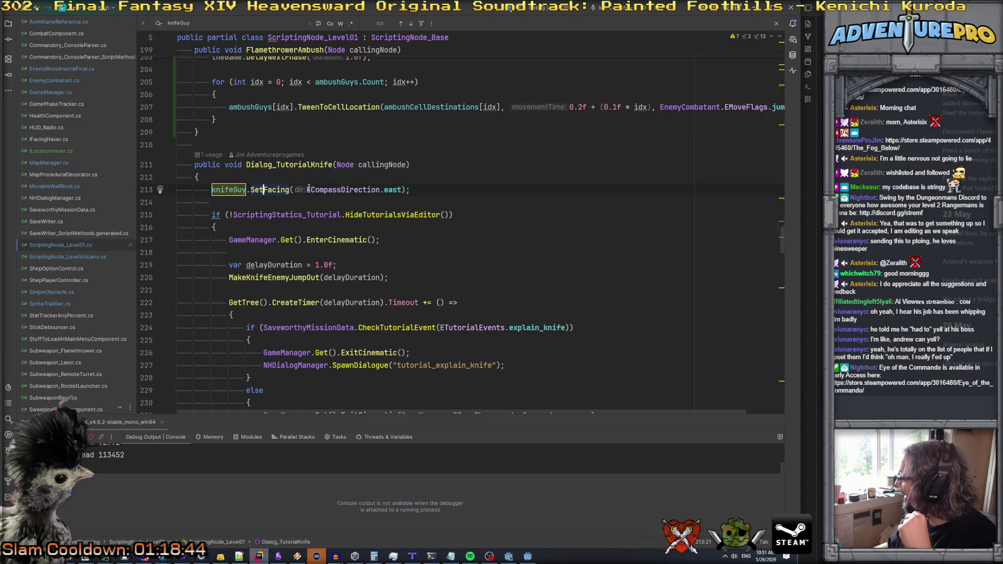
pyautogui.scroll(2, 280, 183)
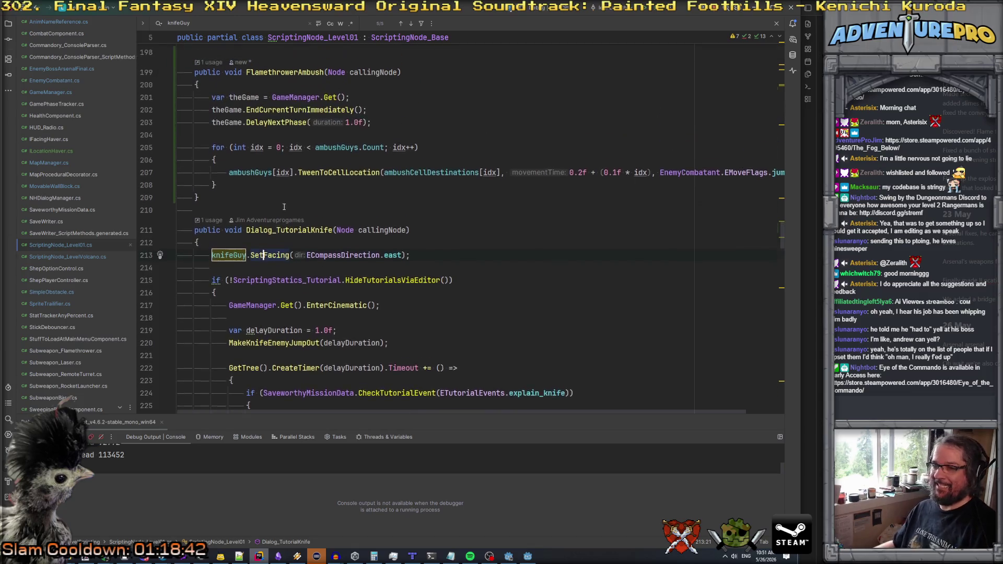
pyautogui.keyDown('ctrl'); pyautogui.click(225, 265); pyautogui.keyUp('ctrl')
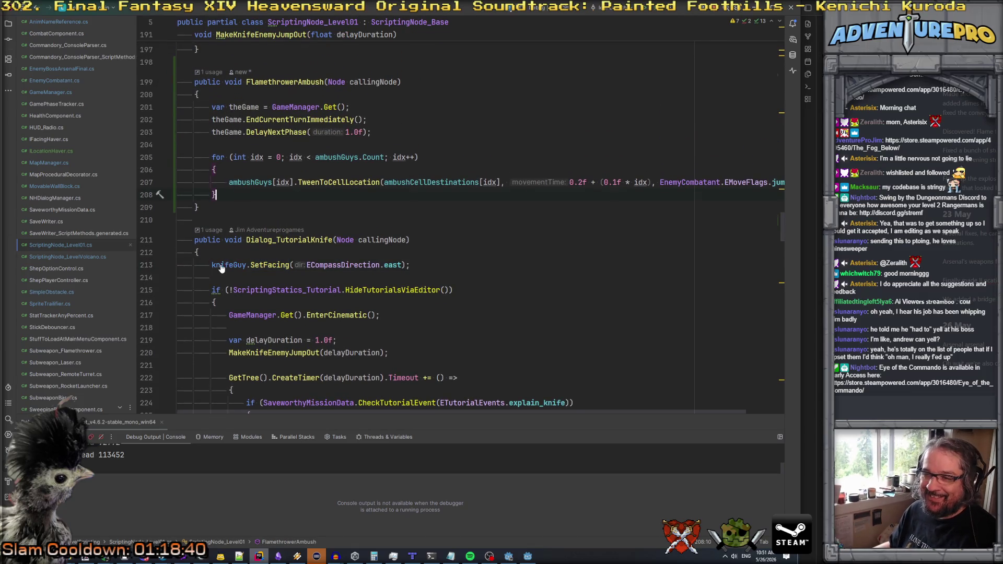
pyautogui.keyDown('ctrl'); pyautogui.click(302, 171); pyautogui.keyUp('ctrl')
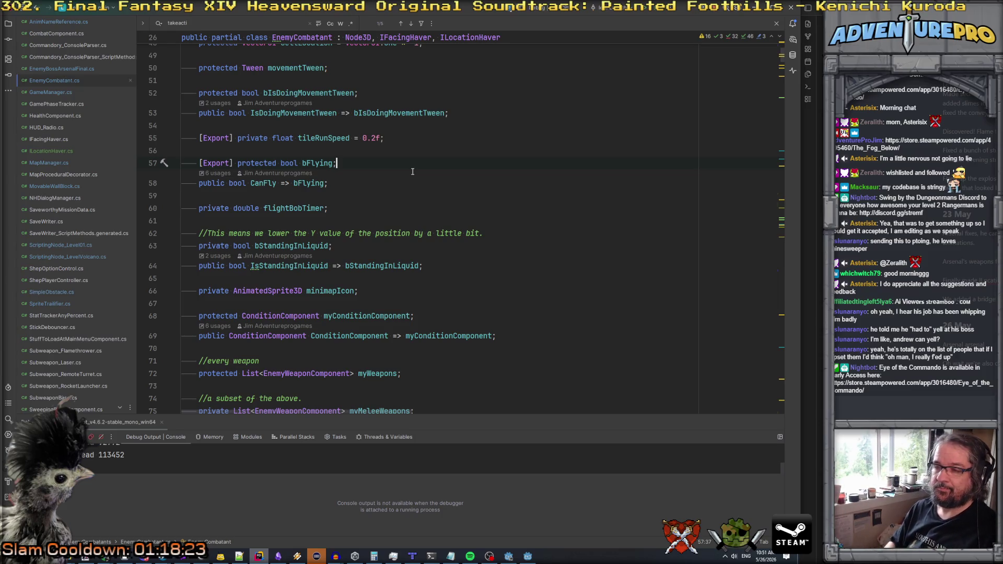
# - Declare an [Export] protected ECompassDirection field below flightBobTimer
pyautogui.press('Return')
pyautogui.press('Return')
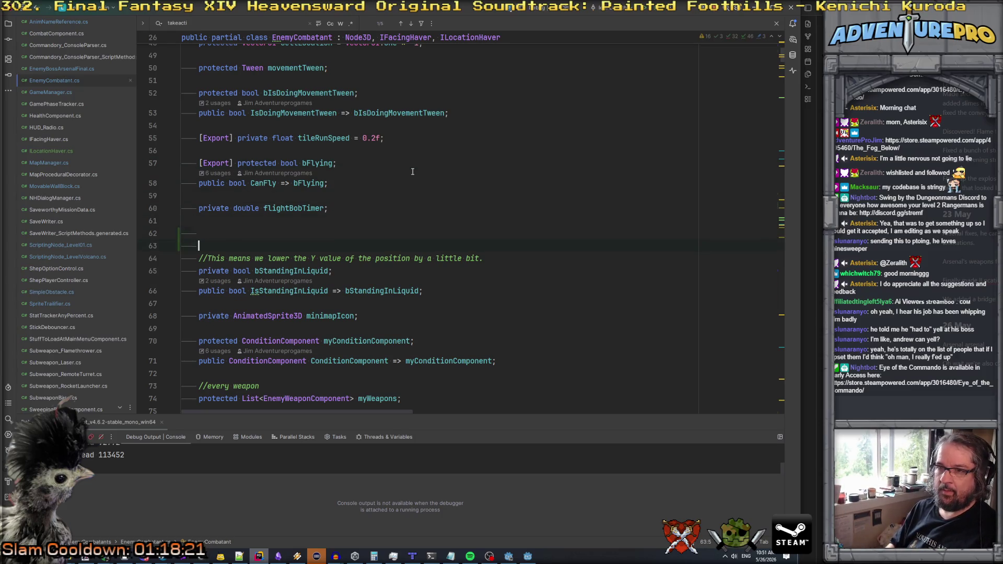
pyautogui.write('[p]')
pyautogui.press('BackSpace')
pyautogui.write('Export')
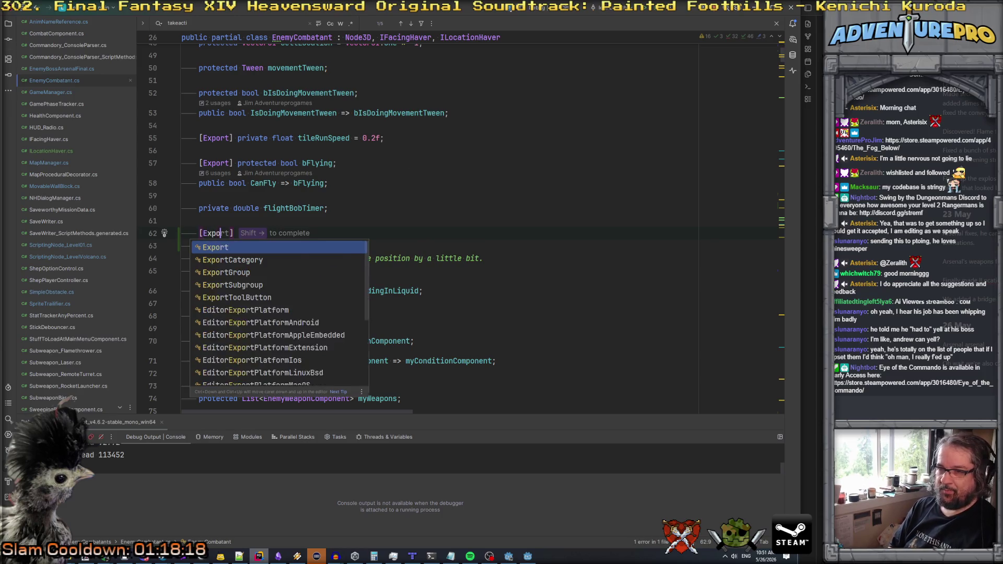
pyautogui.write('][')
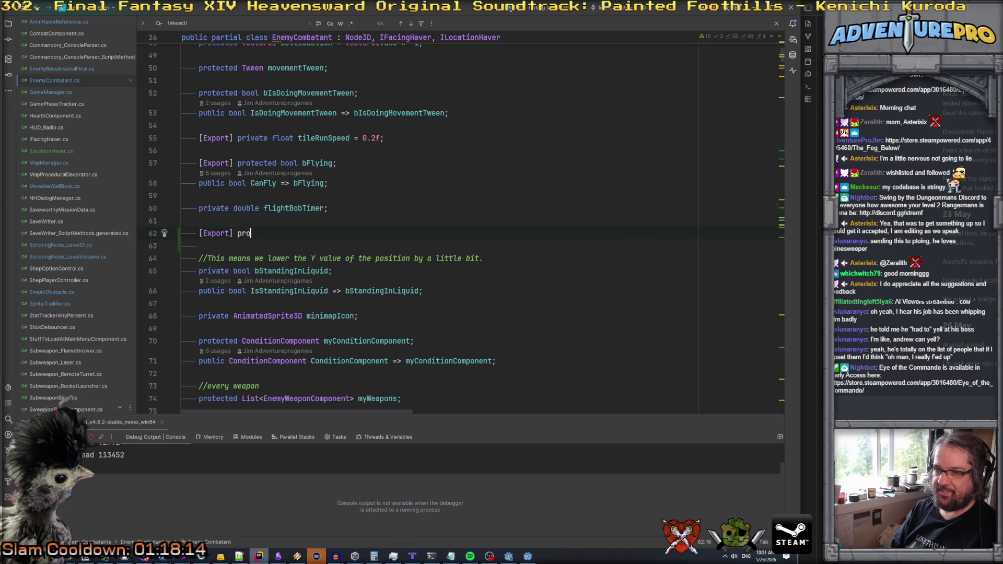
pyautogui.press('Return')
pyautogui.write('EFa')
pyautogui.press('BackSpace')
pyautogui.press('BackSpace')
pyautogui.write('Dir')
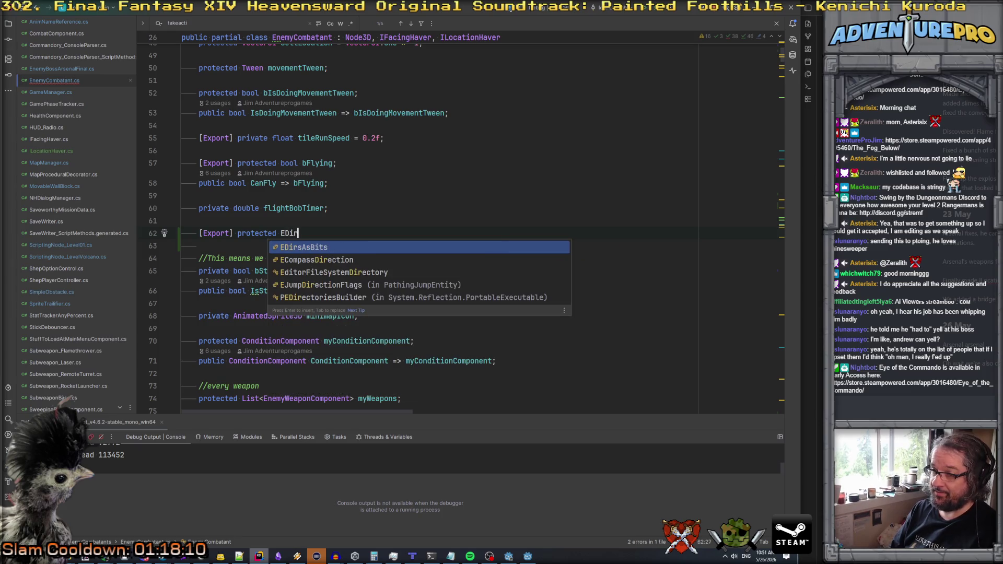
pyautogui.press('Down')
pyautogui.press('Return')
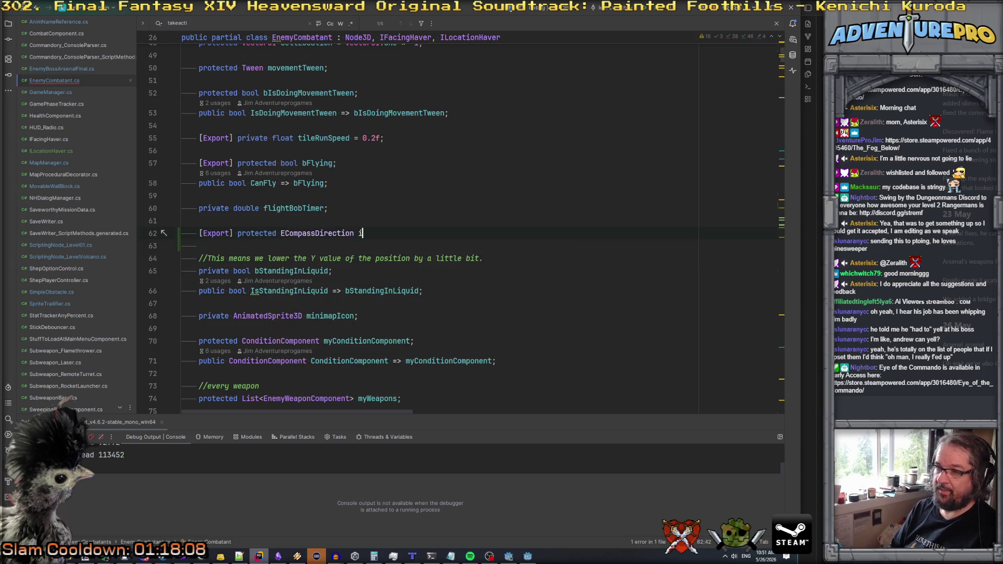
pyautogui.write(';')
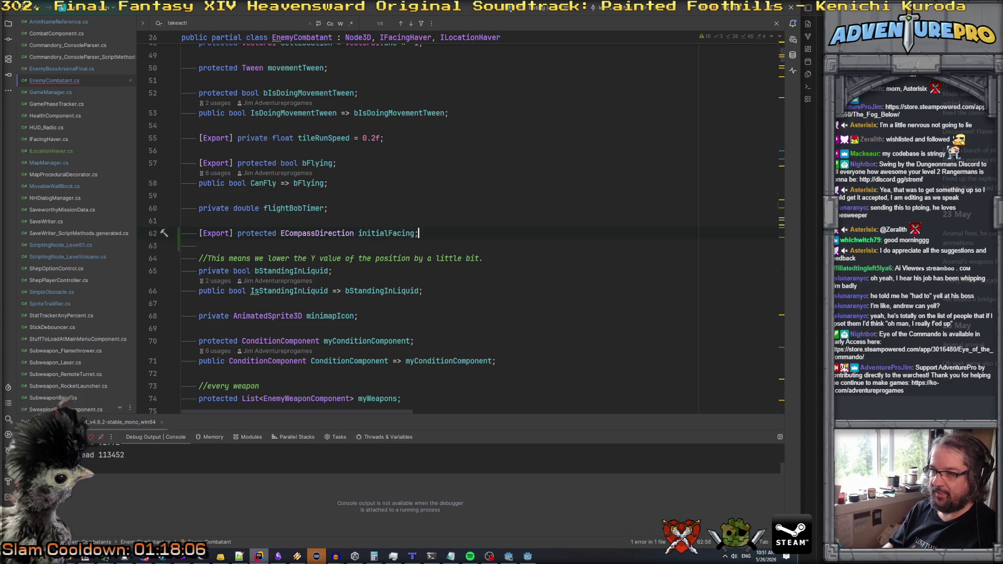
# - Default initialFacing to ECompassDirection.north and scroll through the class
pyautogui.doubleClick(387, 233)
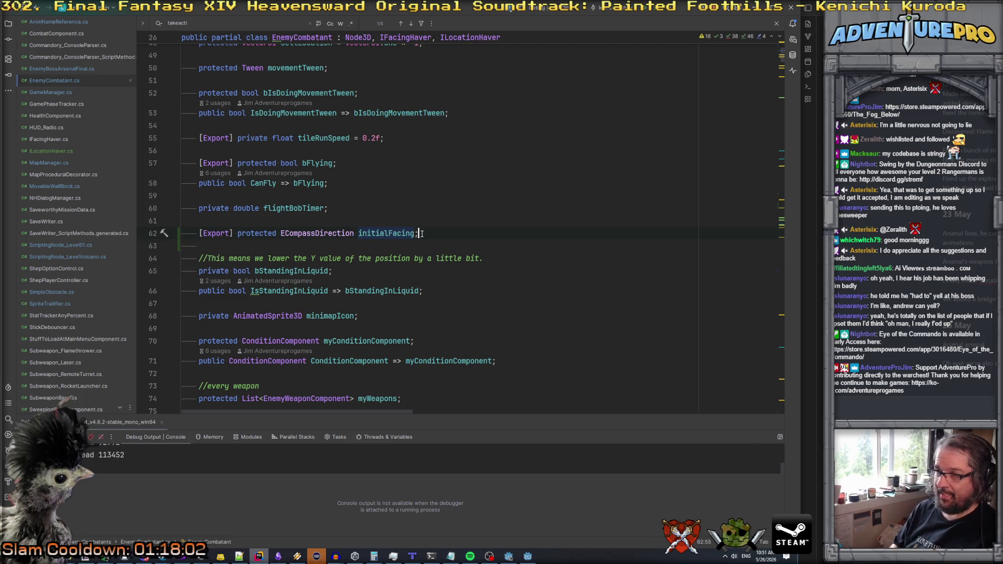
pyautogui.write('=-')
pyautogui.hotkey('ctrl', 'space')
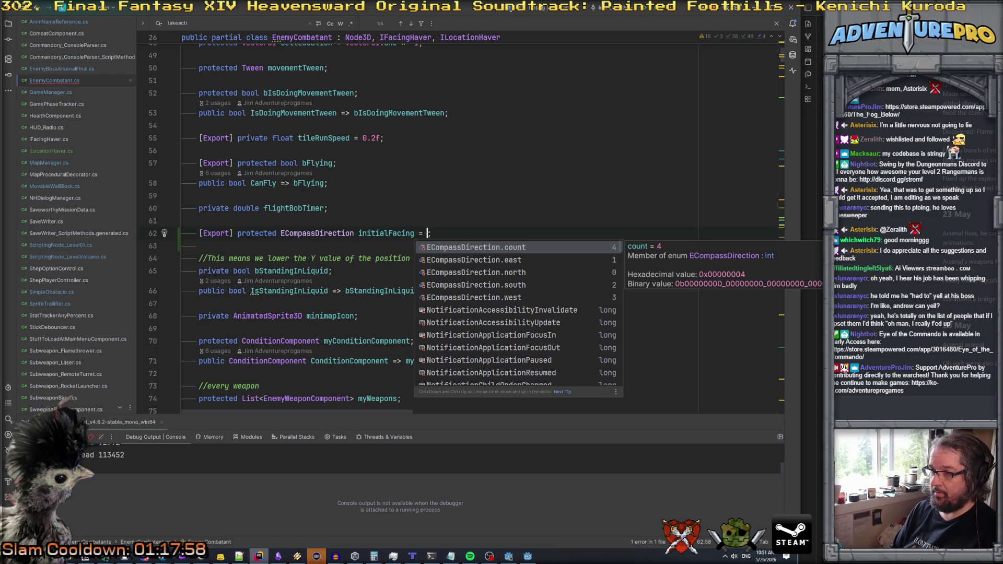
pyautogui.press('Down')
pyautogui.press('Down')
pyautogui.press('Return')
pyautogui.doubleClick(389, 233)
pyautogui.scroll(-10, 389, 233)
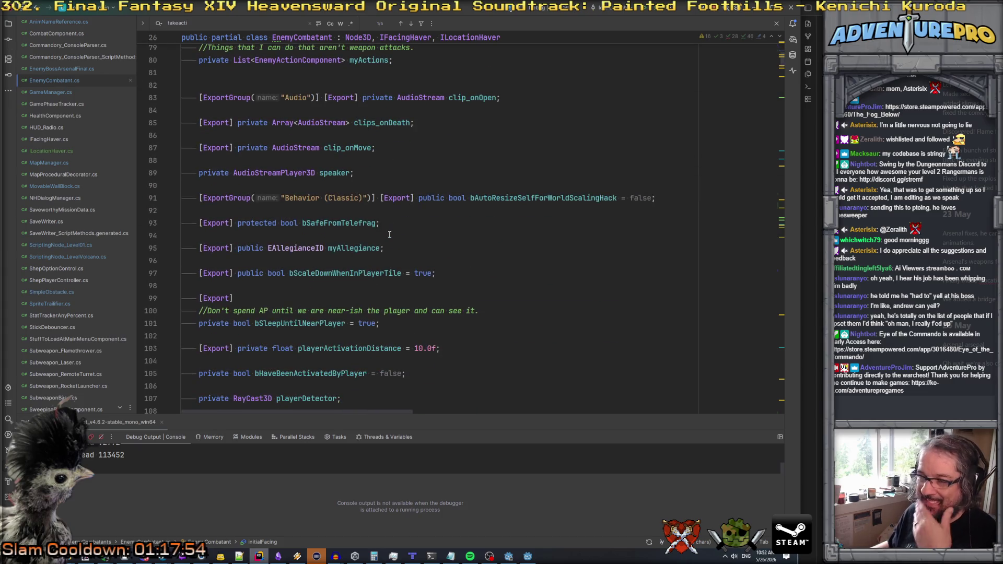
pyautogui.scroll(-18, 389, 234)
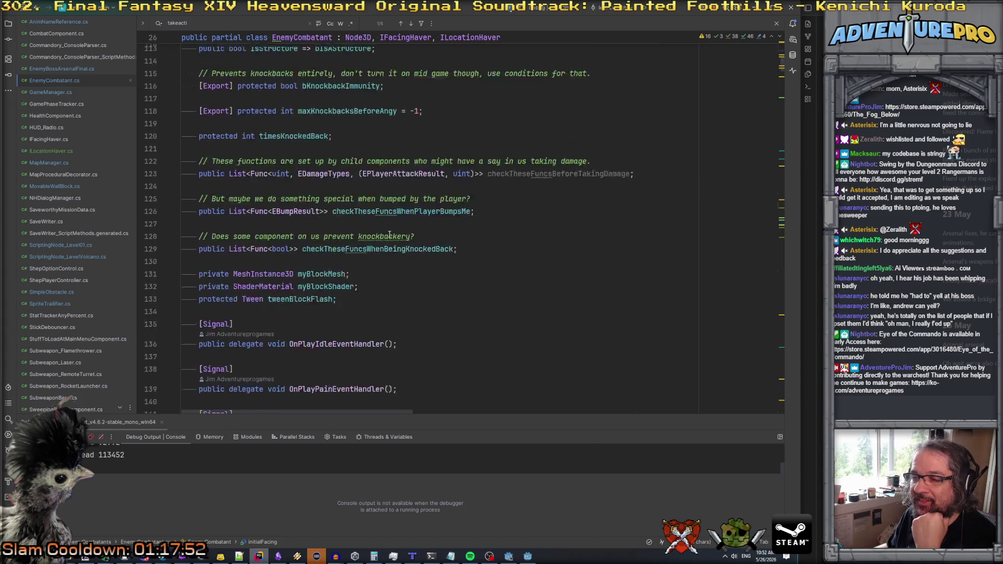
pyautogui.scroll(-16, 389, 234)
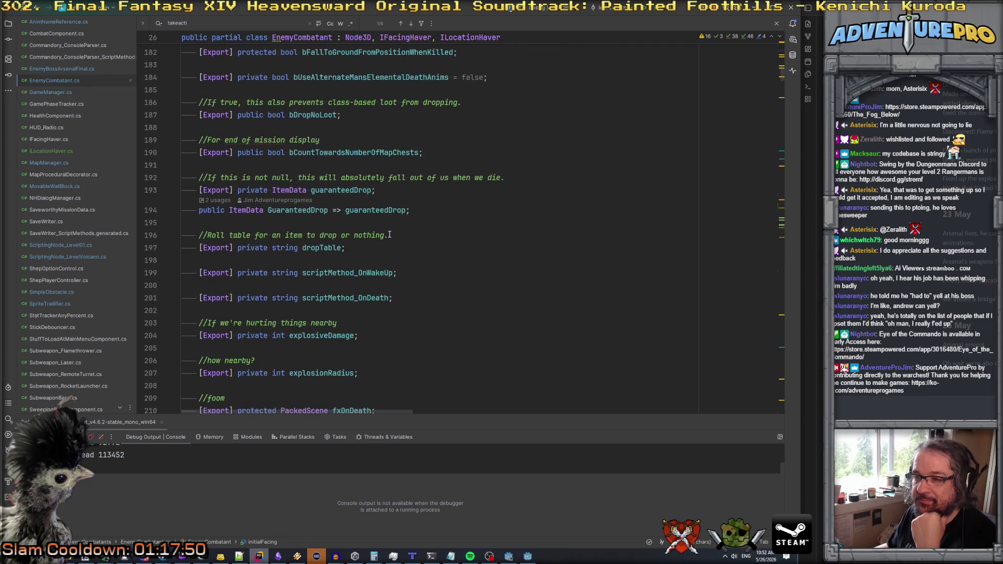
pyautogui.scroll(-15, 389, 234)
# - Search EnemyCombatant for 'facing' and inspect the facing field and ECompassDirection enum
pyautogui.scroll(8, 389, 234)
pyautogui.scroll(13, 389, 234)
pyautogui.scroll(20, 390, 234)
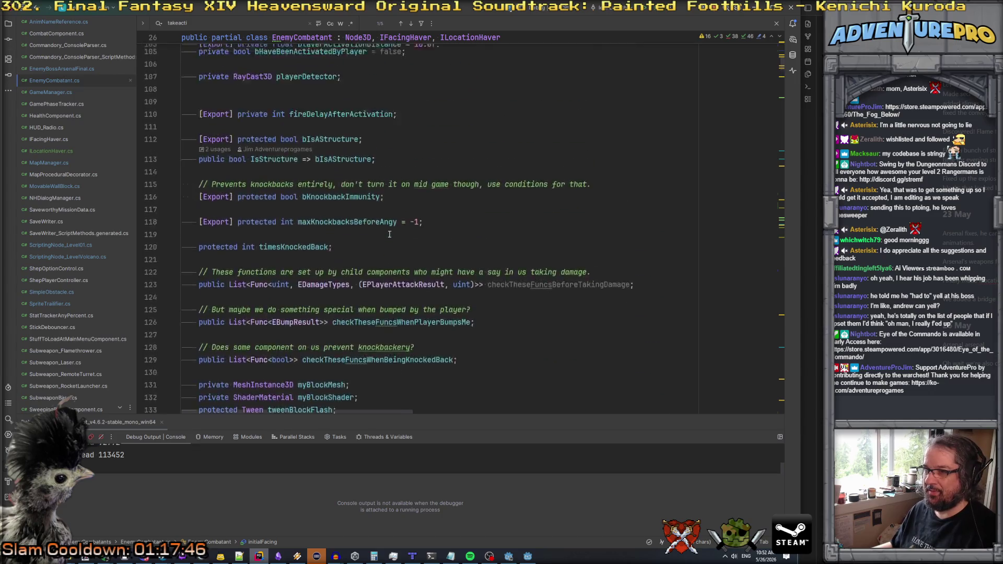
pyautogui.hotkey('ctrl', 'f')
pyautogui.write('fac')
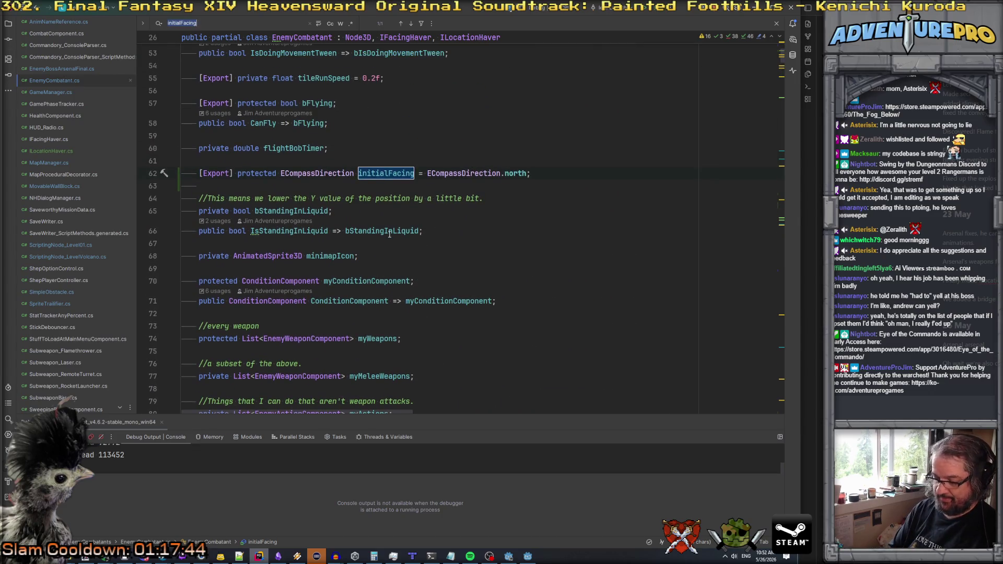
pyautogui.press('BackSpace')
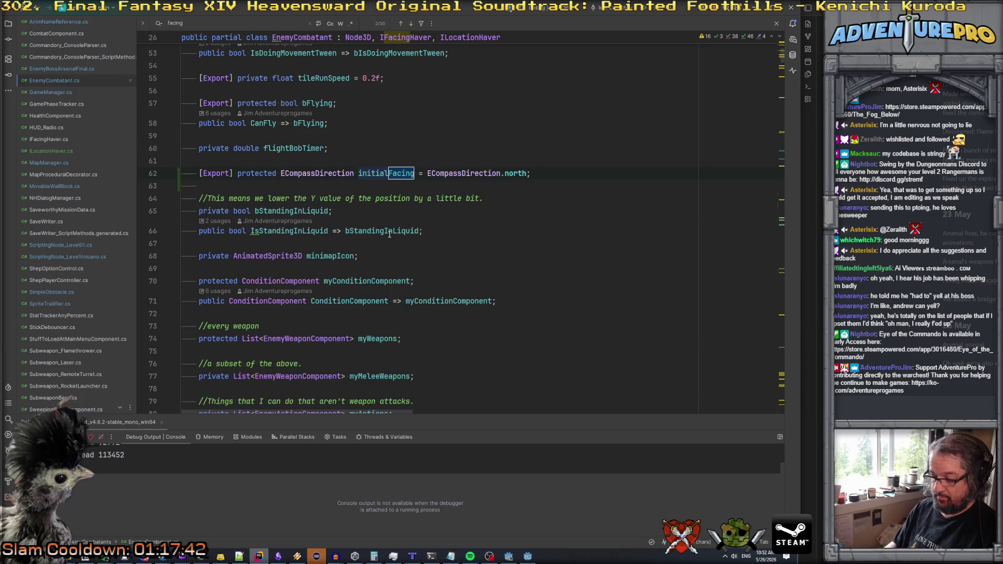
pyautogui.press('Return')
pyautogui.press('Return')
pyautogui.press('Return')
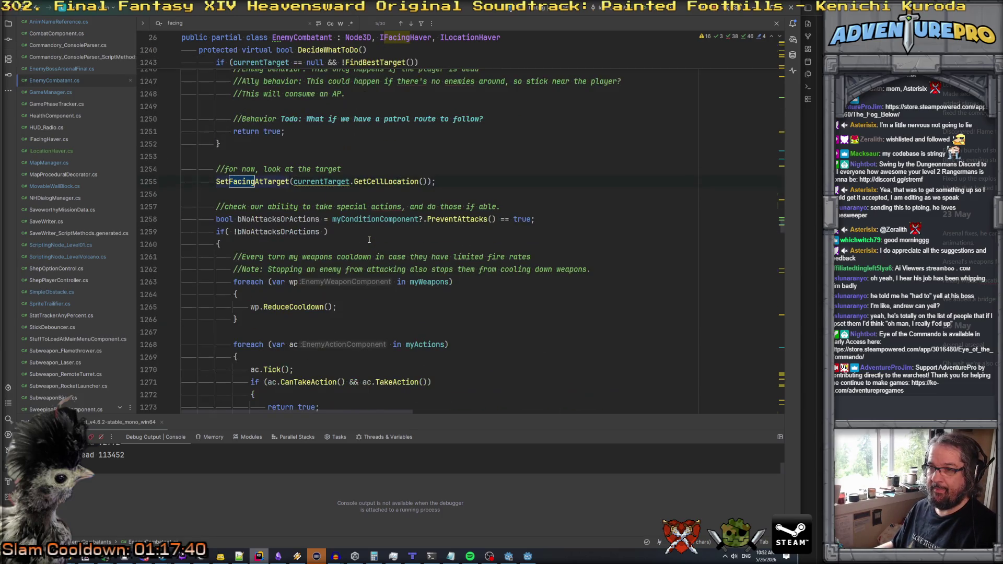
pyautogui.press('Return')
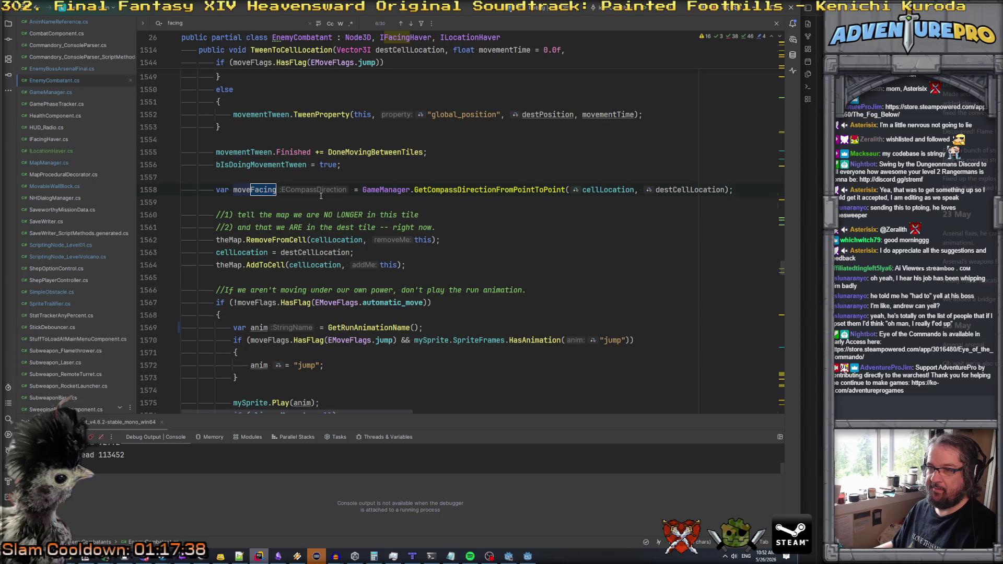
pyautogui.press('Return')
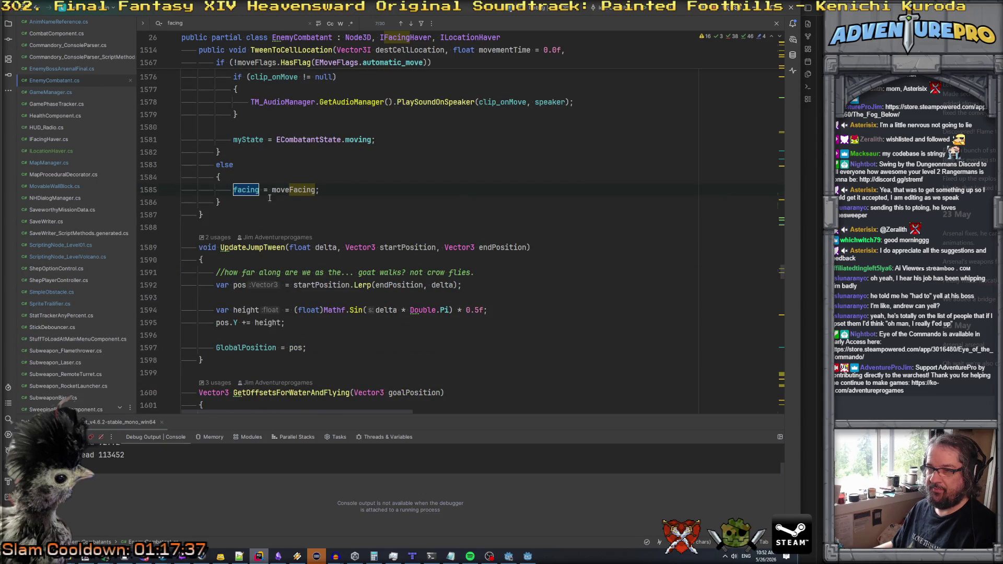
pyautogui.keyDown('ctrl'); pyautogui.click(241, 192); pyautogui.keyUp('ctrl')
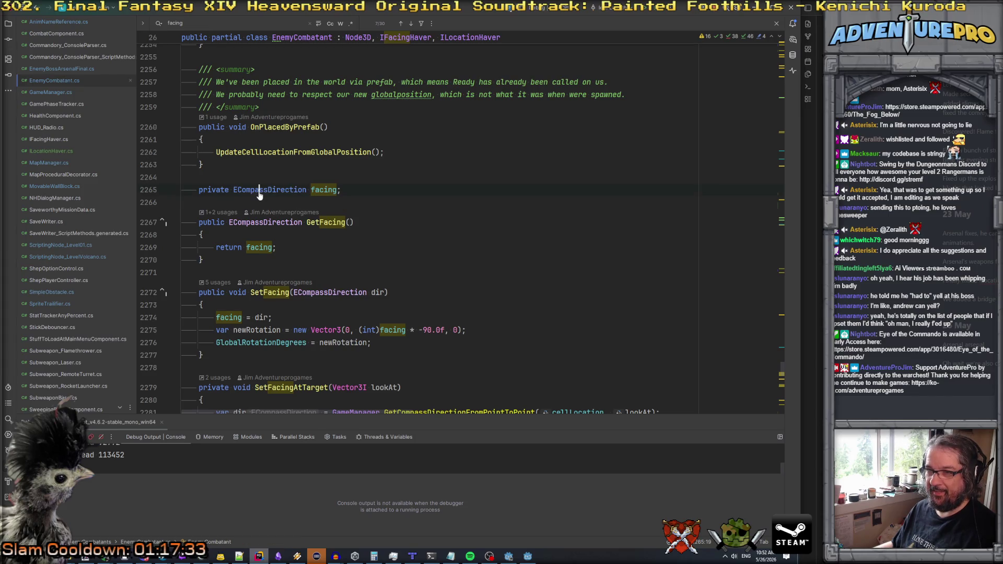
pyautogui.keyDown('ctrl'); pyautogui.click(259, 194); pyautogui.keyUp('ctrl')
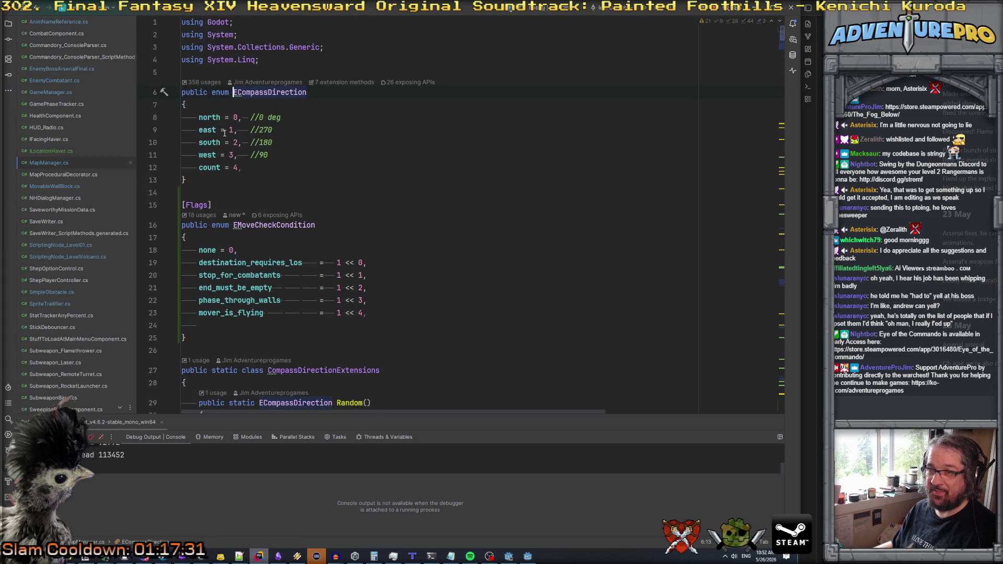
pyautogui.hotkey('ctrl', '-')
pyautogui.scroll(15, 481, 285)
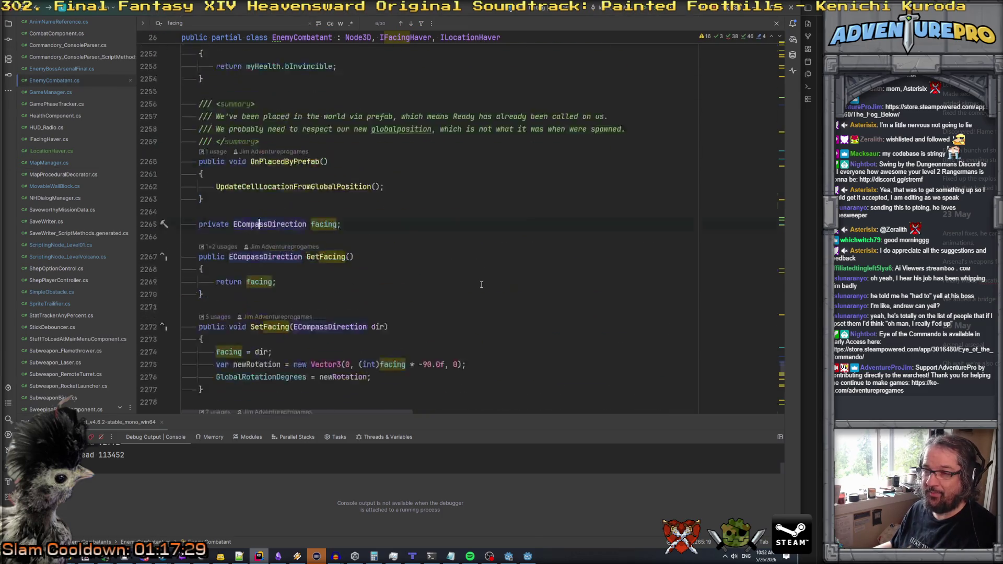
pyautogui.scroll(9, 481, 285)
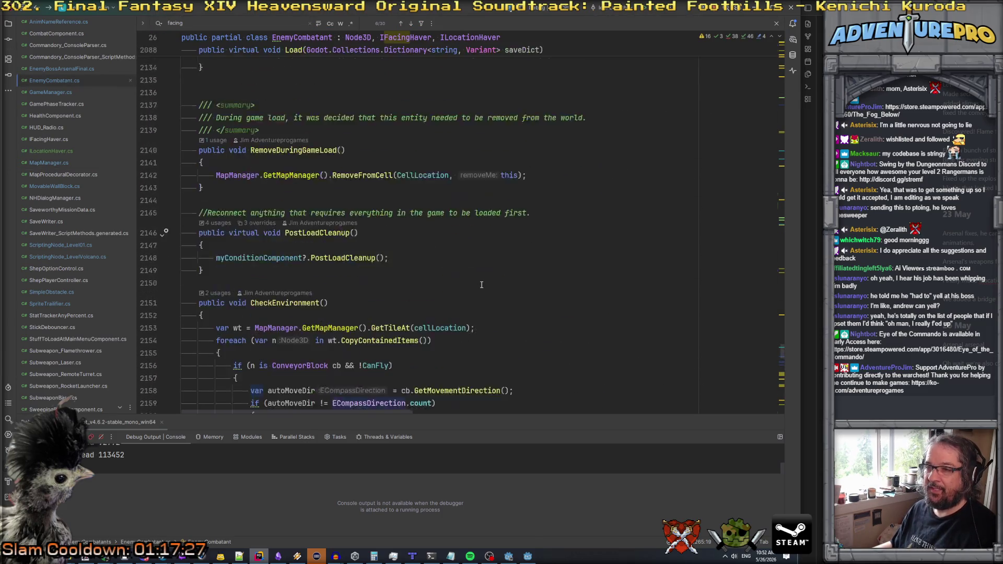
# - Search for 'ready' to locate the _Ready method
pyautogui.write('feeady')
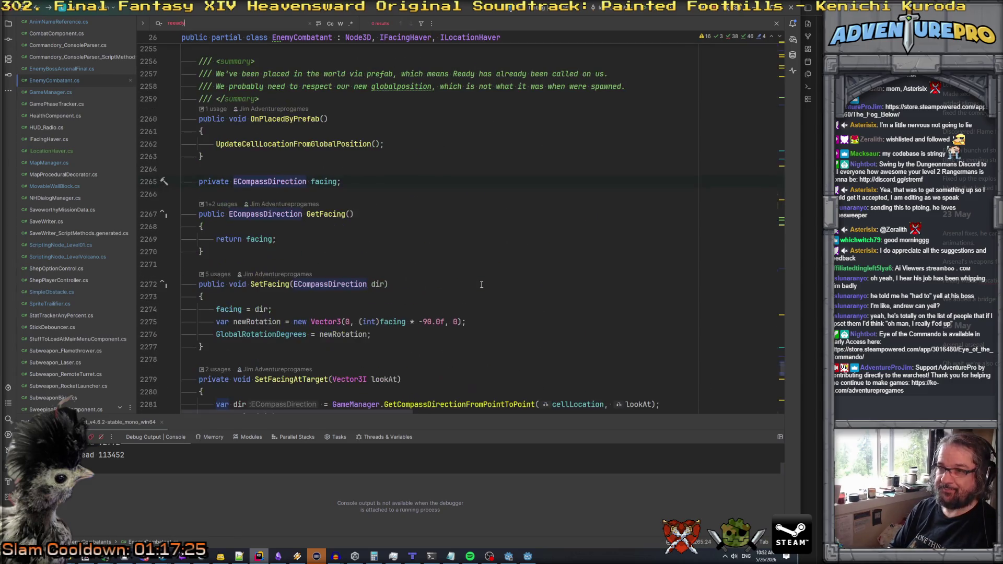
pyautogui.press('BackSpace')
pyautogui.press('BackSpace')
pyautogui.press('BackSpace')
pyautogui.write('eady')
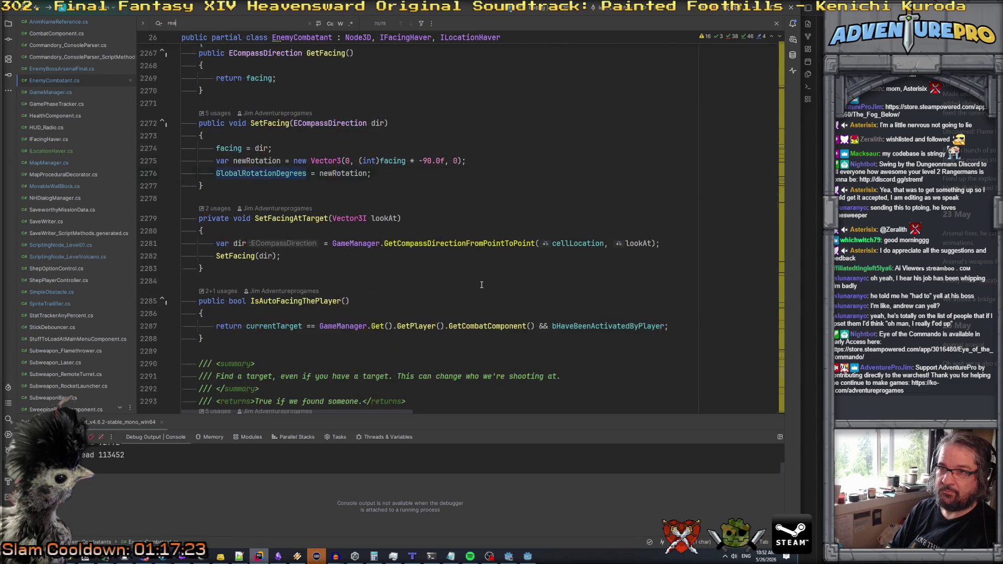
pyautogui.scroll(-12, 481, 285)
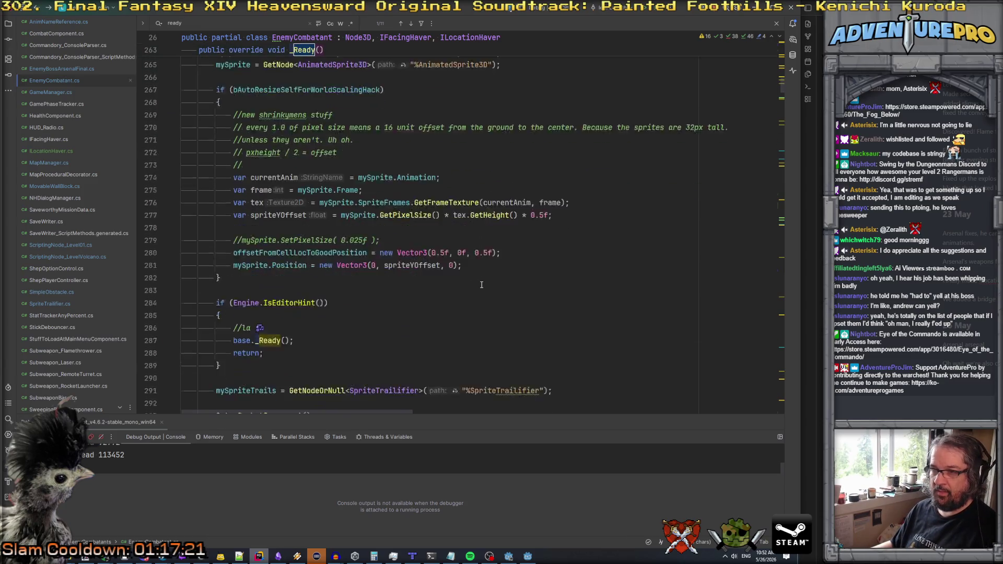
pyautogui.scroll(4, 481, 284)
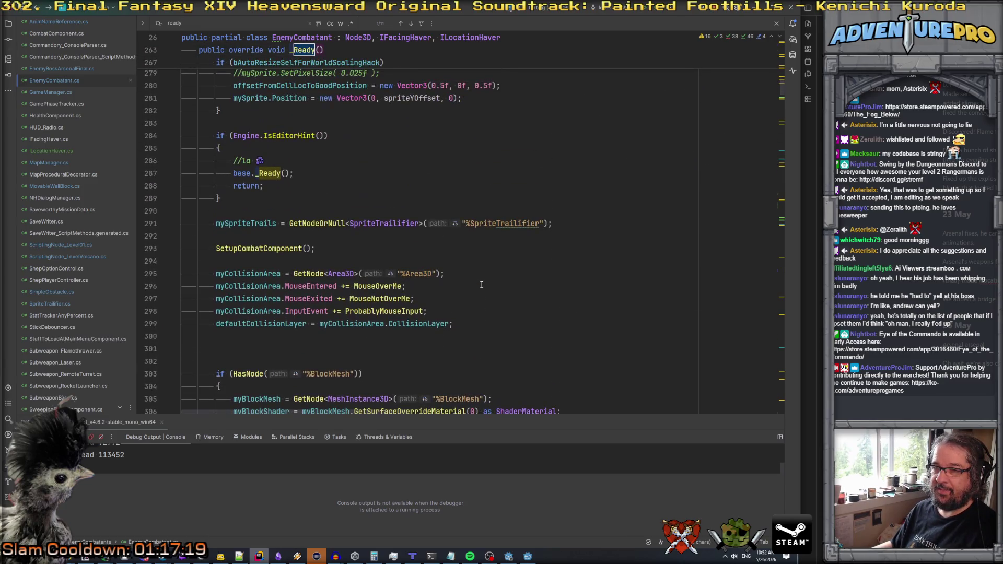
pyautogui.scroll(8, 481, 285)
pyautogui.scroll(-19, 481, 284)
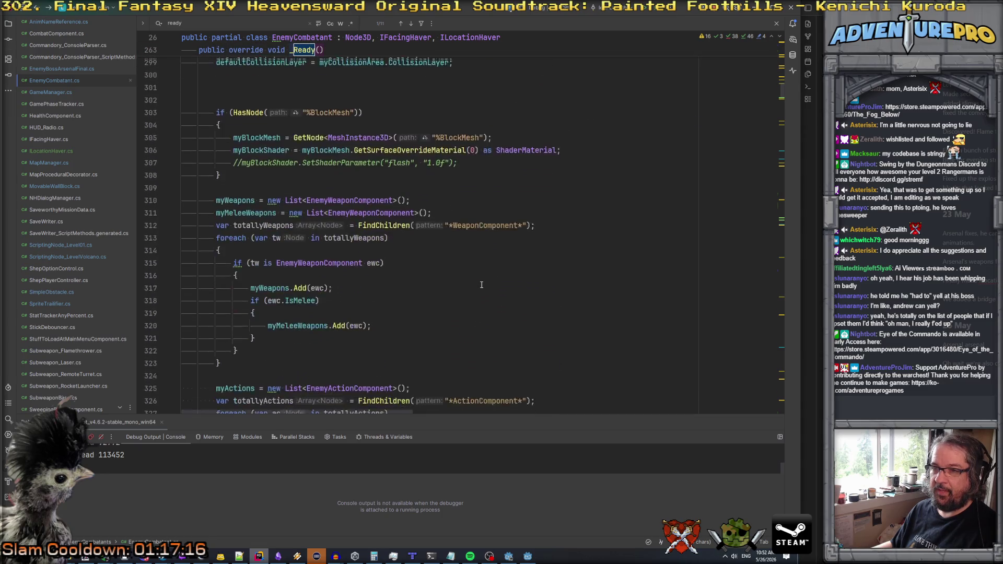
pyautogui.scroll(-20, 481, 284)
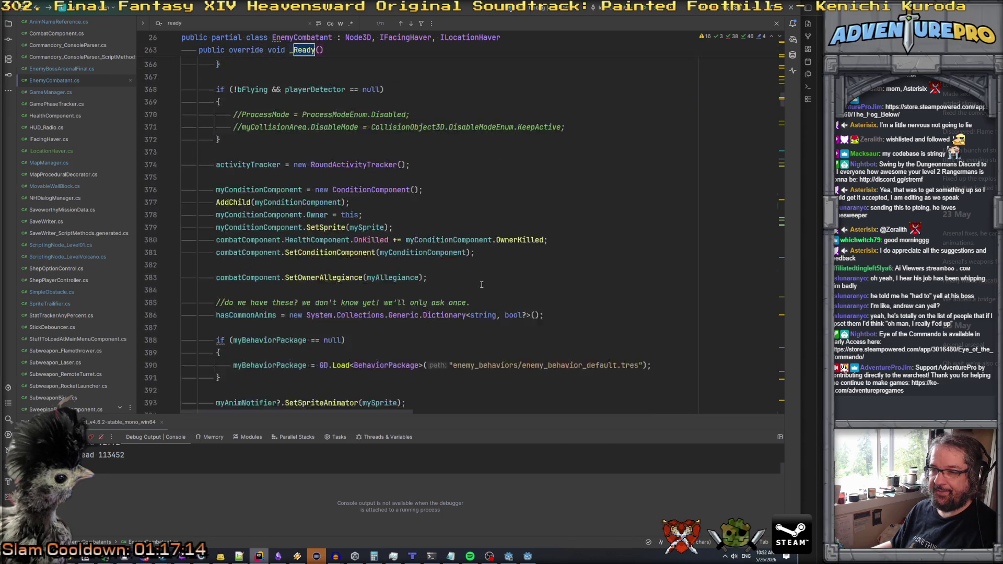
pyautogui.scroll(2, 465, 271)
# - Add facing = initialFacing; after the SetSpriteAnimator line in _Ready
pyautogui.click(448, 260)
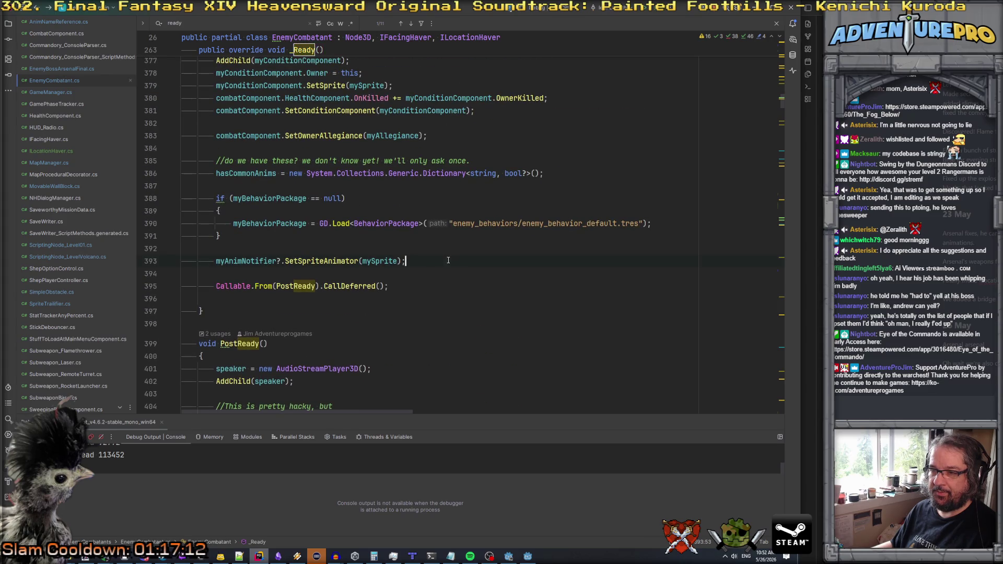
pyautogui.press('Return')
pyautogui.press('Return')
pyautogui.write('facing ')
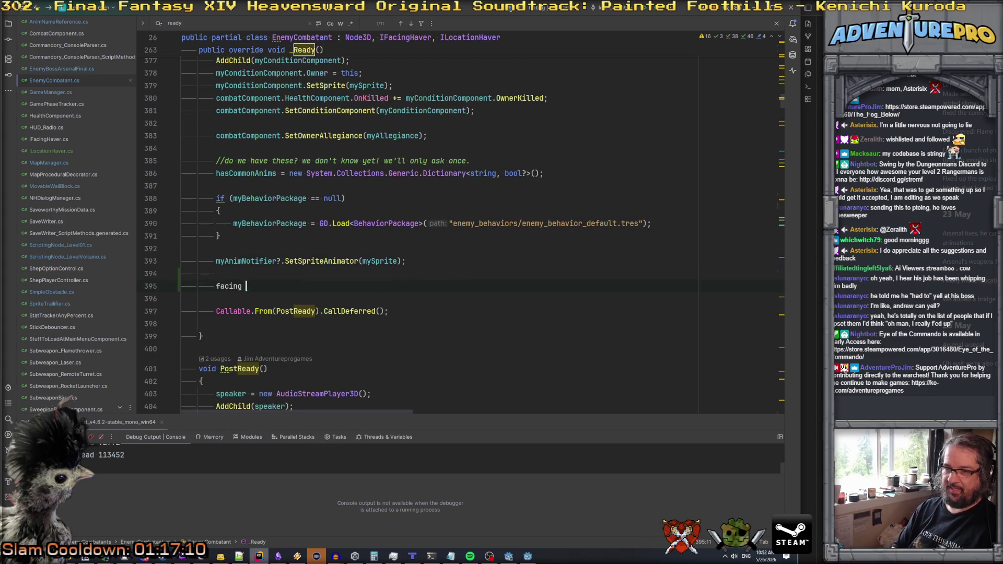
pyautogui.write('= ini')
pyautogui.hotkey('shift', 'Right')
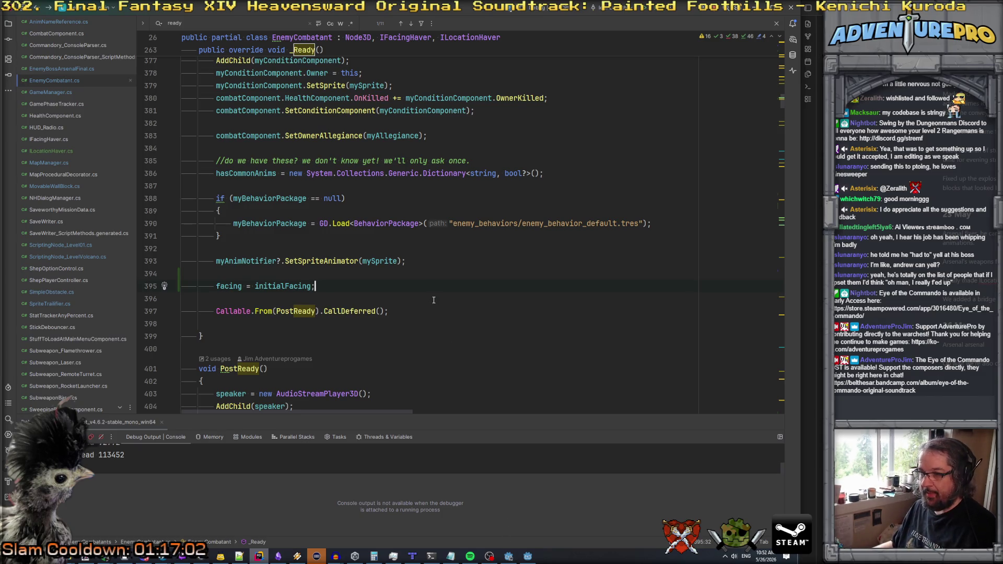
pyautogui.click(509, 556)
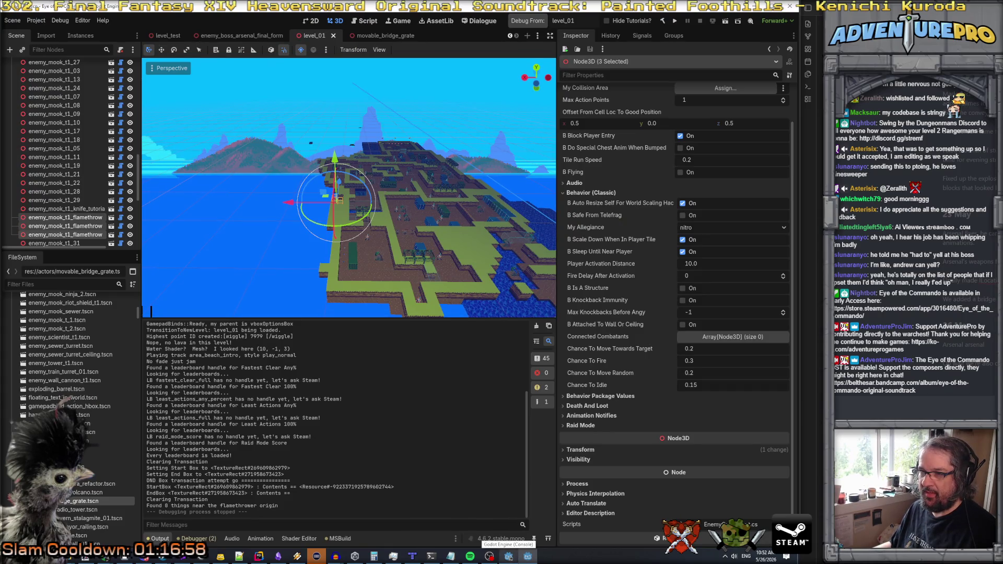
# - Set Initial Facing to south on the three selected flamethrower enemies
pyautogui.press('d')
pyautogui.press('s')
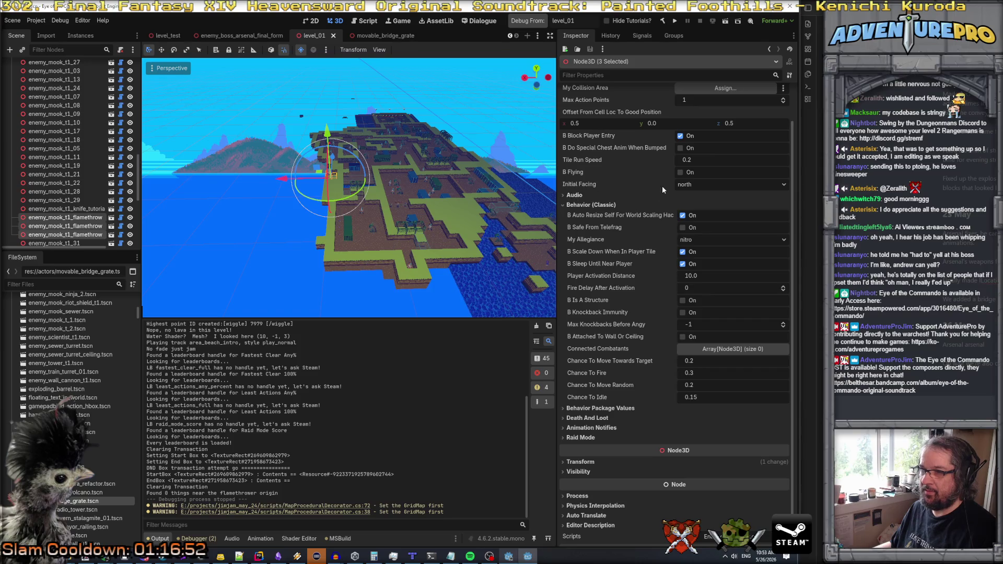
pyautogui.click(727, 184)
pyautogui.click(701, 216)
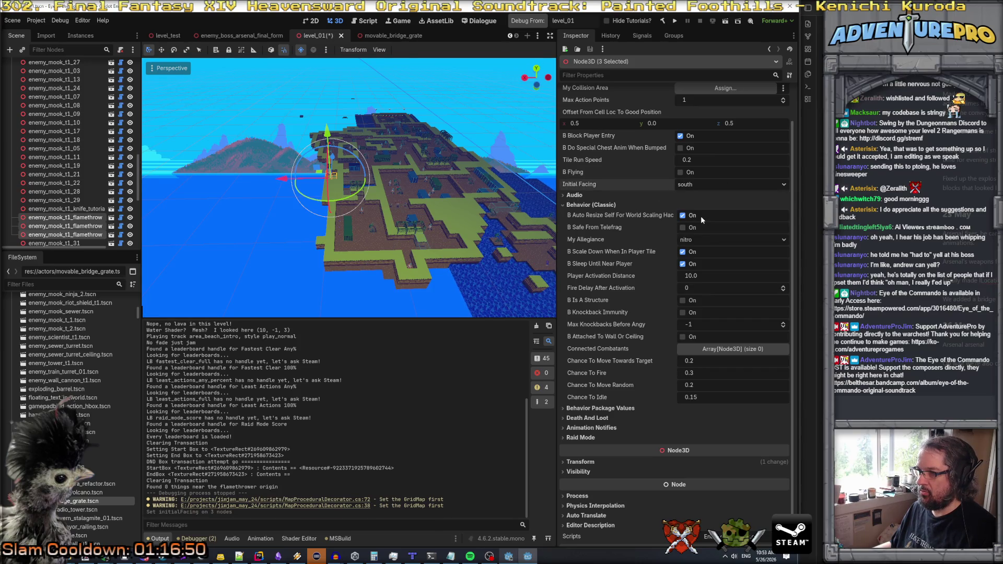
# - Set enemy_mook_t1_23's Initial Facing to south and save level_01
pyautogui.click(388, 170)
pyautogui.scroll(5, 386, 166)
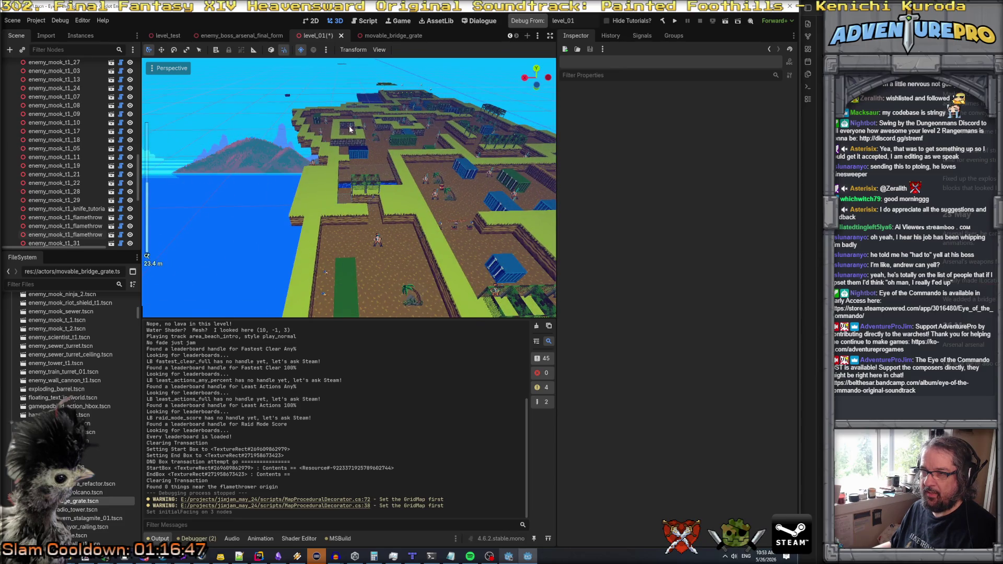
pyautogui.click(350, 129)
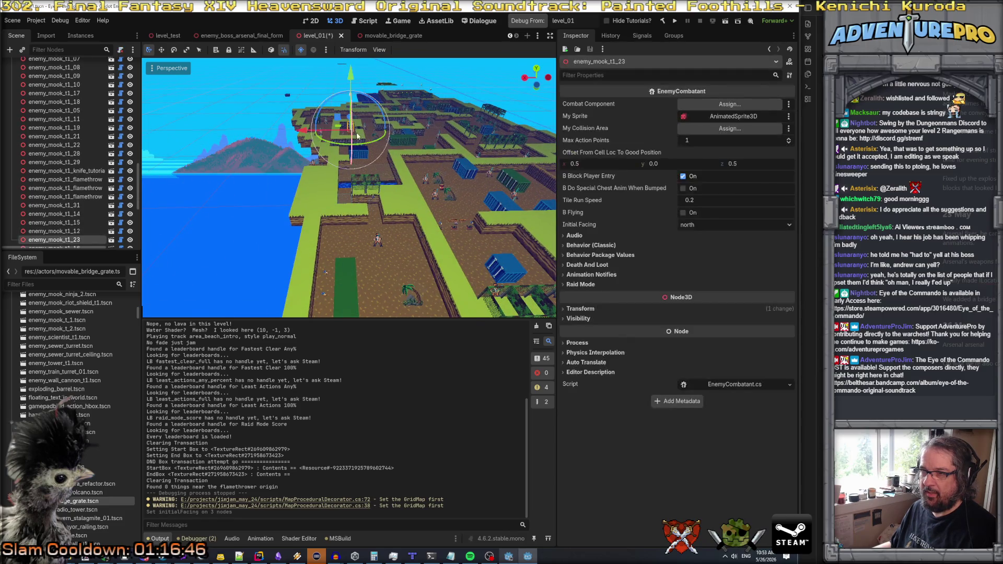
pyautogui.click(711, 225)
pyautogui.click(706, 255)
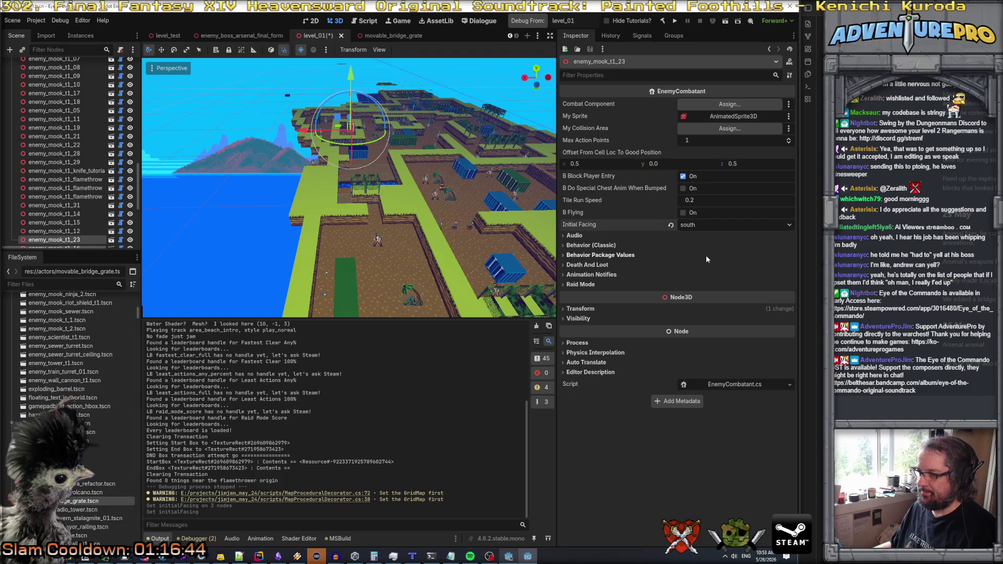
pyautogui.hotkey('ctrl', 's')
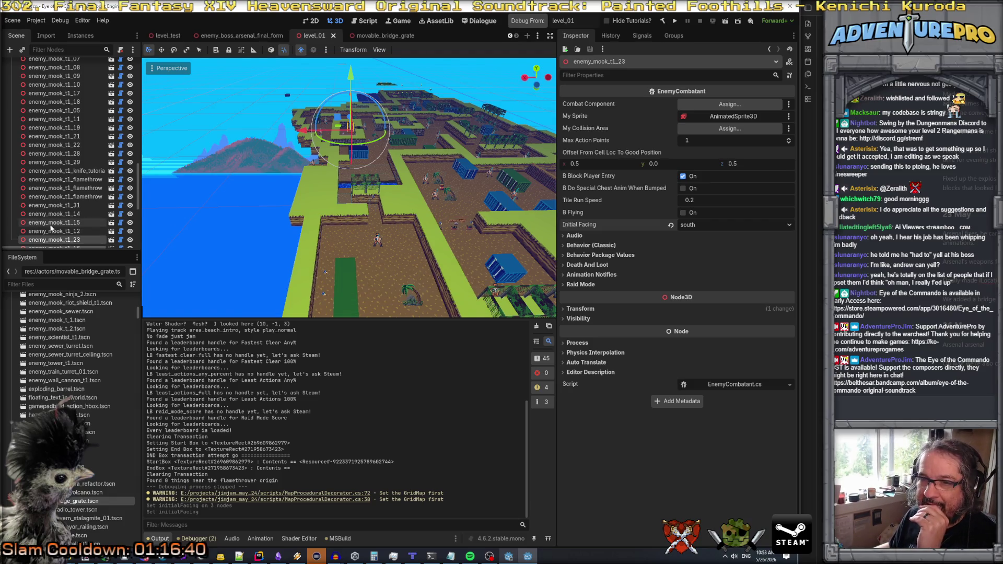
# - Select ScriptingNode in the Scene tree to view its ambush settings
pyautogui.scroll(1, 81, 204)
pyautogui.scroll(10, 81, 205)
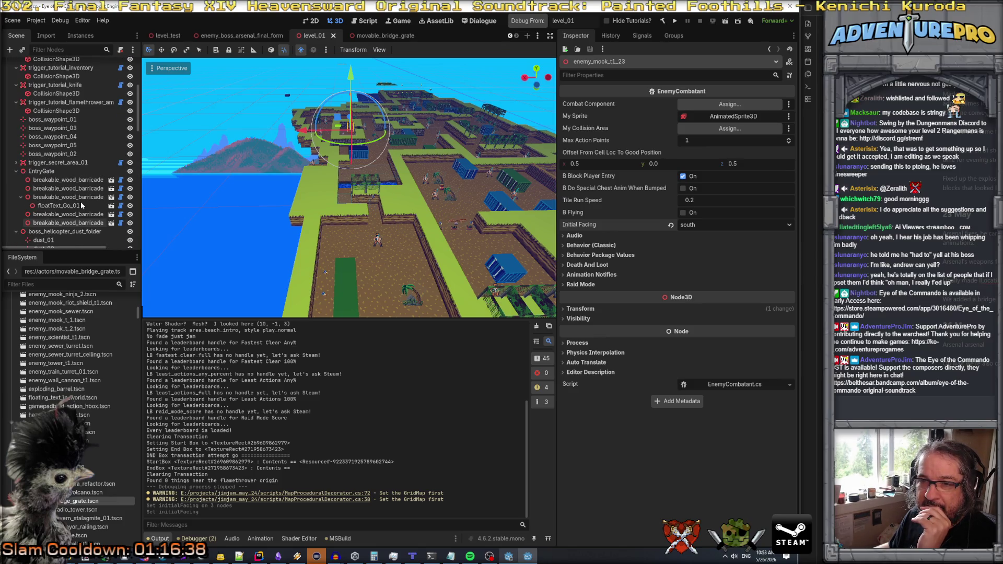
pyautogui.scroll(2, 83, 193)
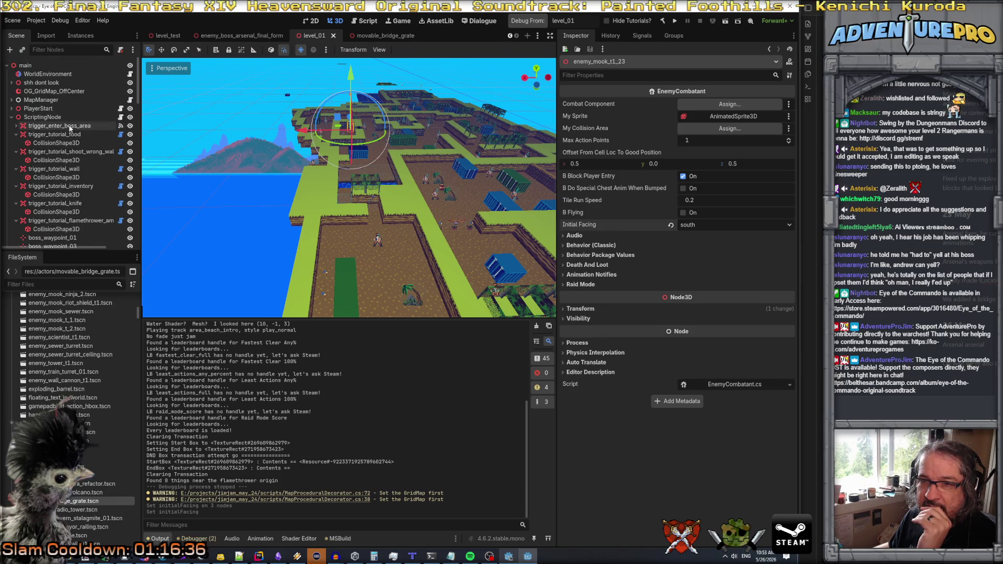
pyautogui.click(96, 118)
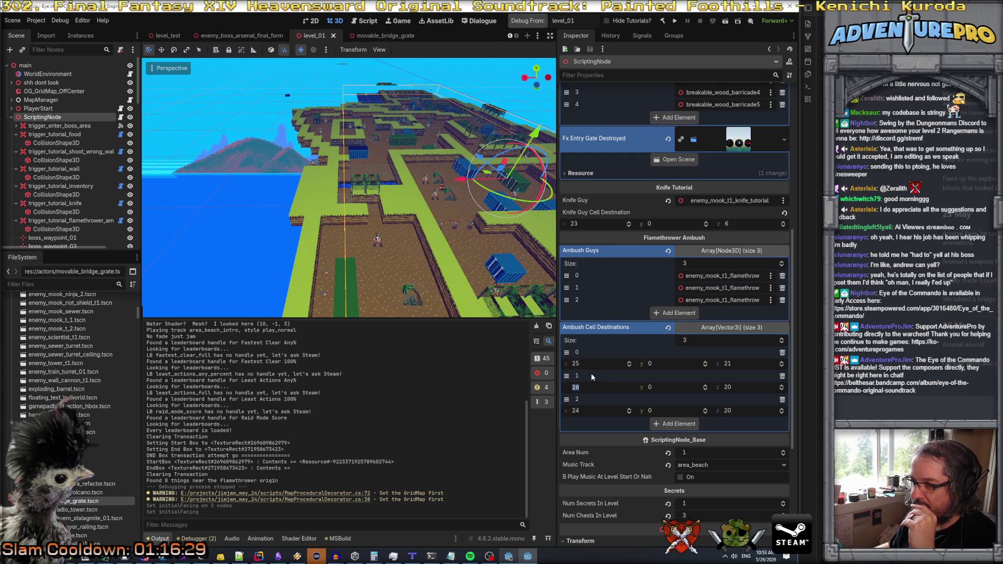
# - Snap enemy_mook_t1_31's Transform position to X 27.5 and Z 12.5, giving 27.5, 0, 12.5
pyautogui.click(380, 243)
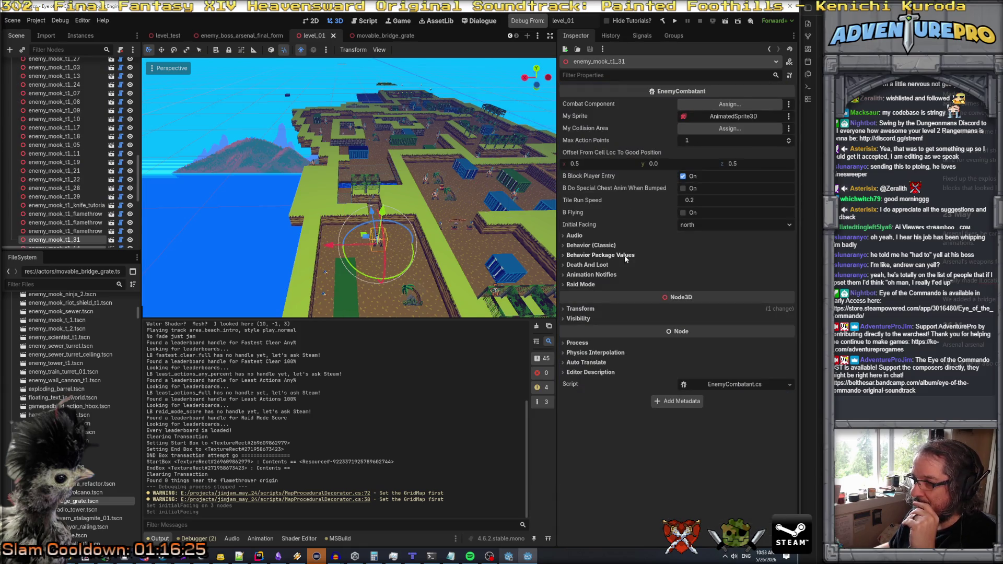
pyautogui.click(581, 309)
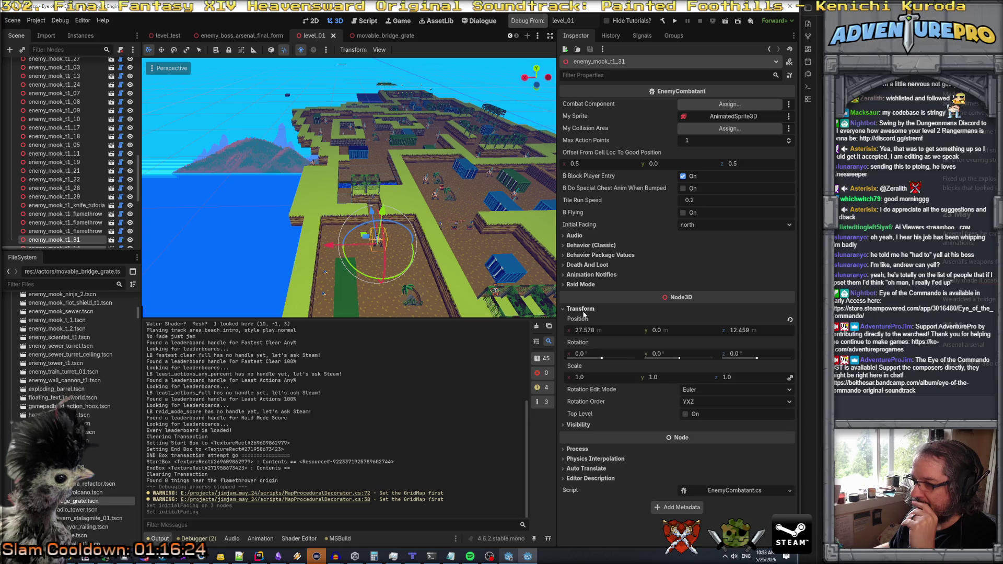
pyautogui.click(604, 332)
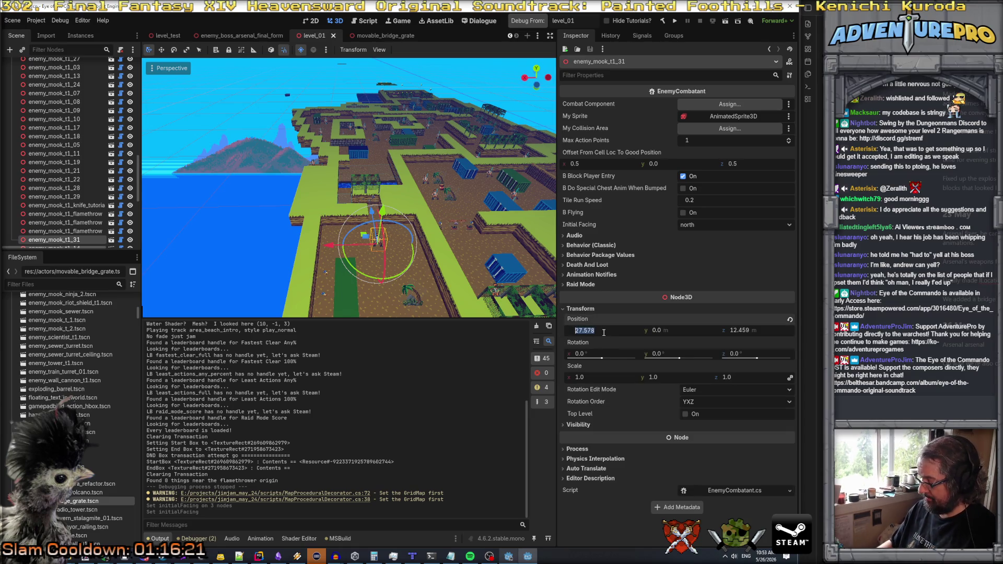
pyautogui.write('27.5')
pyautogui.press('Tab')
pyautogui.press('Tab')
pyautogui.write('12')
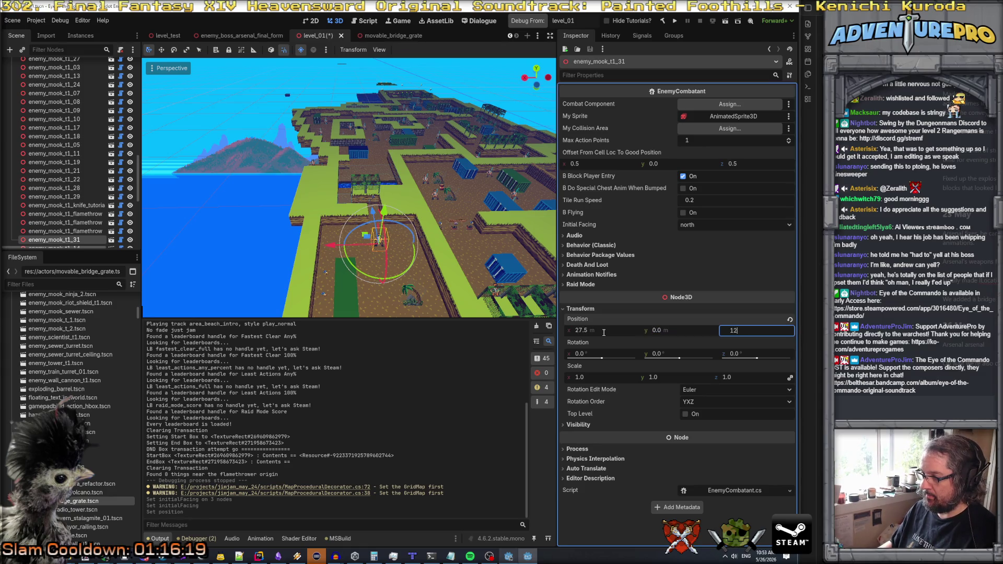
pyautogui.press('Return')
pyautogui.scroll(-5, 68, 148)
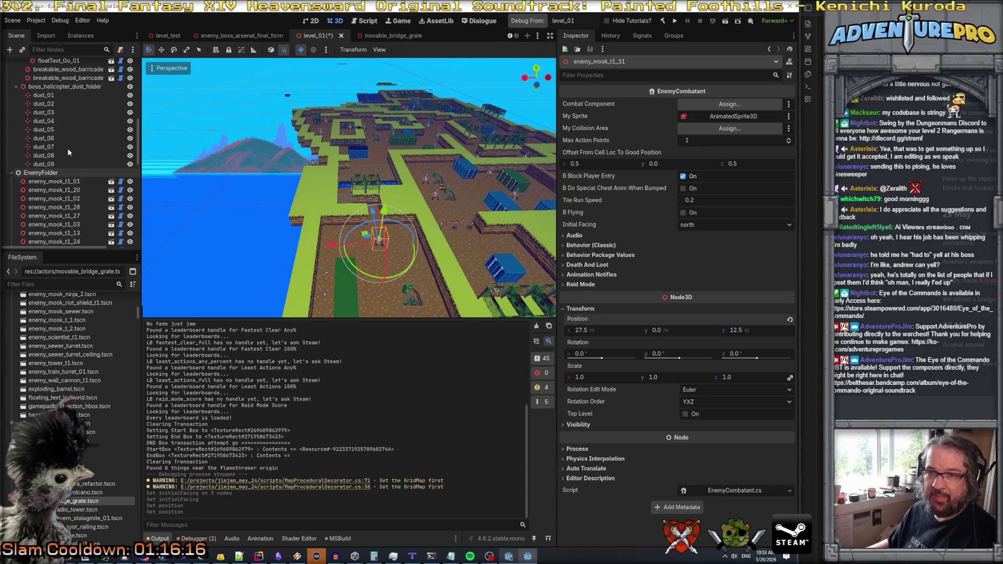
pyautogui.scroll(10, 68, 151)
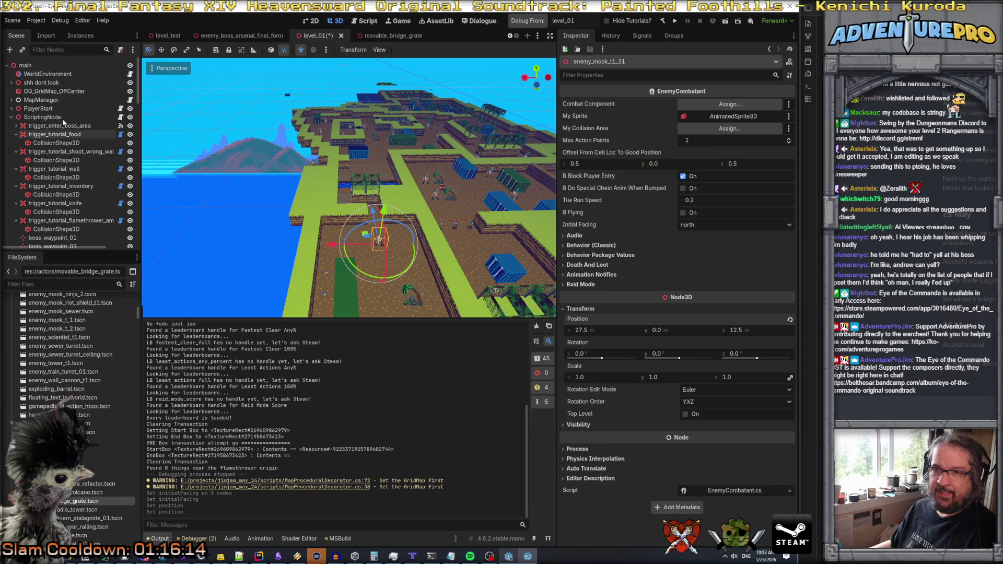
# - Set ScriptingNode's ambush destinations to (27,0,21), (26,0,20), (28,0,20), save level_01, and rebuild the .NET project
pyautogui.click(58, 118)
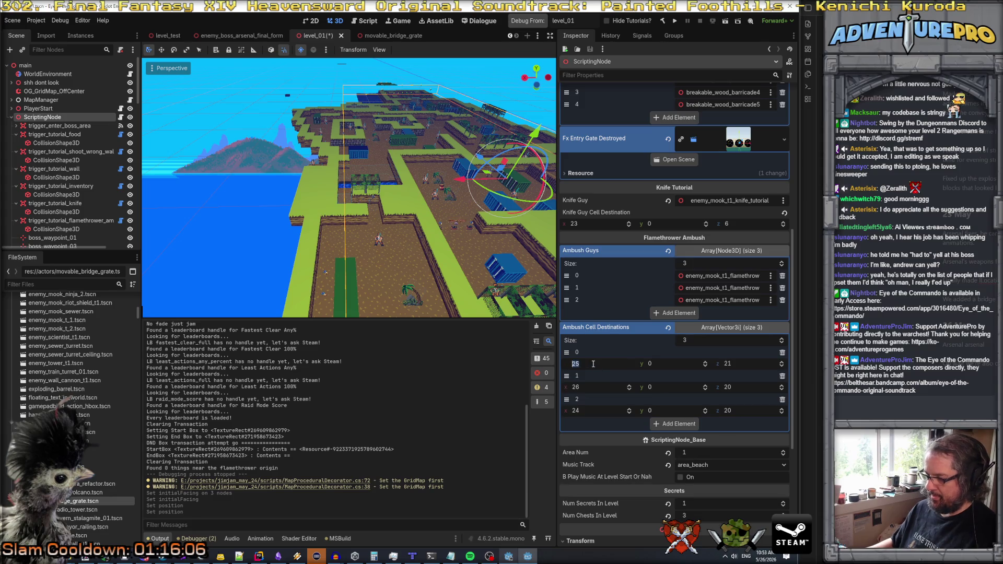
pyautogui.click(592, 413)
pyautogui.write('28')
pyautogui.press('Return')
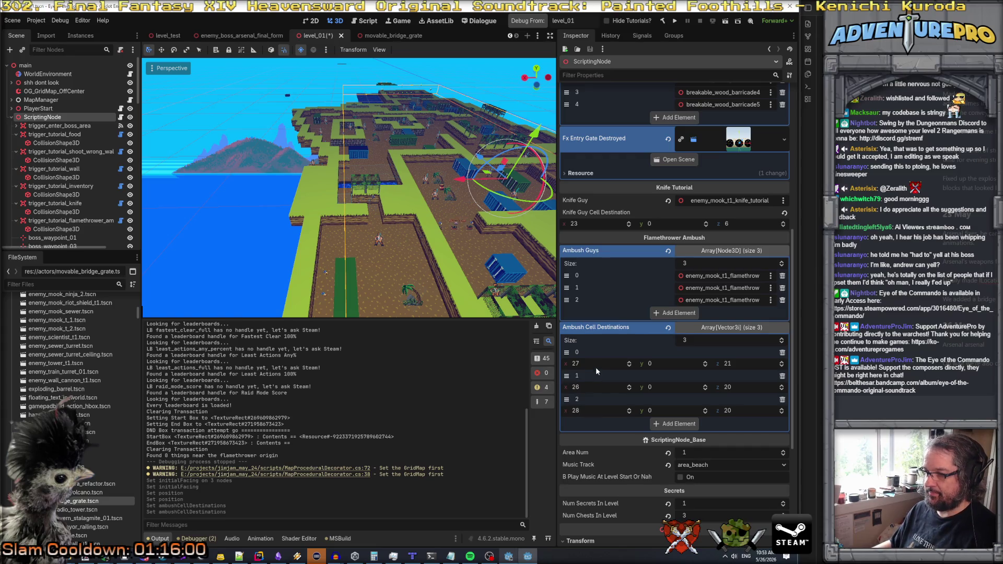
pyautogui.hotkey('ctrl', 's')
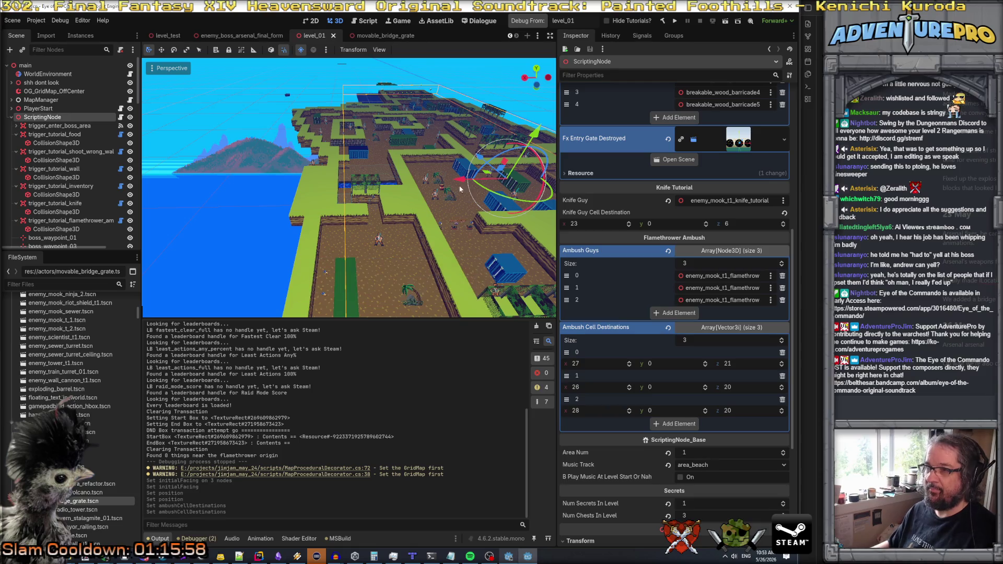
pyautogui.click(535, 22)
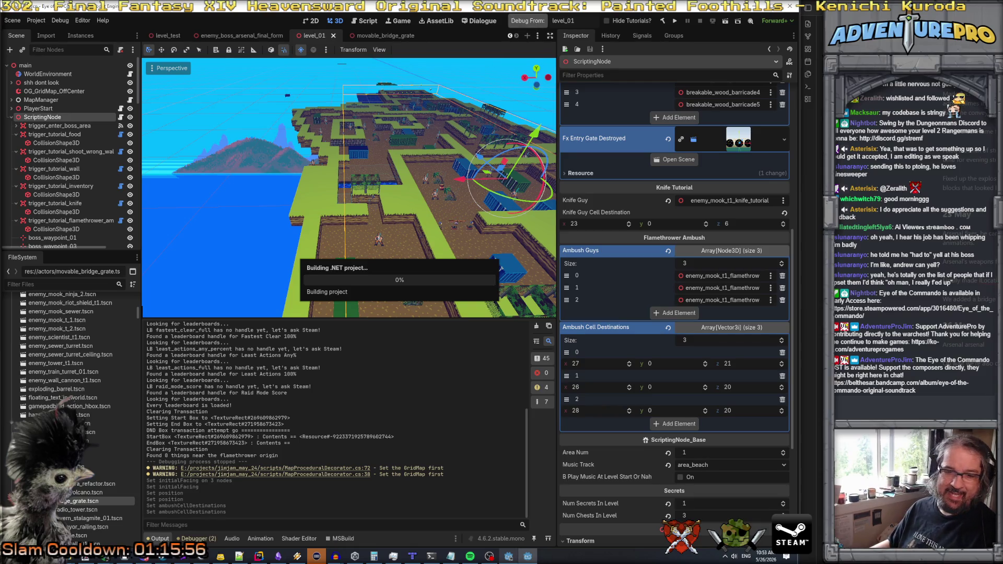
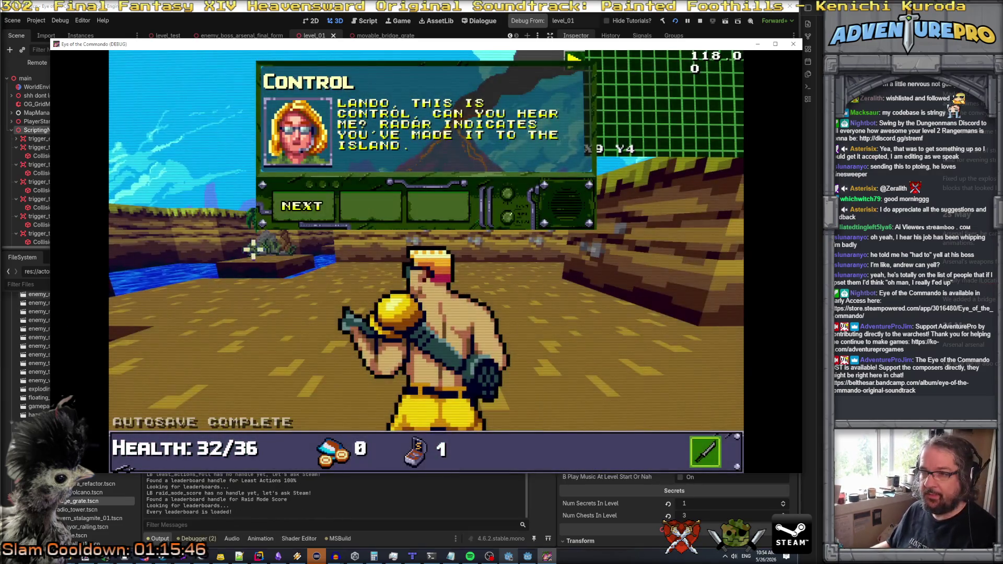
# - Dismiss Control's radio dialogue and teleport the player to X27 Y18 with TP 27 18
pyautogui.click(313, 205)
pyautogui.click(313, 205)
pyautogui.click(313, 205)
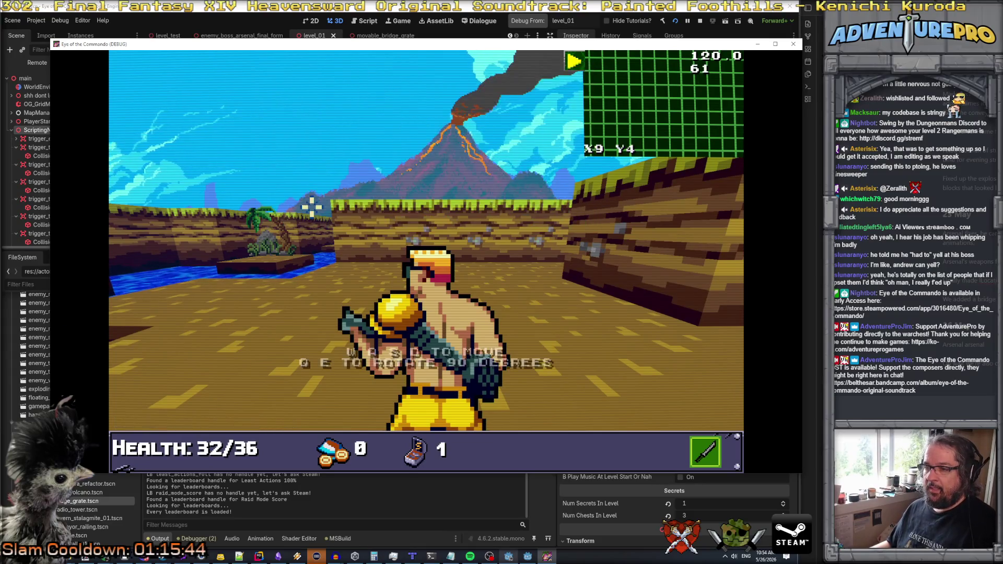
pyautogui.press('`')
pyautogui.write('TP 27 18')
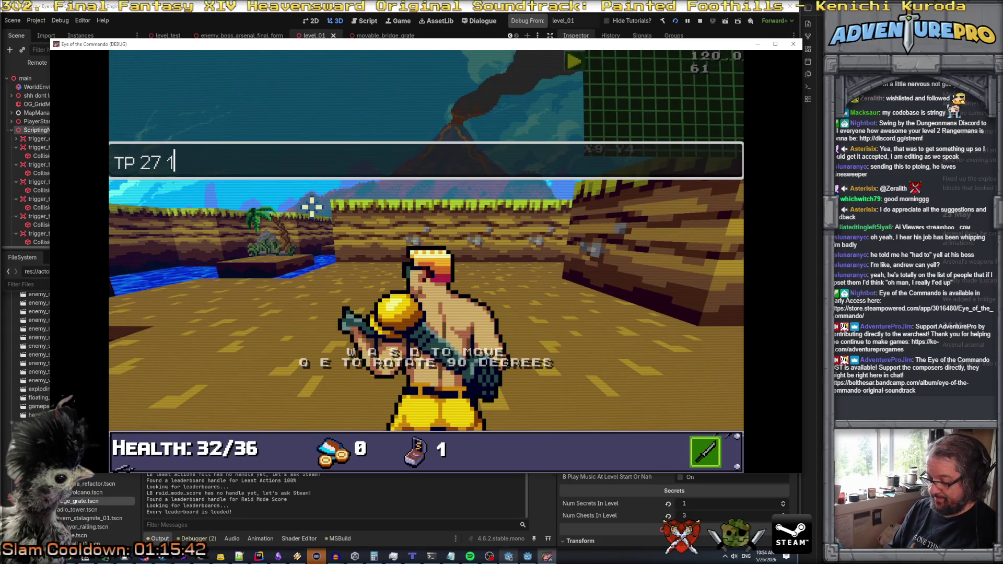
pyautogui.press('Return')
pyautogui.press('`')
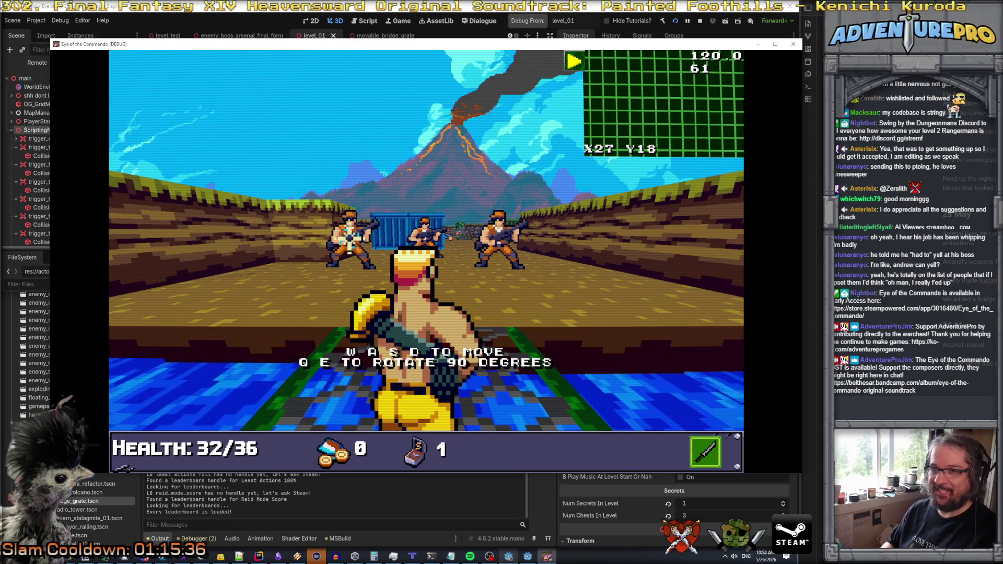
# - Reload level_01 with LL 1, teleport to 27 17, and give the flamethrower via GIVEITEM FLAME
pyautogui.press('`')
pyautogui.write('LL 1')
pyautogui.press('Return')
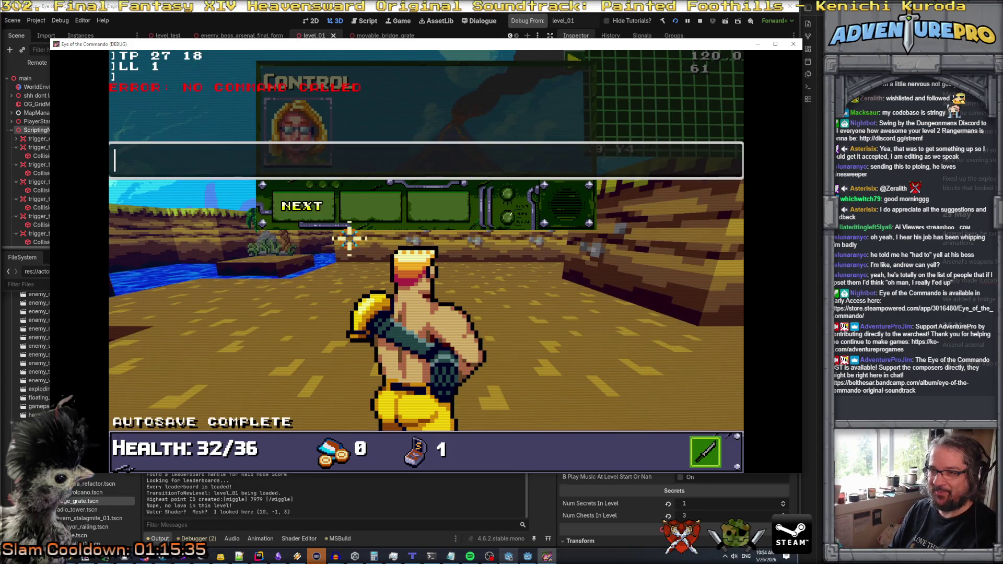
pyautogui.press('`')
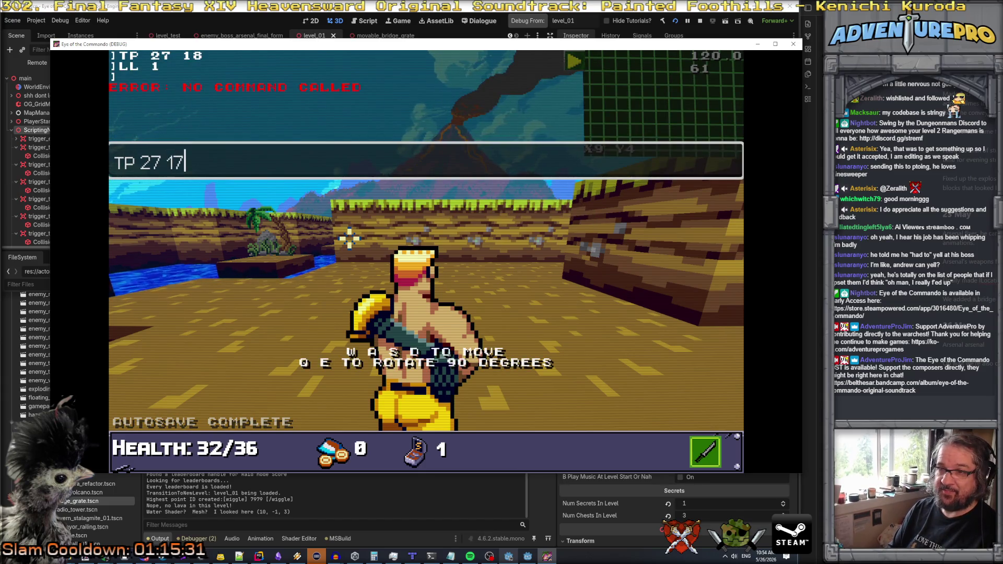
pyautogui.press('Return')
pyautogui.press('`')
pyautogui.write('GIVEITEM FLAME')
pyautogui.press('Return')
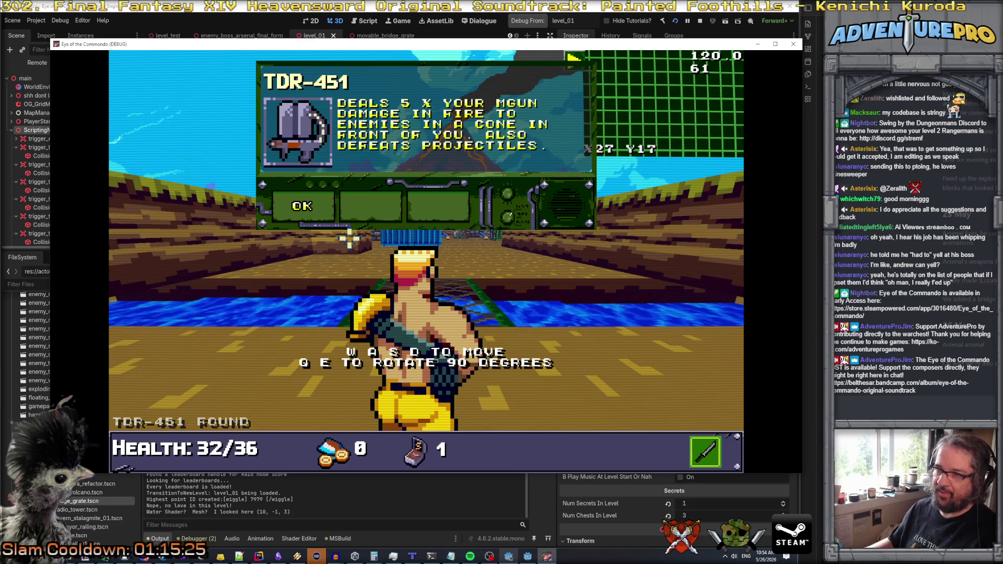
# - Dismiss the TDR-451 notice and equip the TDR-451 as the sub weapon in the inventory
pyautogui.click(324, 217)
pyautogui.press('Tab')
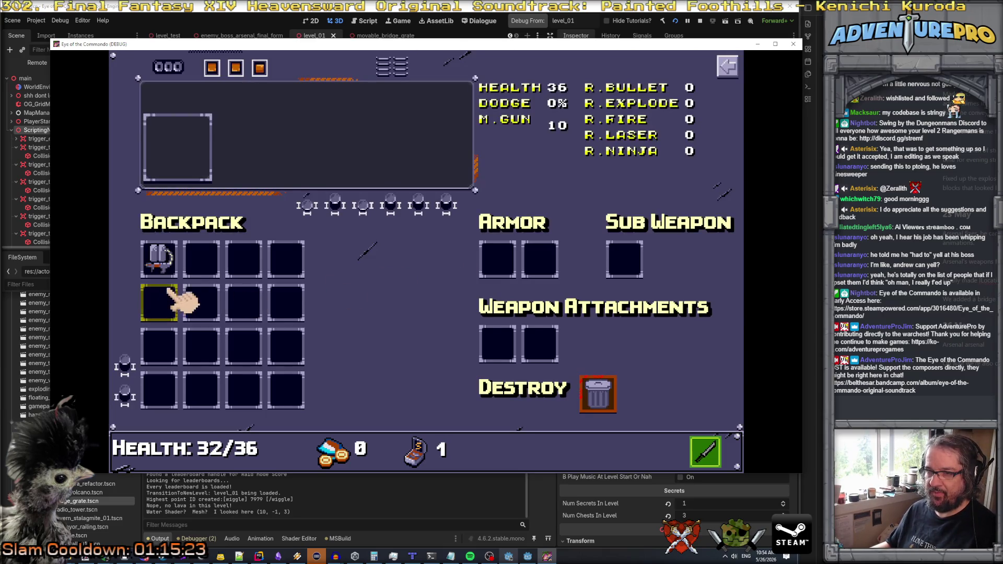
pyautogui.click(174, 262)
pyautogui.press('Tab')
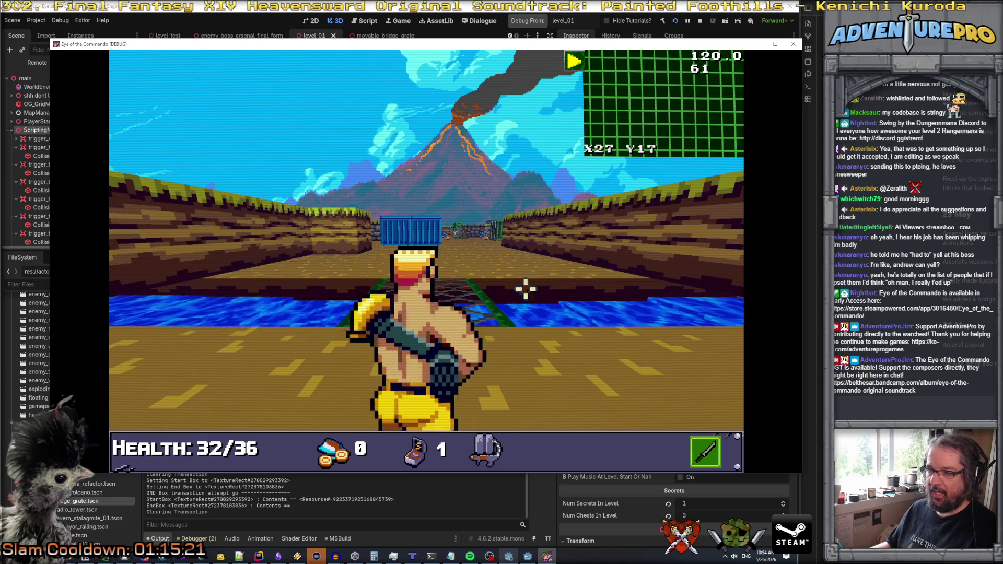
# - Step onto the bridge, fire the flamethrower at the soldiers, and maneuver around the blue containers
pyautogui.press('w')
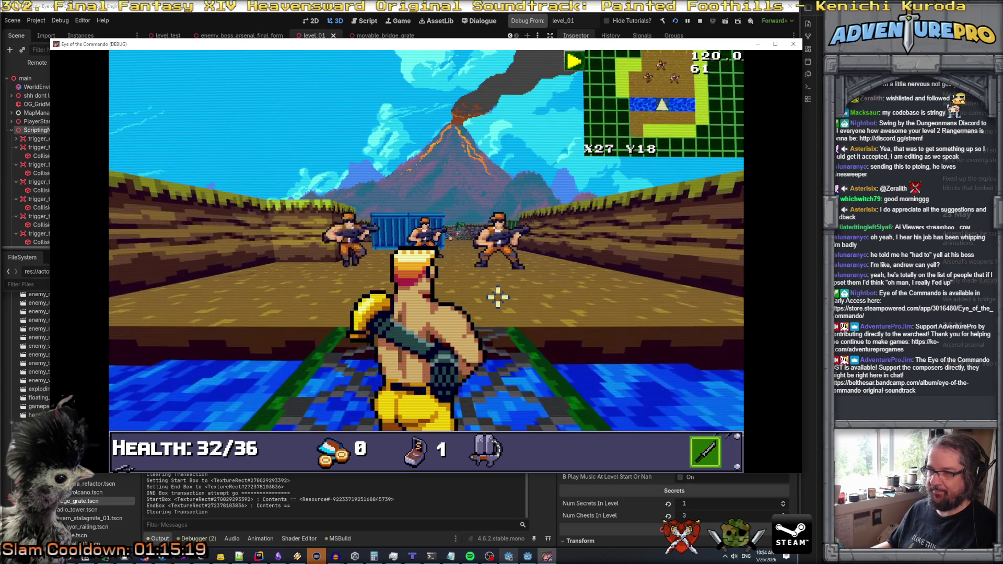
pyautogui.rightClick(498, 297)
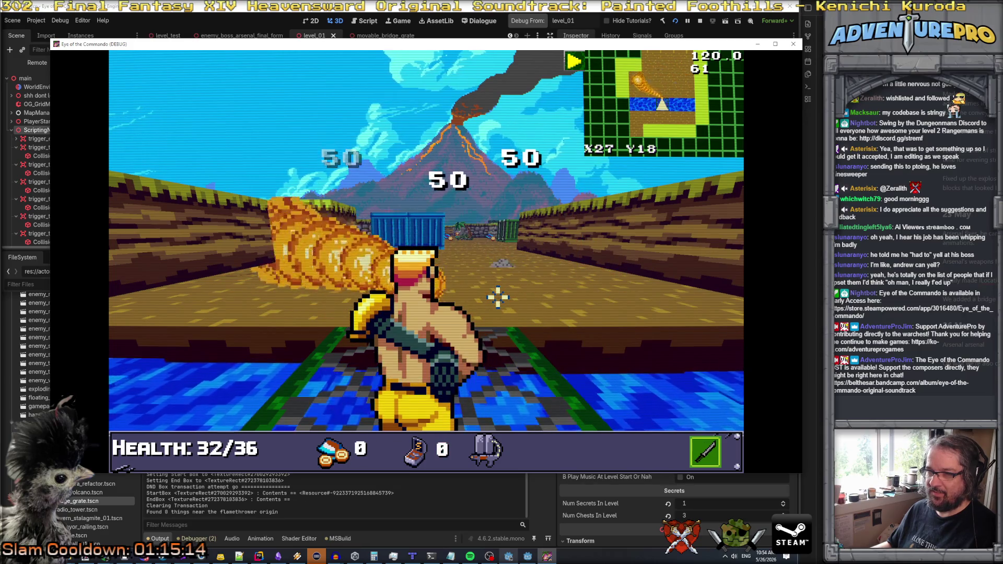
pyautogui.press('w')
pyautogui.press('w')
pyautogui.press('w')
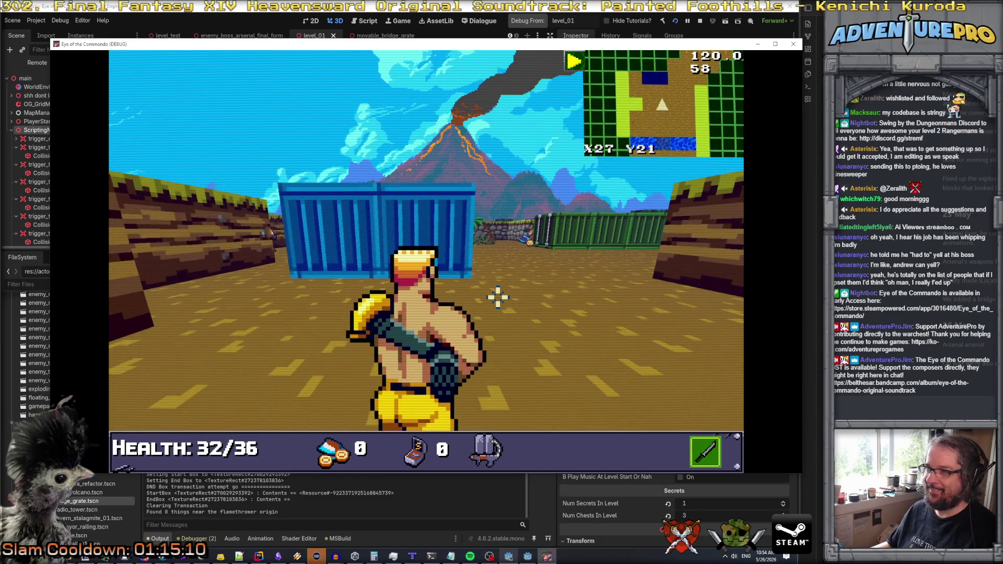
pyautogui.press('w')
pyautogui.press('w')
pyautogui.press('d')
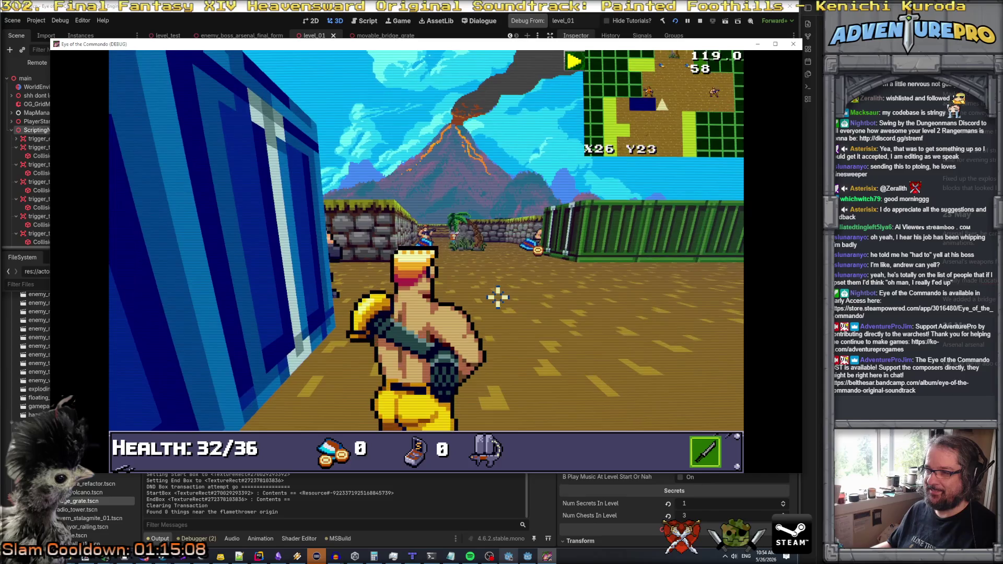
pyautogui.press('s')
pyautogui.press('s')
pyautogui.press('2')
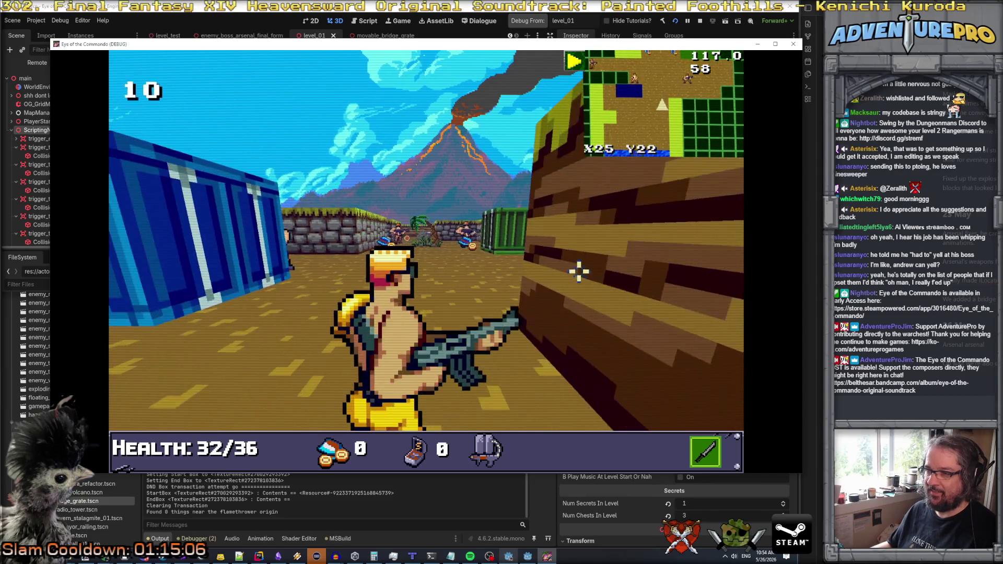
pyautogui.press('w')
pyautogui.press('d')
pyautogui.press('w')
# - Fire the machine gun while advancing, then dismiss the no sub-weapon ammo message
pyautogui.press('space')
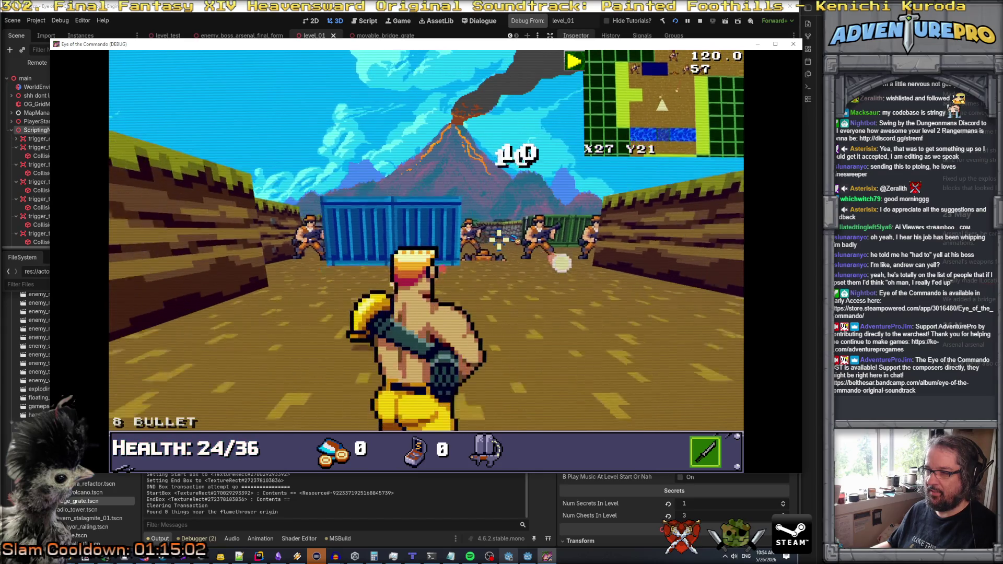
pyautogui.press('w')
pyautogui.press('space')
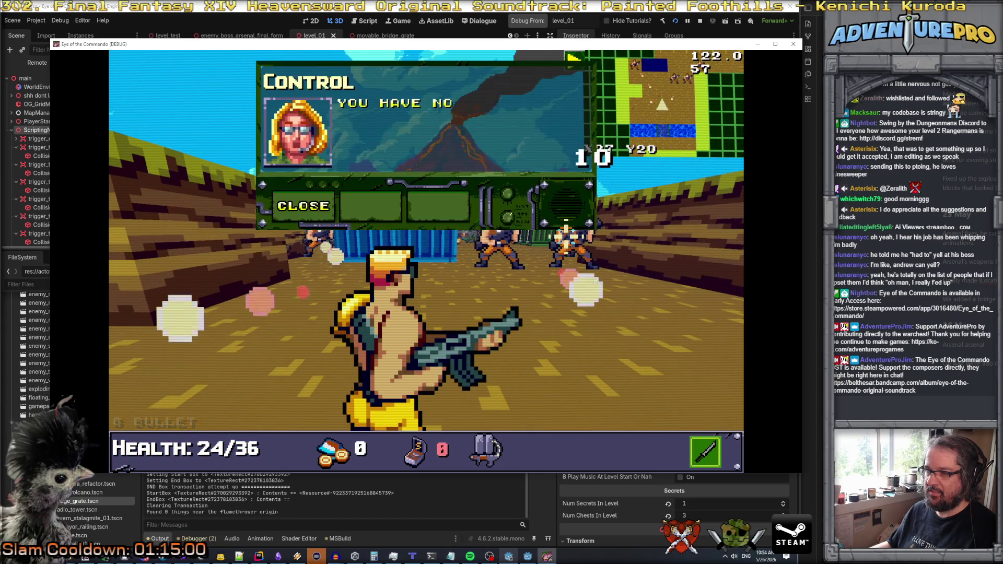
pyautogui.click(303, 206)
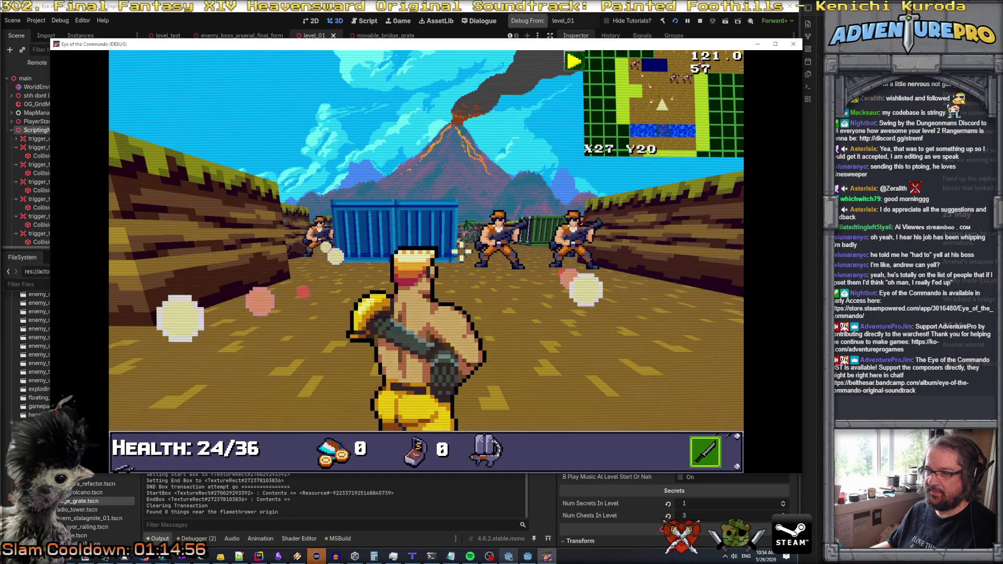
# - Advance toward the water and strafe left and right while shooting at the soldiers
pyautogui.press('space')
pyautogui.press('w')
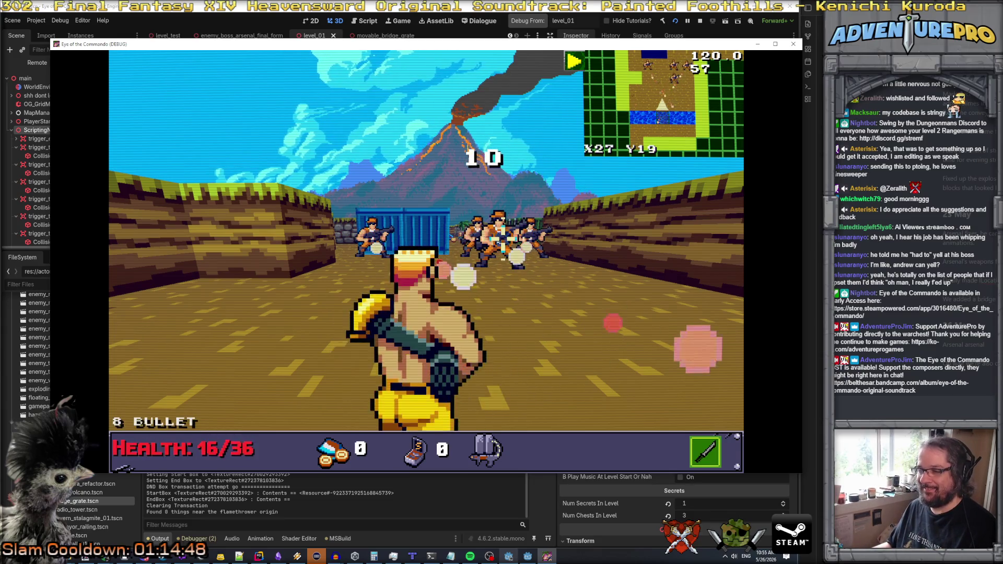
pyautogui.press('w')
pyautogui.press('w')
pyautogui.press('a')
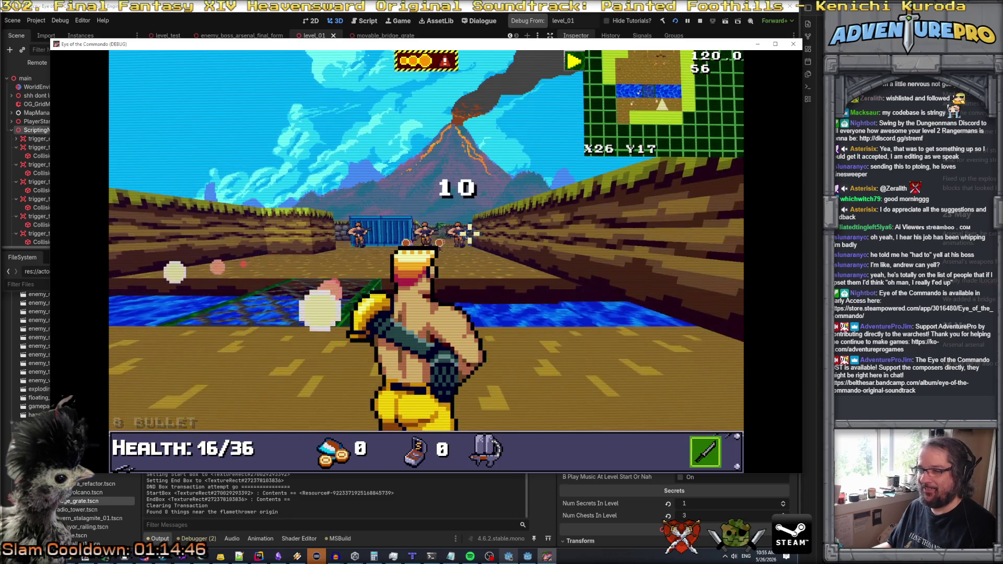
pyautogui.press('a')
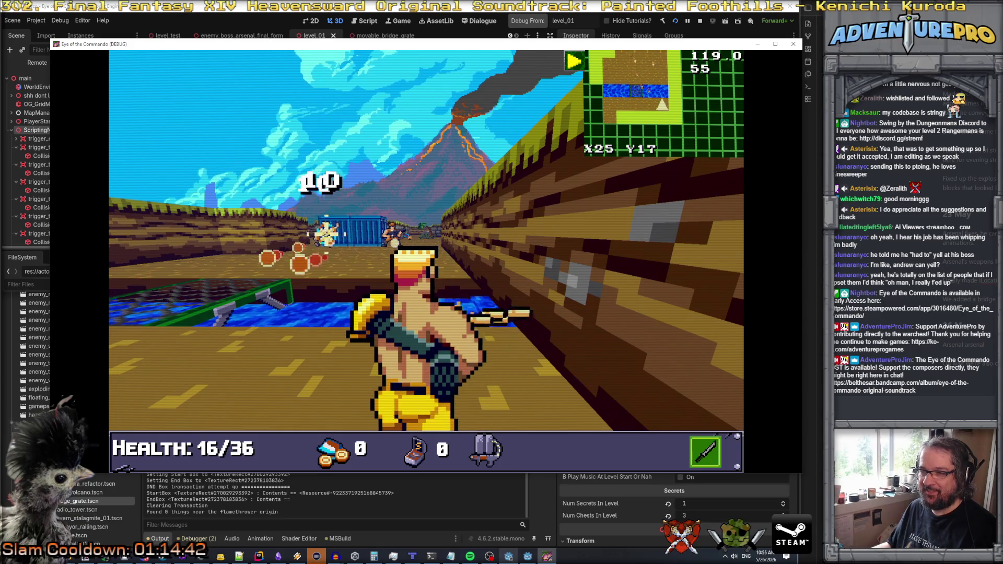
pyautogui.press('d')
pyautogui.press('d')
pyautogui.press('d')
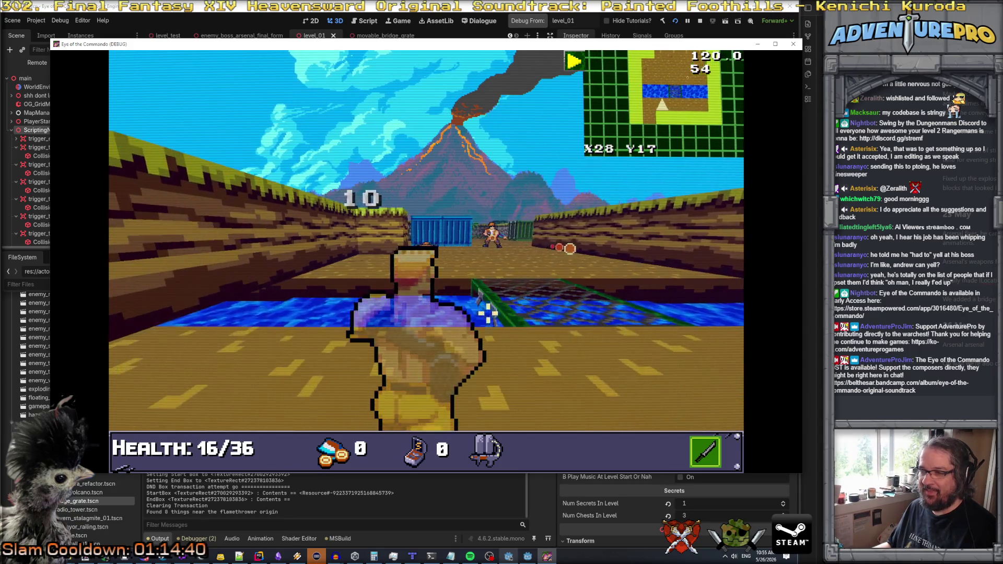
pyautogui.press('a')
pyautogui.press('a')
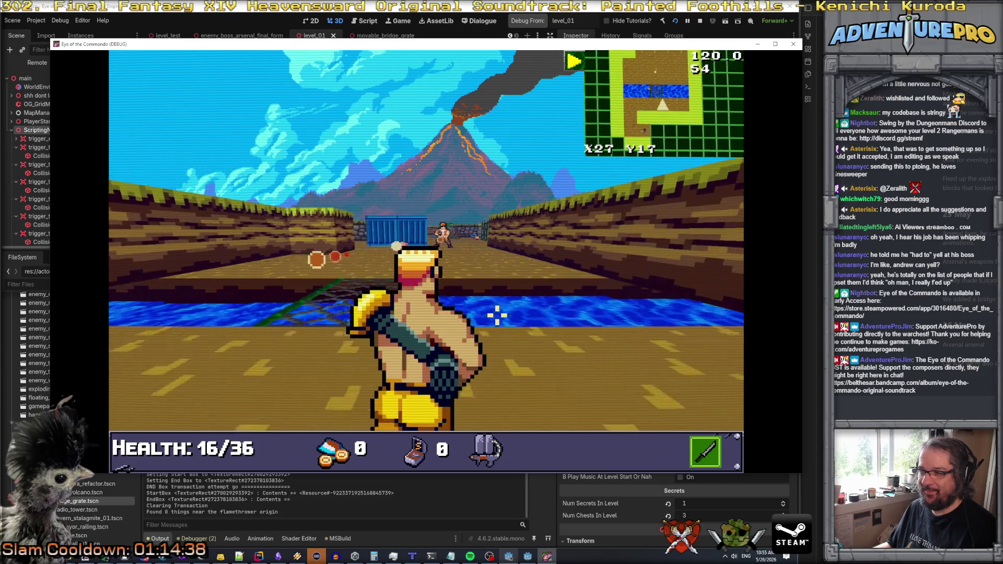
pyautogui.press('d')
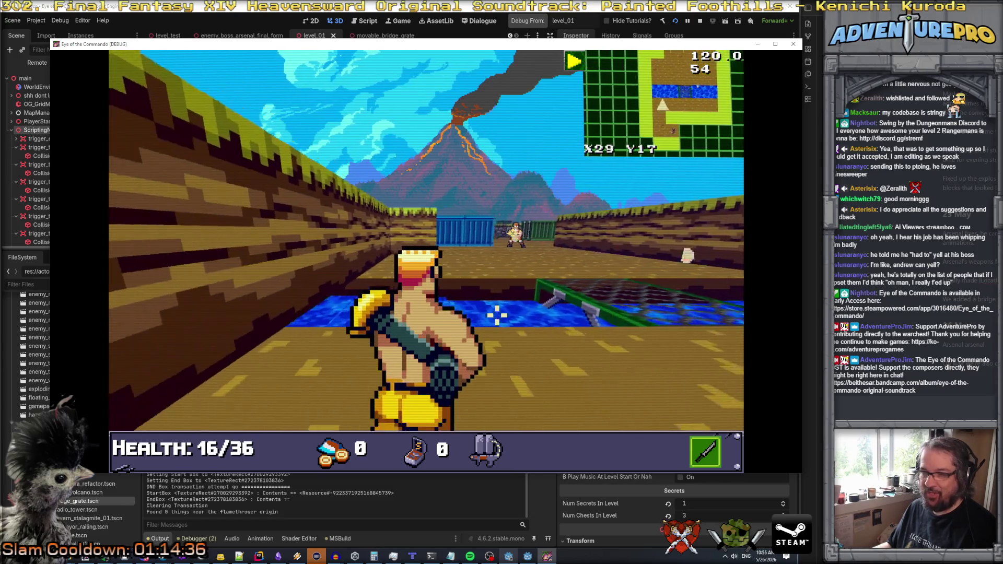
# - Cross the bridge, knife and rifle the enemies, then stop the game with F8
pyautogui.press('w')
pyautogui.press('w')
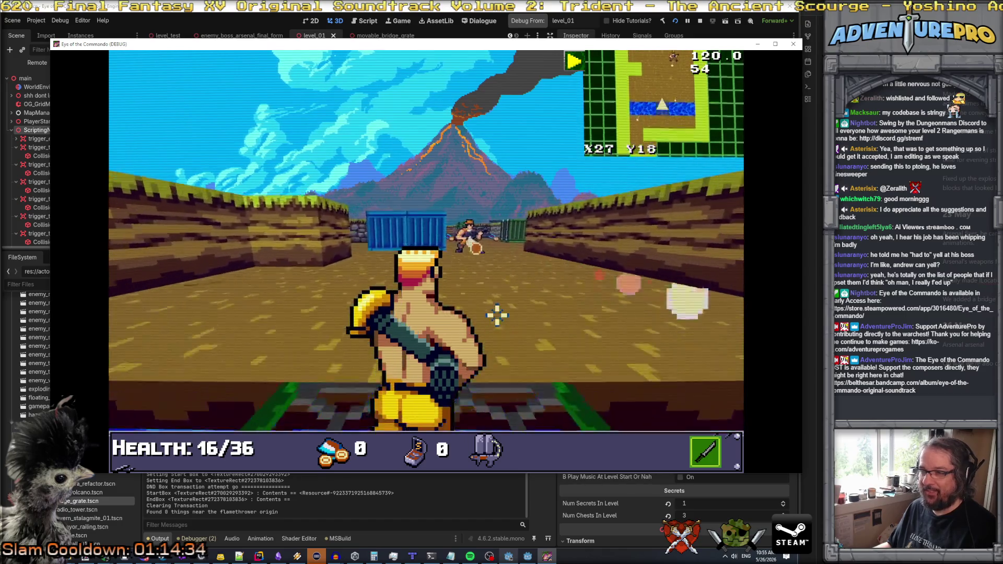
pyautogui.press('a')
pyautogui.press('d')
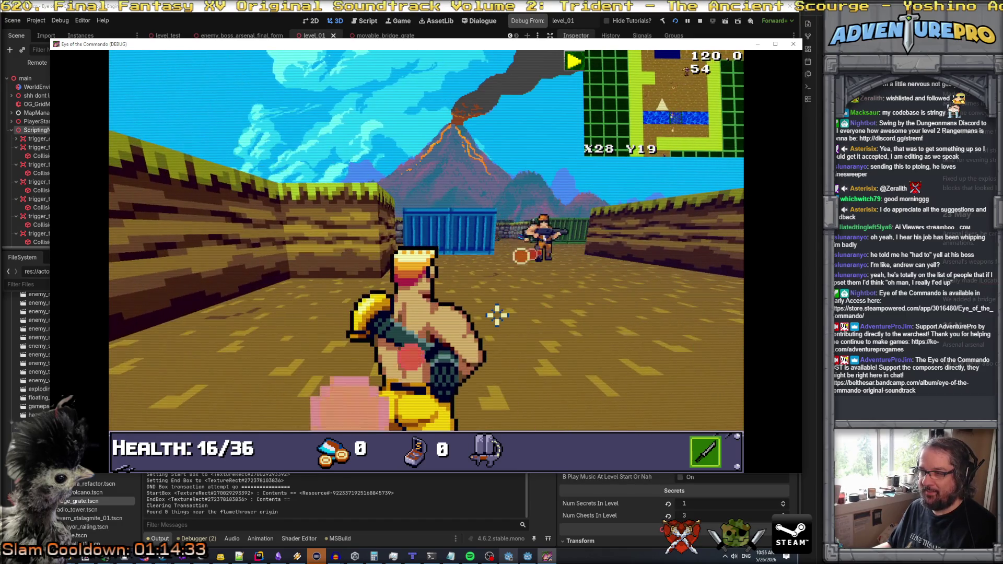
pyautogui.press('s')
pyautogui.click(496, 314)
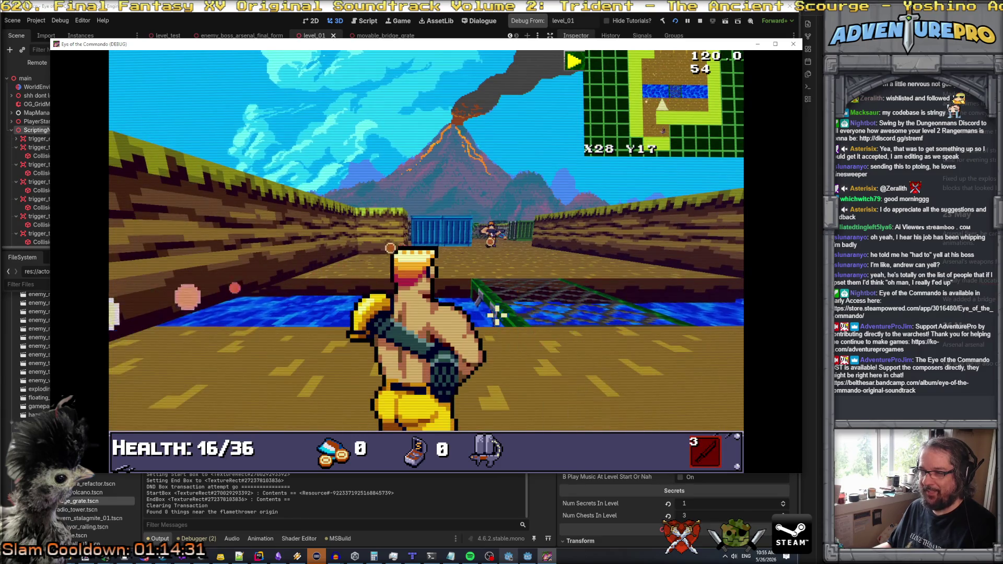
pyautogui.press('d')
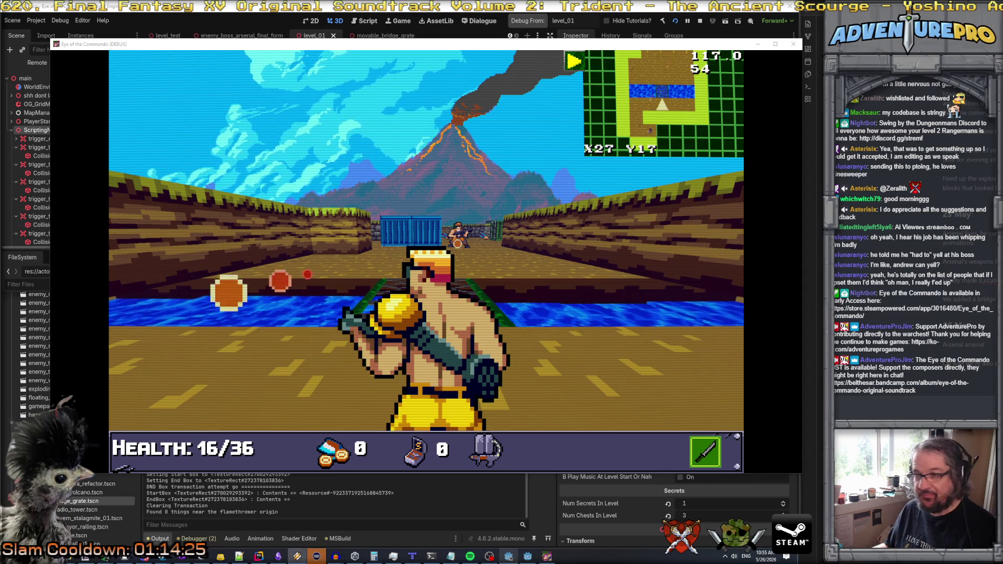
pyautogui.click(459, 234)
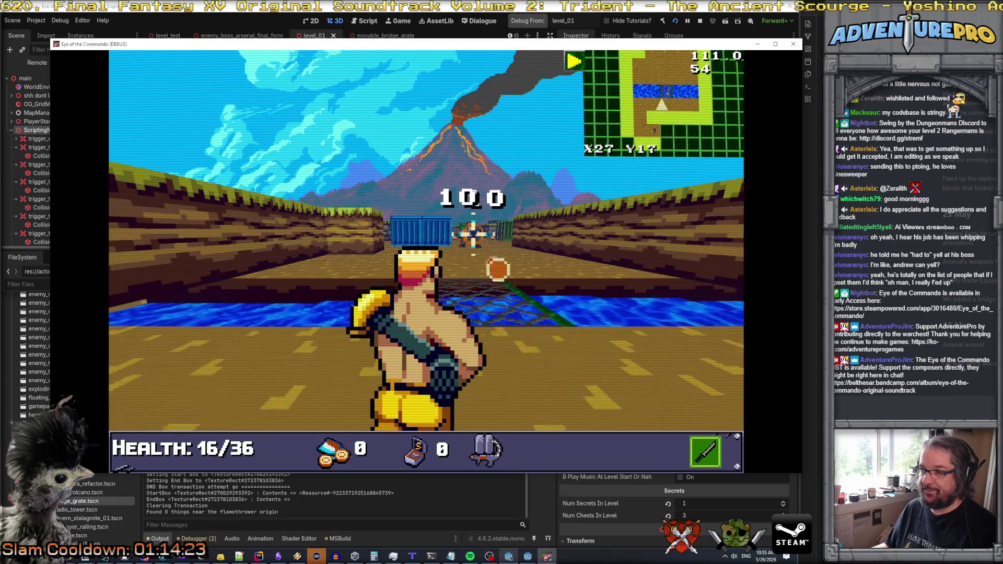
pyautogui.click(492, 230)
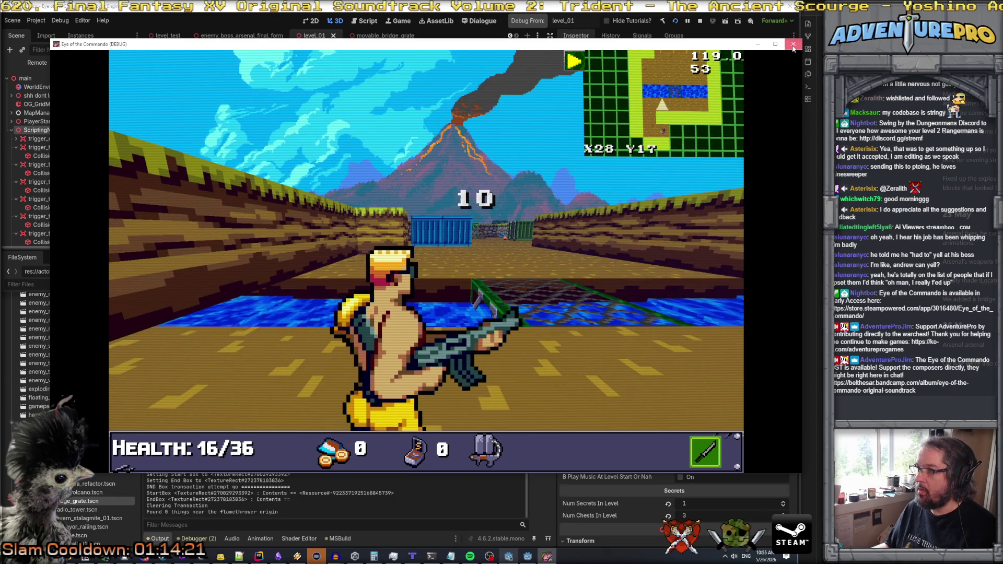
pyautogui.press('F8')
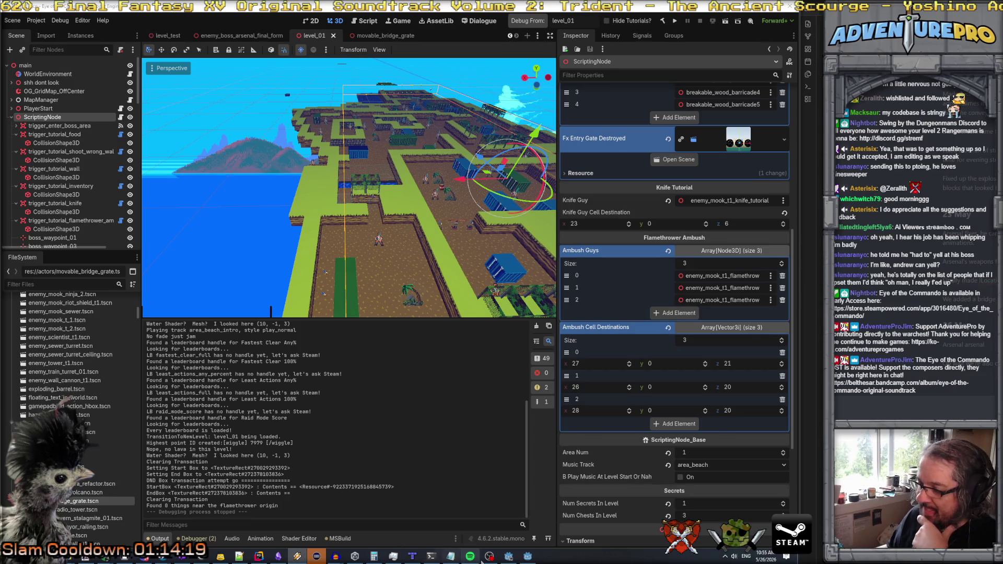
# - Open MovableWallBlock.cs and jump from the line 192 UpdateLocation call to its declaration
pyautogui.click(259, 556)
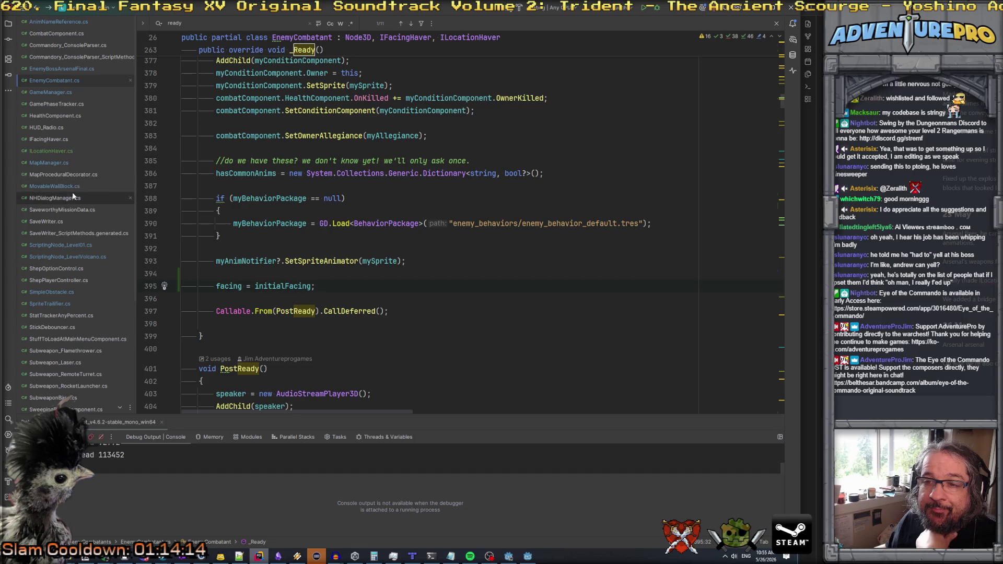
pyautogui.click(54, 186)
pyautogui.scroll(-4, 343, 241)
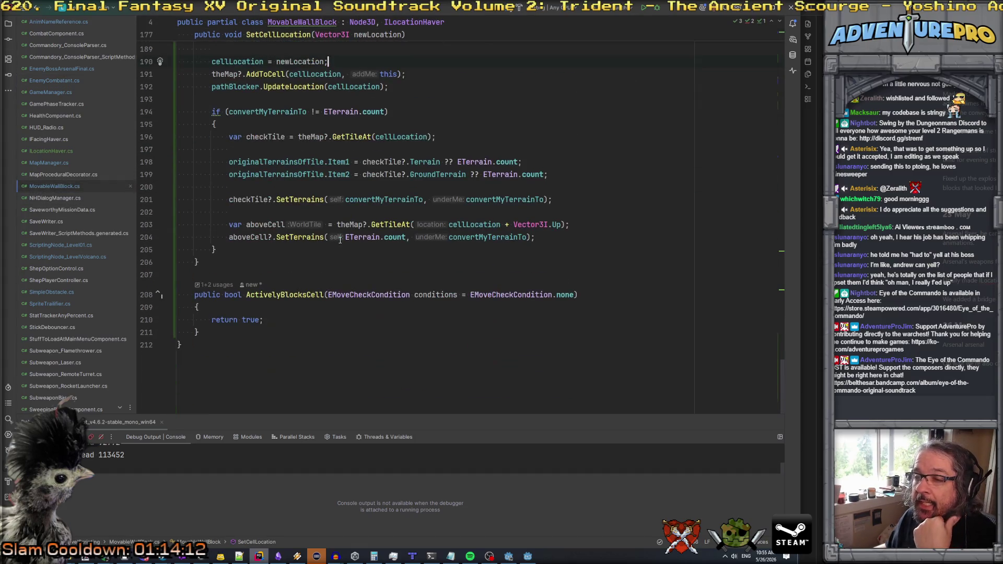
pyautogui.scroll(3, 340, 240)
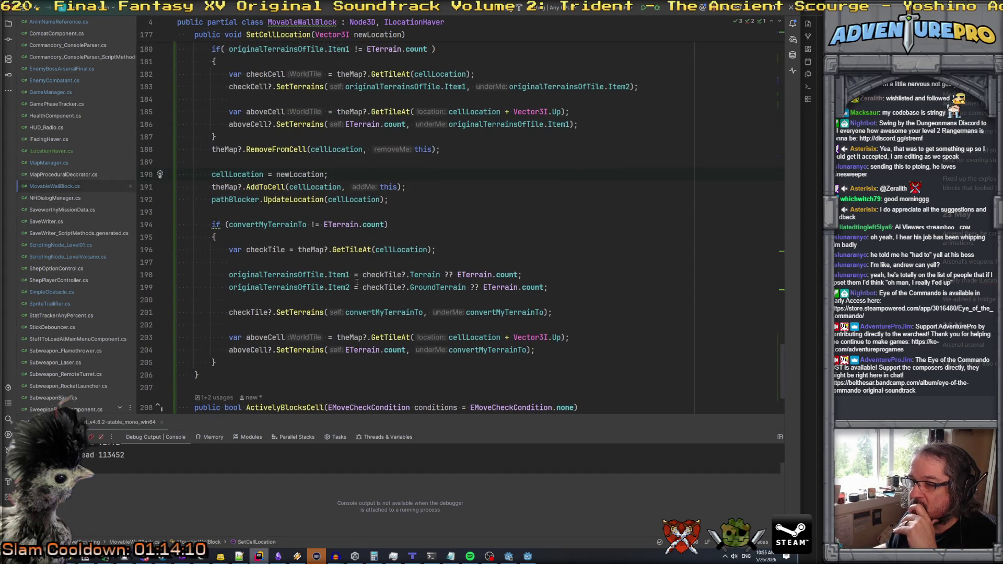
pyautogui.scroll(-2, 335, 295)
pyautogui.scroll(4, 335, 295)
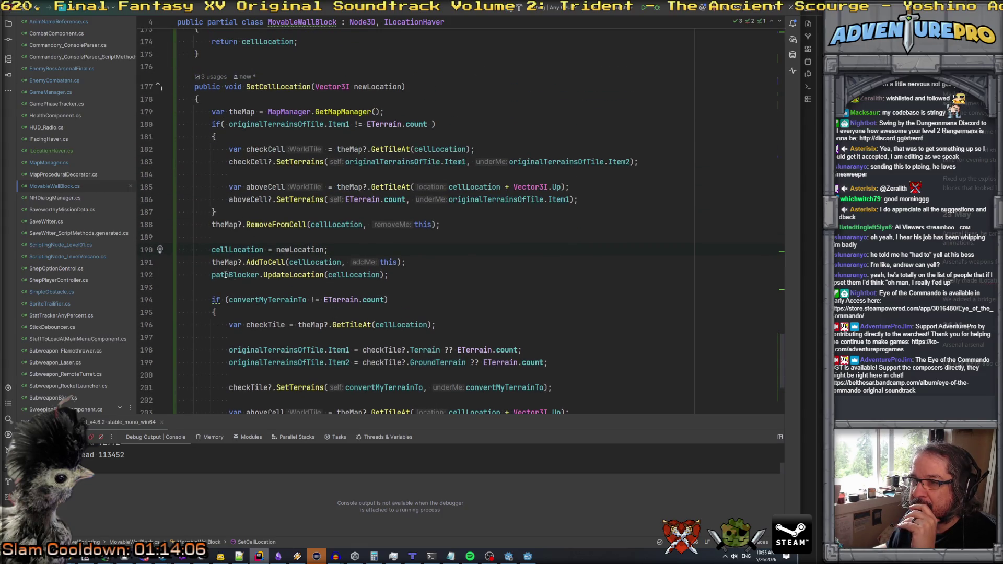
pyautogui.click(291, 274)
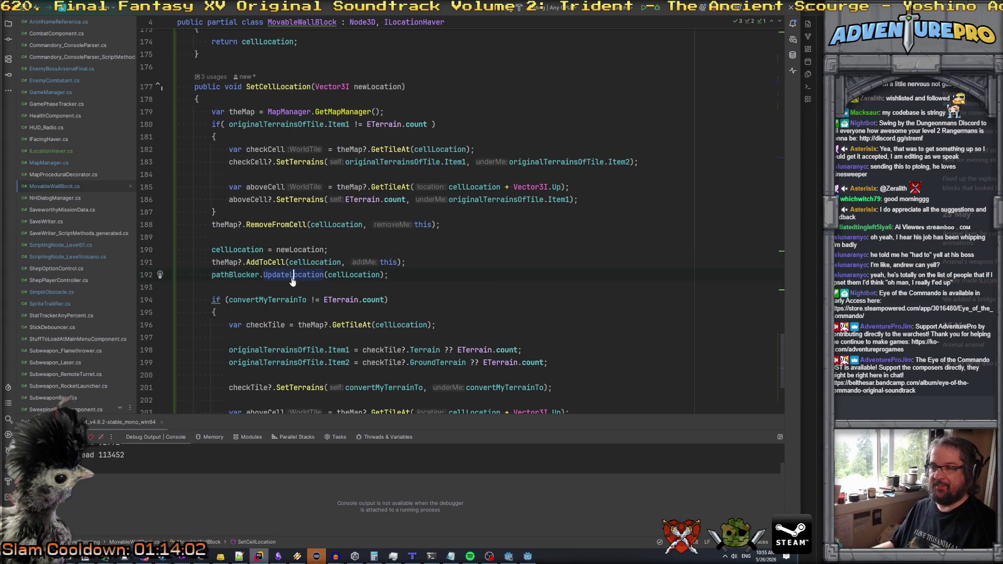
pyautogui.keyDown('ctrl'); pyautogui.click(295, 279); pyautogui.keyUp('ctrl')
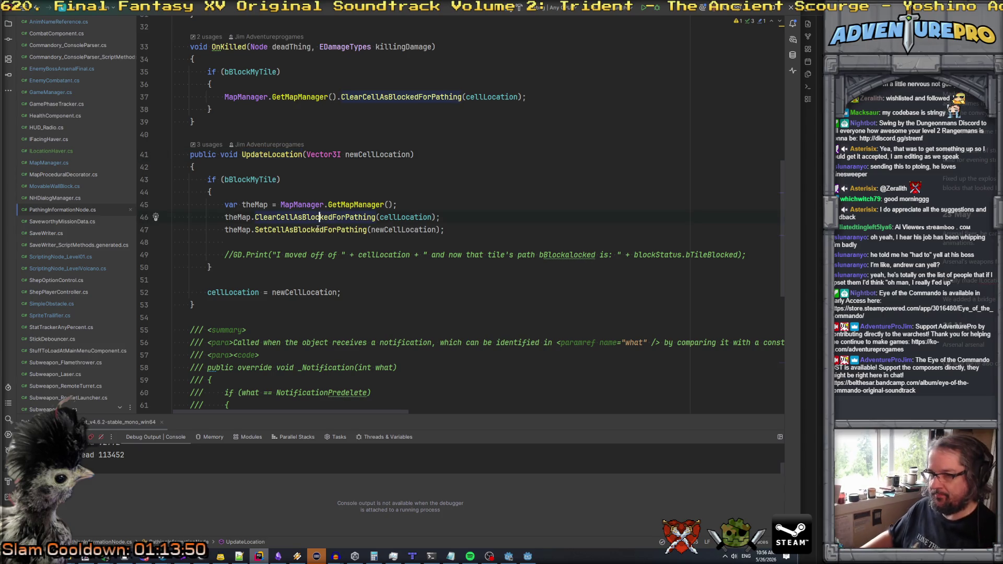
# - Inspect the SetCellAsBlockedForPathing definition in MapManager.cs and return
pyautogui.keyDown('ctrl'); pyautogui.click(299, 233); pyautogui.keyUp('ctrl')
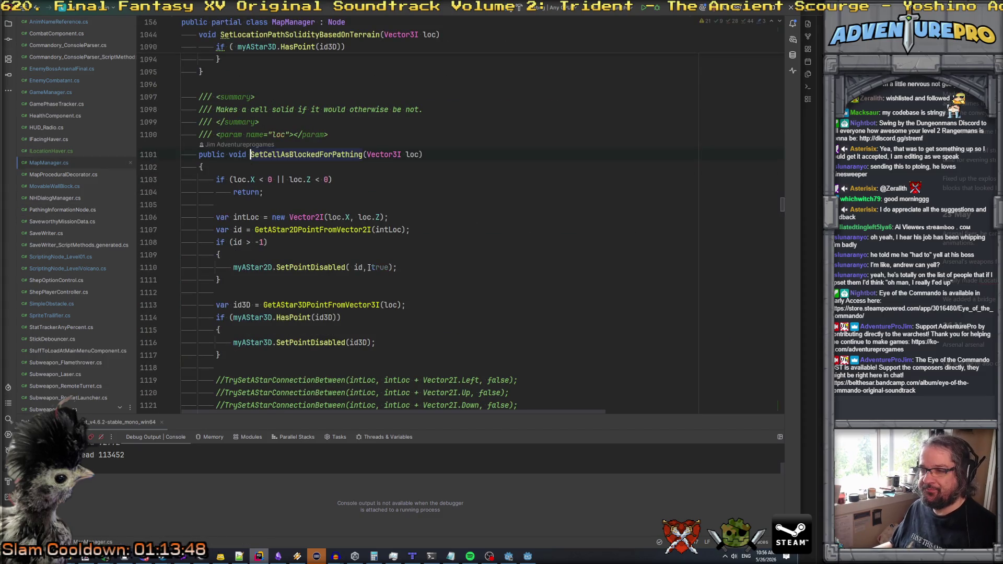
pyautogui.scroll(-2, 375, 250)
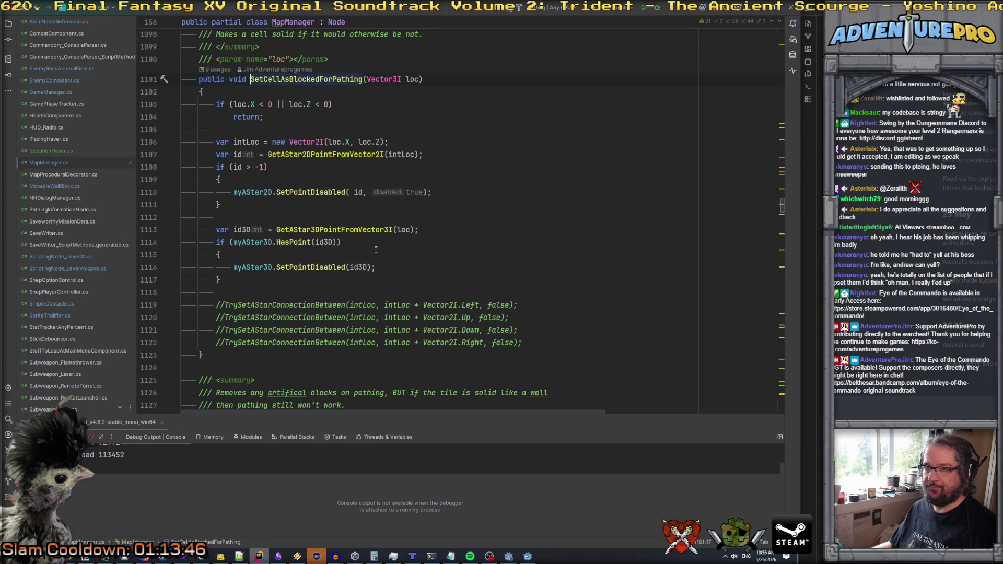
pyautogui.hotkey('ctrl', 'alt', 'Left')
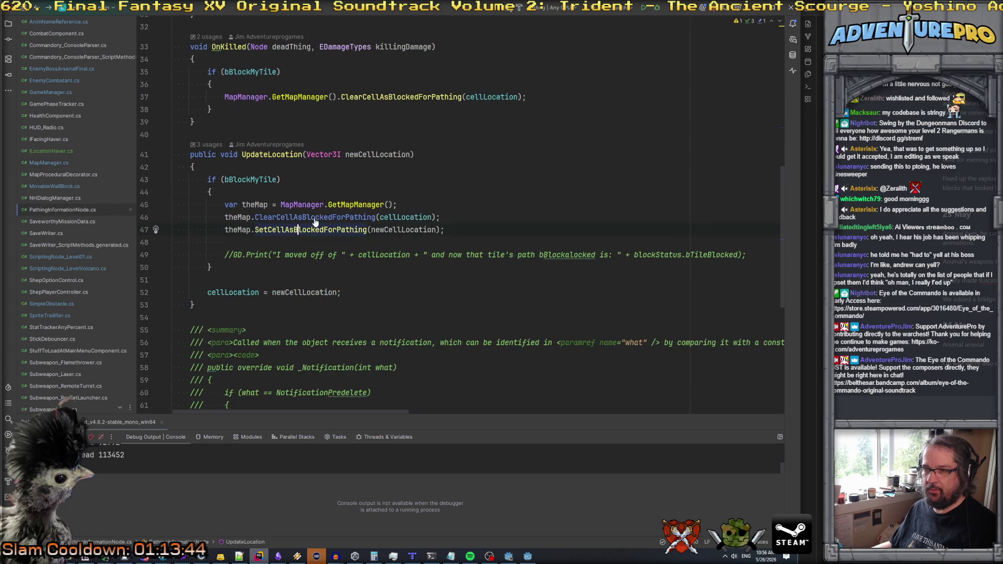
# - Confirm ClearCellAsBlockedForPathing calls SetLocationPathSolidityBasedOnTerrain, then go back to SetCellLocation
pyautogui.keyDown('ctrl'); pyautogui.click(314, 221); pyautogui.keyUp('ctrl')
pyautogui.click(315, 188)
pyautogui.doubleClick(312, 188)
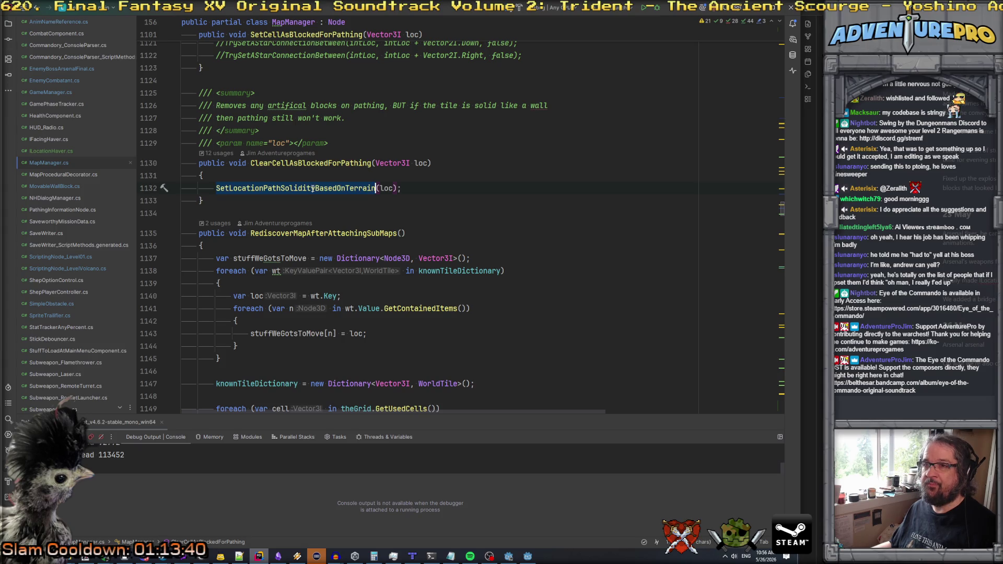
pyautogui.doubleClick(307, 164)
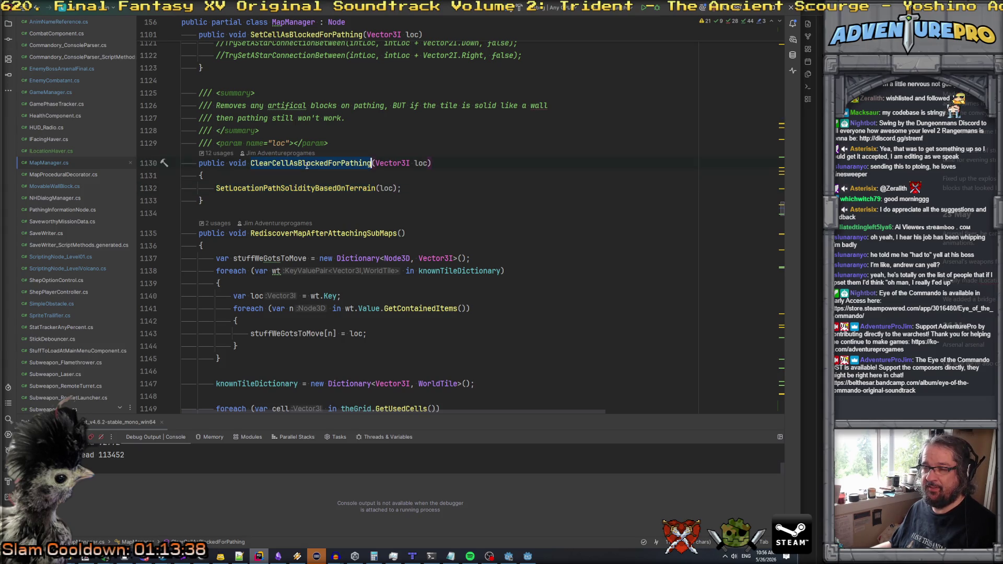
pyautogui.doubleClick(312, 188)
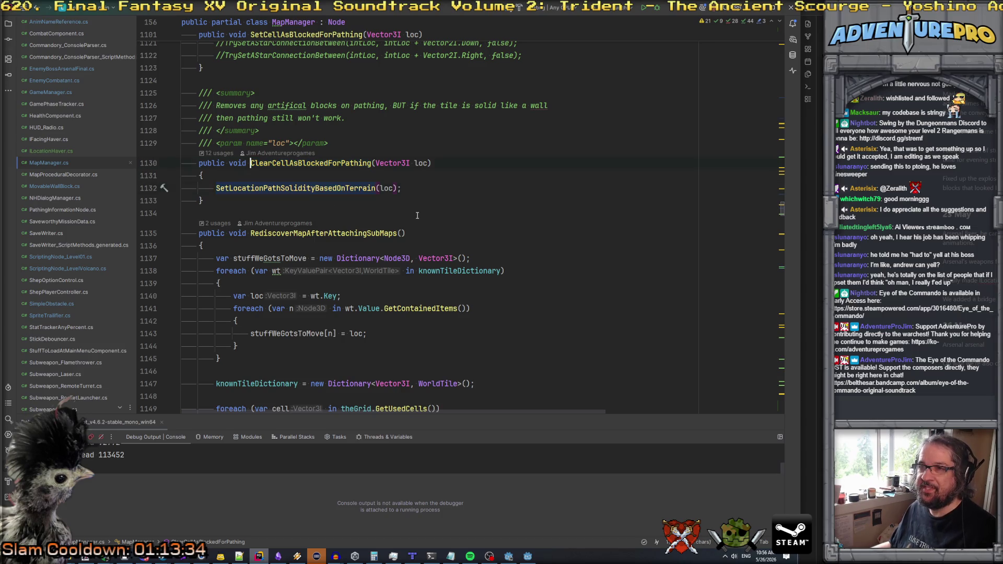
pyautogui.hotkey('ctrl', 'alt', 'Left')
pyautogui.hotkey('ctrl', 'alt', 'Left')
pyautogui.scroll(-3, 417, 215)
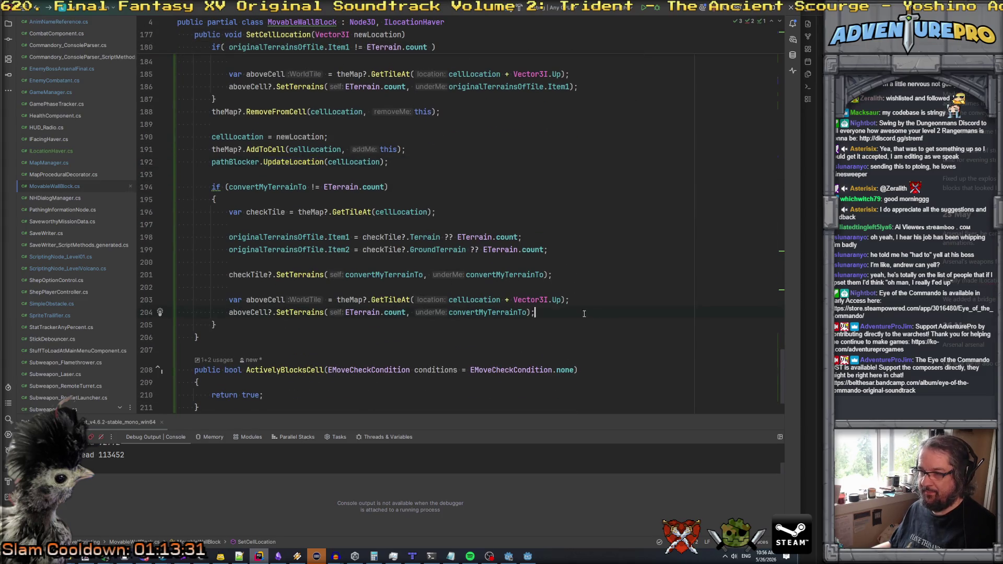
# - Add theMap.SetLocationPathSolidityBasedOnTerrain(aboveCell?.Location); on a new line 205
pyautogui.press('Return')
pyautogui.write('var')
pyautogui.press('BackSpace')
pyautogui.press('BackSpace')
pyautogui.press('BackSpace')
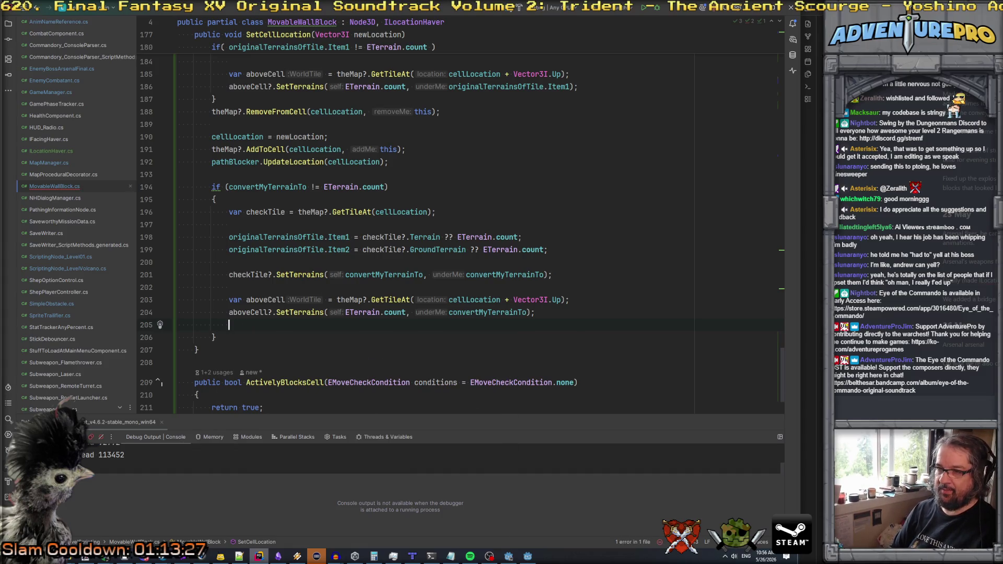
pyautogui.write('theMap.SetLocationPathSolidityBasedOnTerrain')
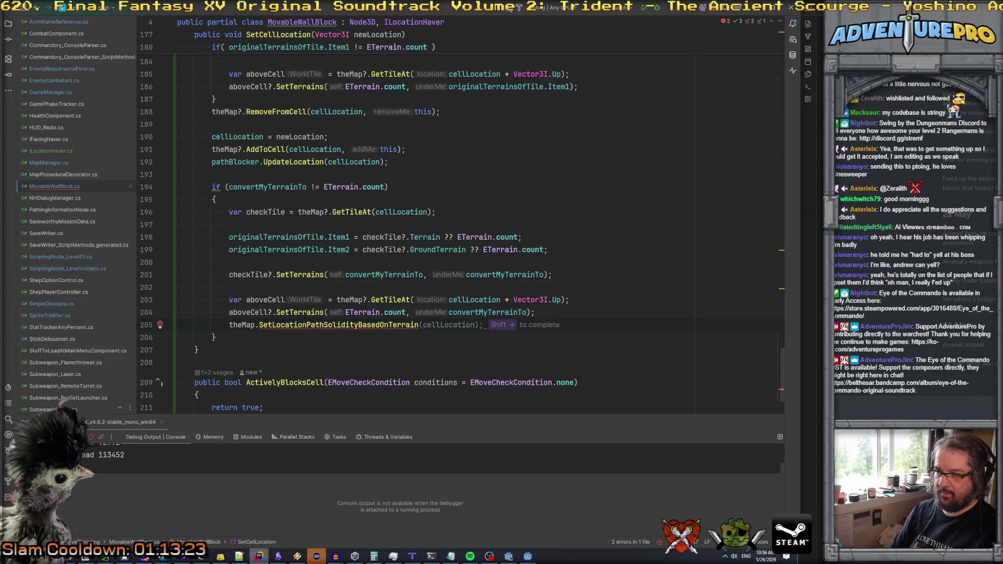
pyautogui.write('(abov')
pyautogui.press('Return')
pyautogui.write(';')
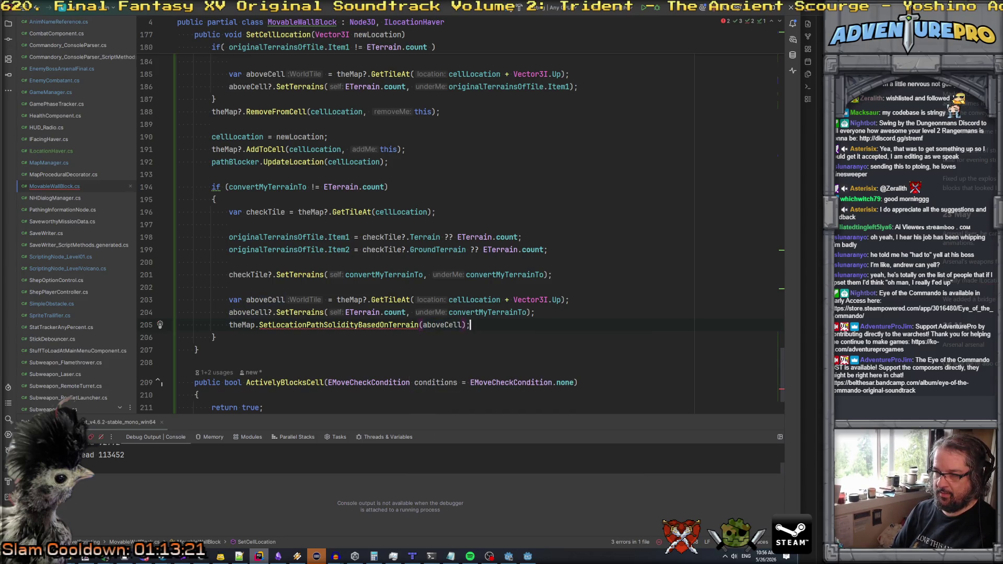
pyautogui.click(290, 325)
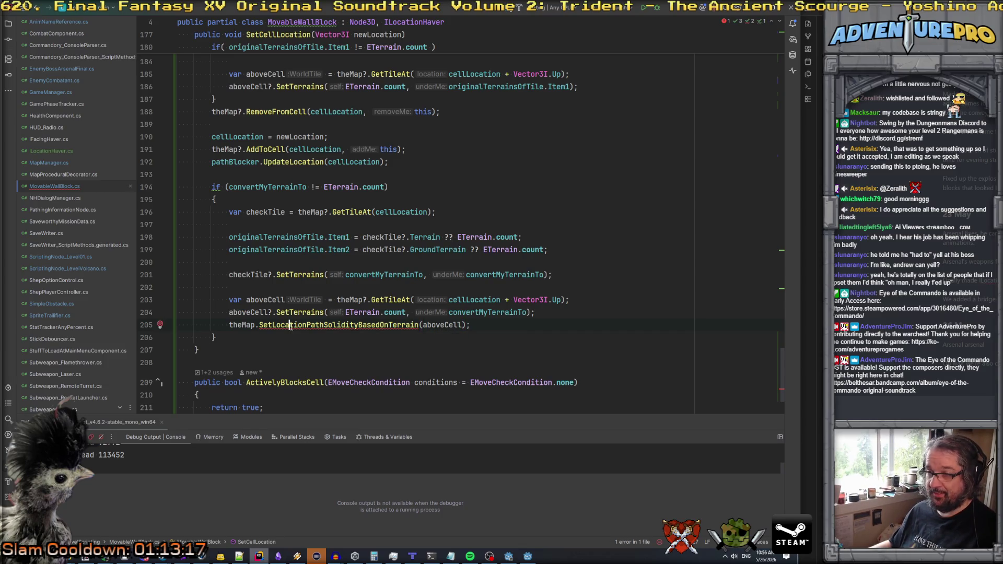
pyautogui.click(462, 325)
pyautogui.write('.L')
pyautogui.press('Return')
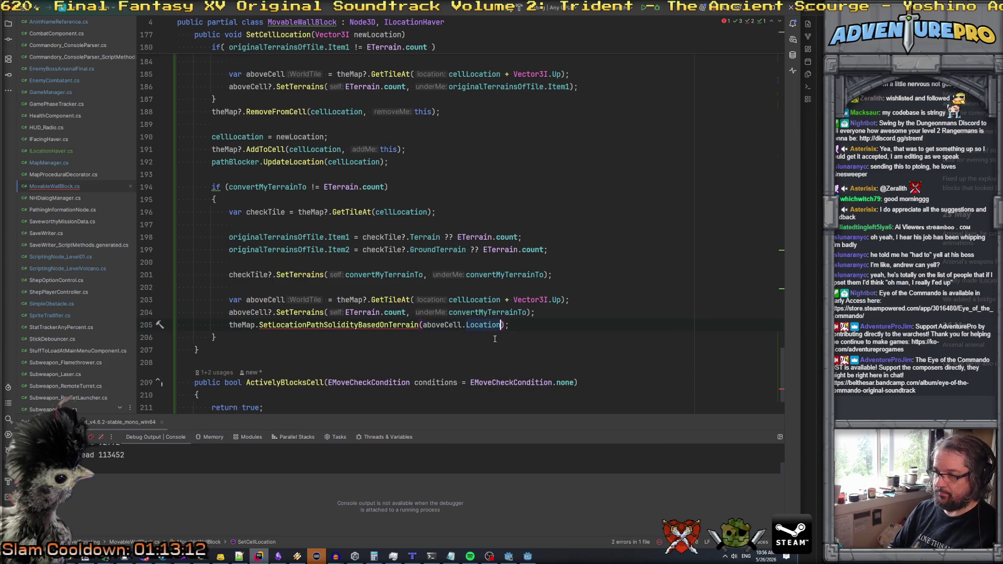
pyautogui.write('?')
# - Open the SetLocationPathSolidityBasedOnTerrain declaration in MapManager.cs
pyautogui.click(368, 325)
pyautogui.click(323, 325)
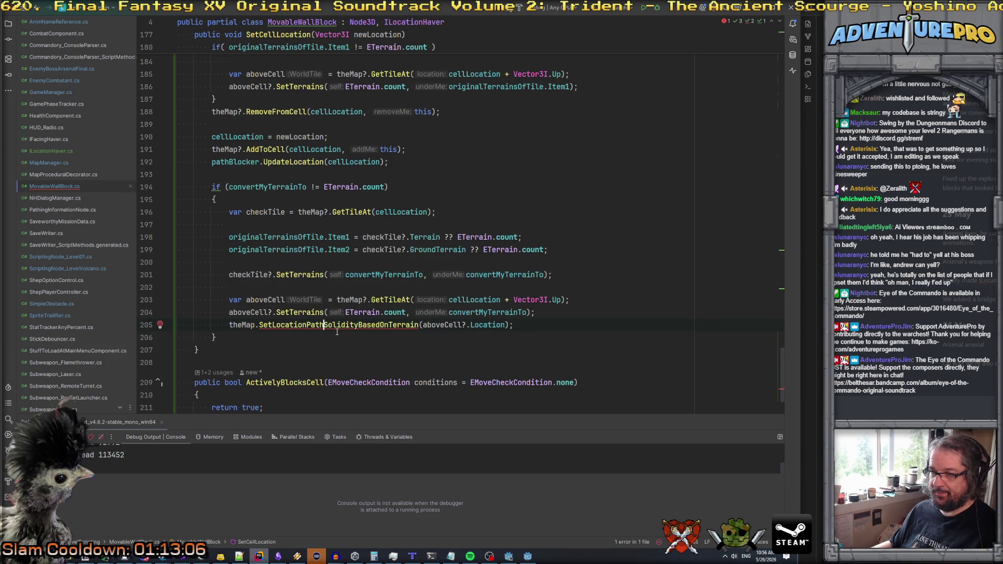
pyautogui.keyDown('ctrl'); pyautogui.click(299, 324); pyautogui.keyUp('ctrl')
pyautogui.click(200, 173)
# - Declare public void SetPathingBasedOnCellTerrain(WorldTile wt) above the existing solidity method
pyautogui.write('publivoid SetLocationPathSolidityBasedOnTerrain(Vector3I loc')
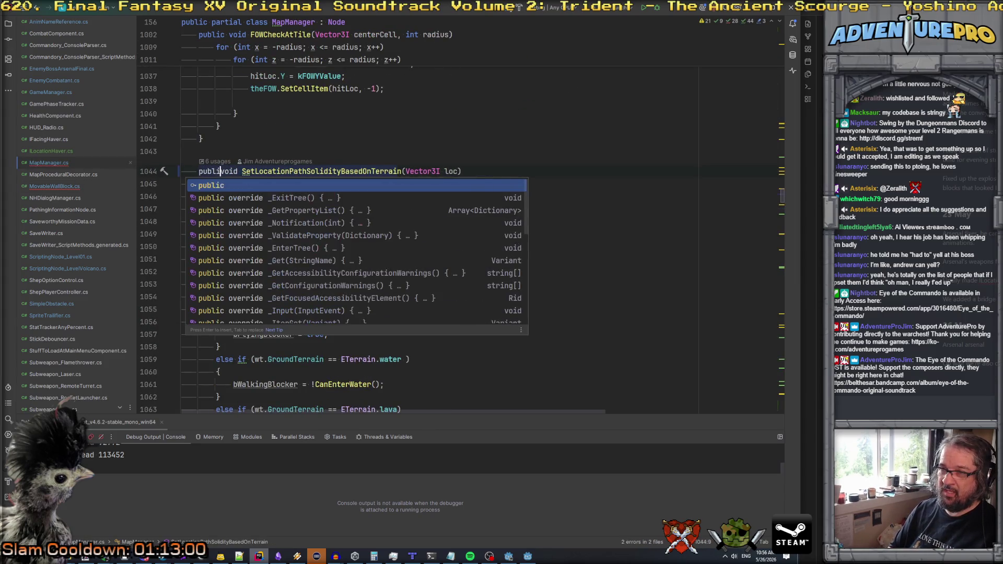
pyautogui.press('Return')
pyautogui.press('Down')
pyautogui.press('Down')
pyautogui.press('Down')
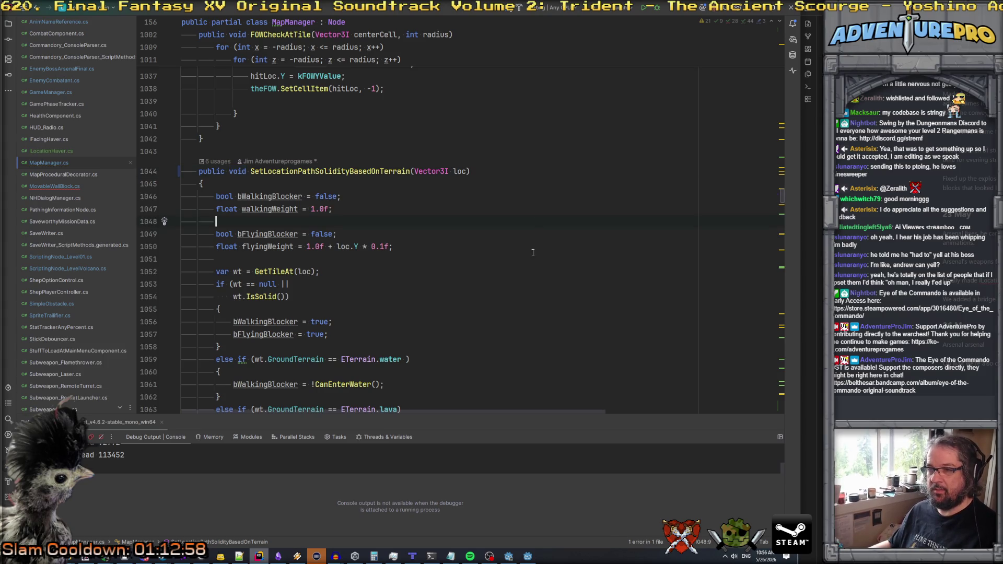
pyautogui.hotkey('ctrl', 'z')
pyautogui.press('Return')
pyautogui.press('Return')
pyautogui.press('Up')
pyautogui.write('public ')
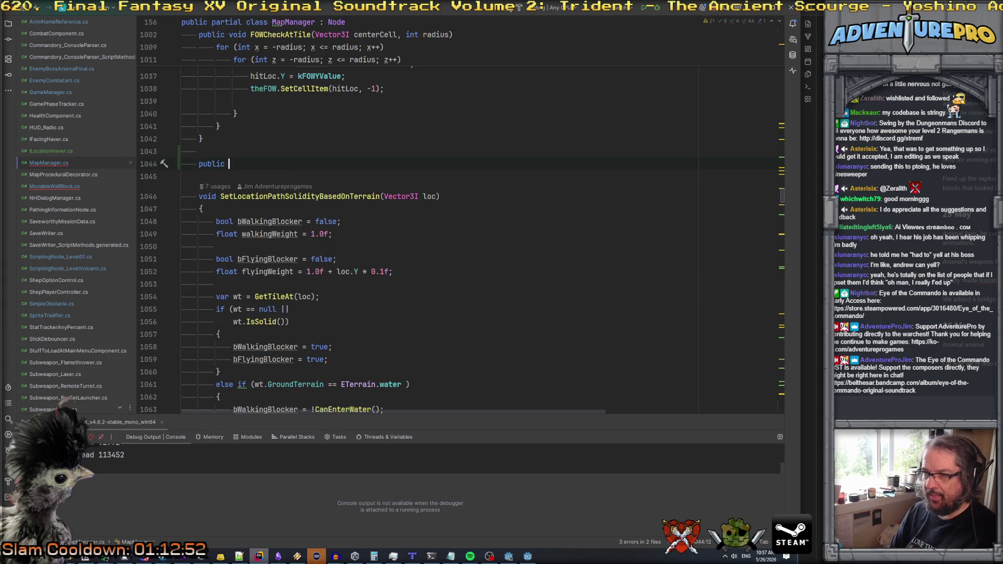
pyautogui.write('Set')
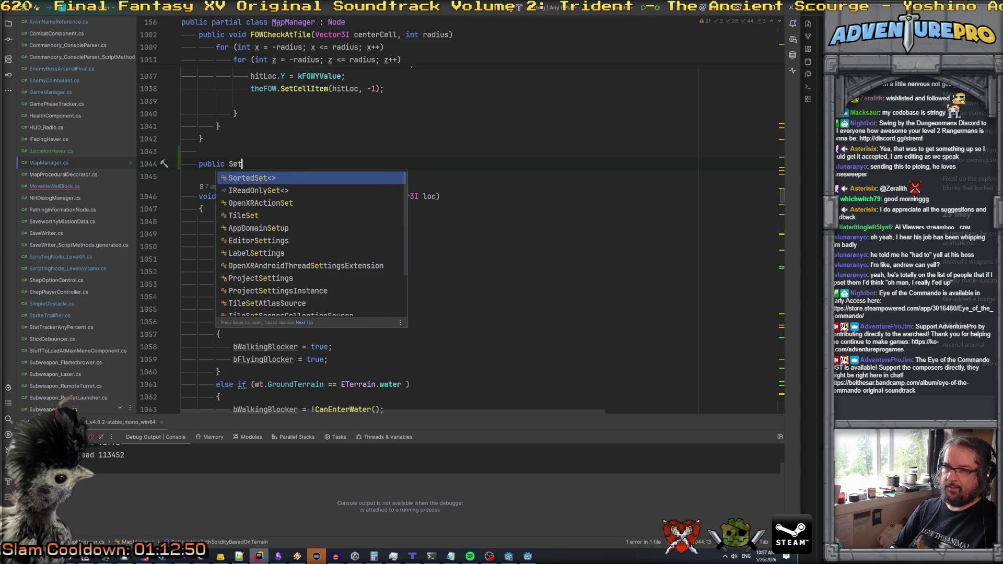
pyautogui.press('BackSpace')
pyautogui.press('BackSpace')
pyautogui.press('BackSpace')
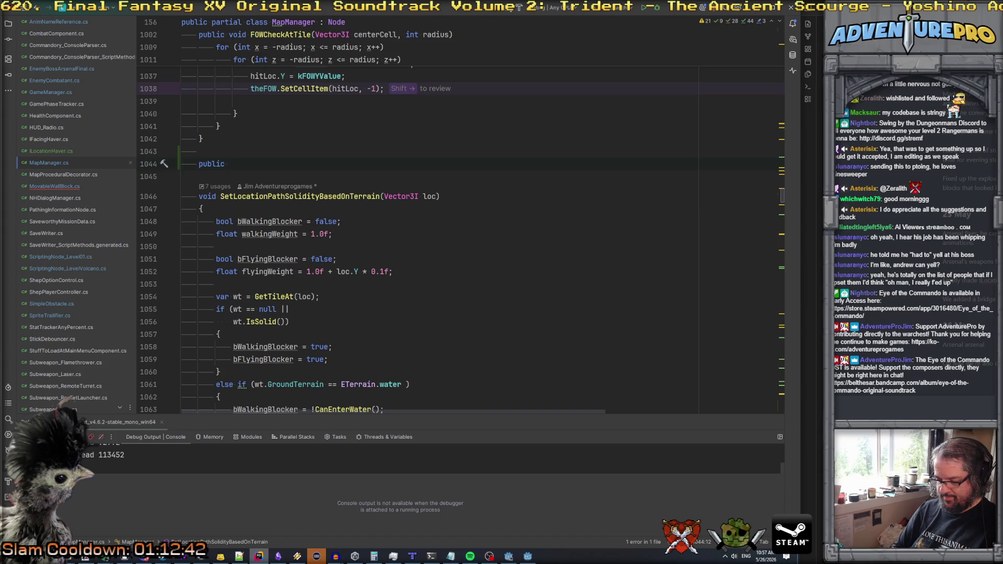
pyautogui.write('SetPathingBasedOn')
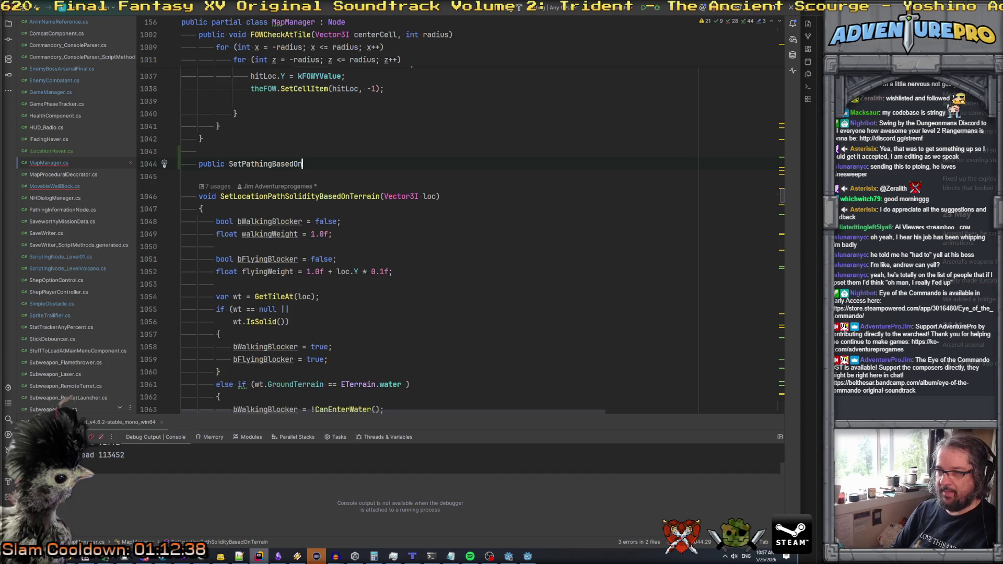
pyautogui.write('CellTerrain')
pyautogui.write('(WorldTile')
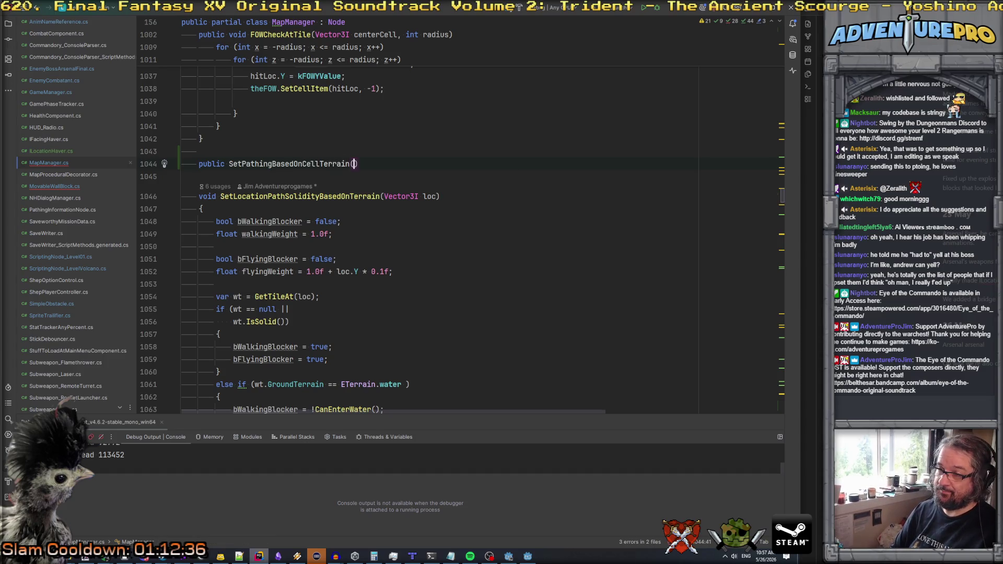
pyautogui.write(' wt)')
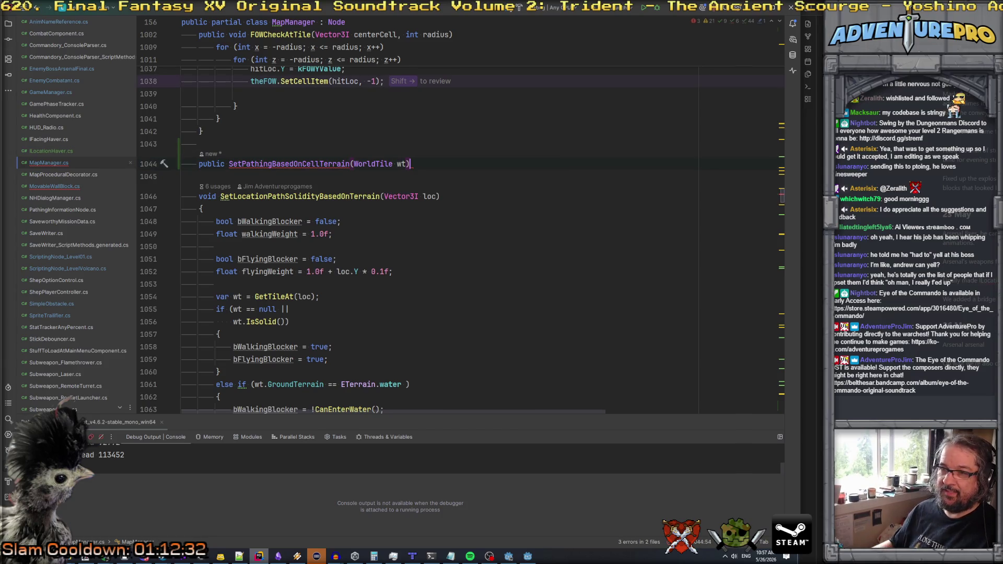
pyautogui.click(228, 164)
pyautogui.write('void')
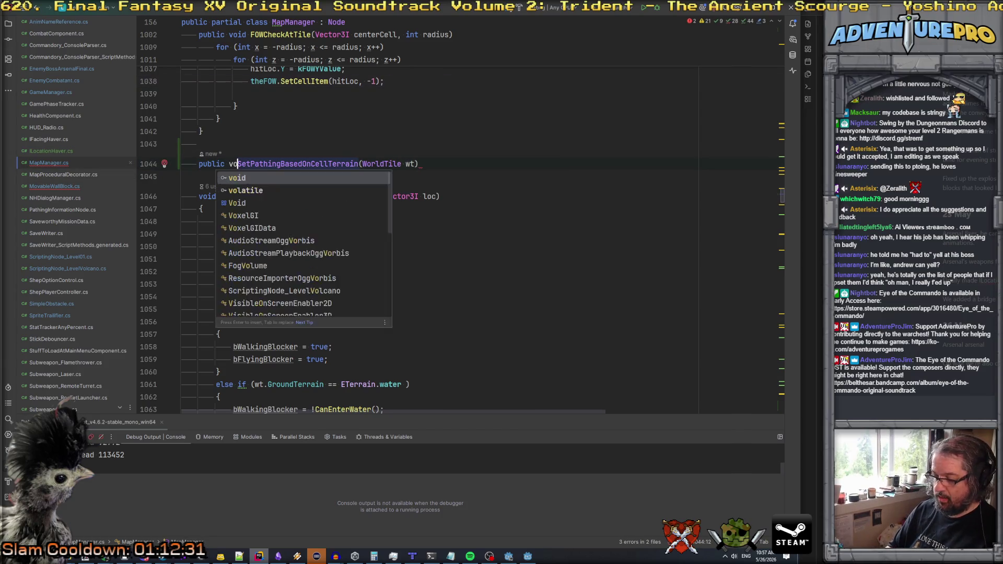
pyautogui.press('End')
# - Open the method body with an if( wt == null ) return; guard
pyautogui.press('Return')
pyautogui.write('{')
pyautogui.press('Return')
pyautogui.write('if( wt == n')
pyautogui.write('ull )(')
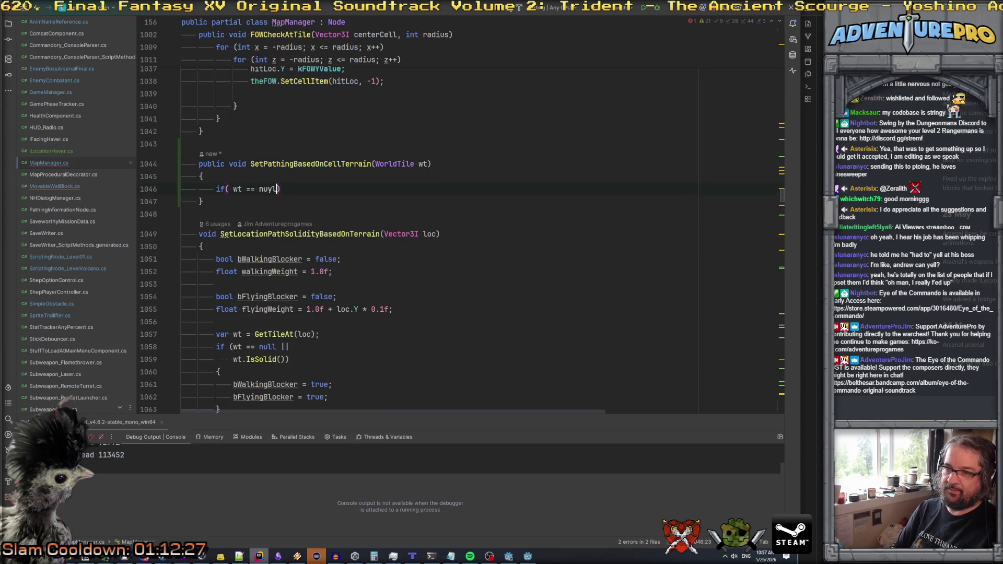
pyautogui.press('BackSpace')
pyautogui.press('Return')
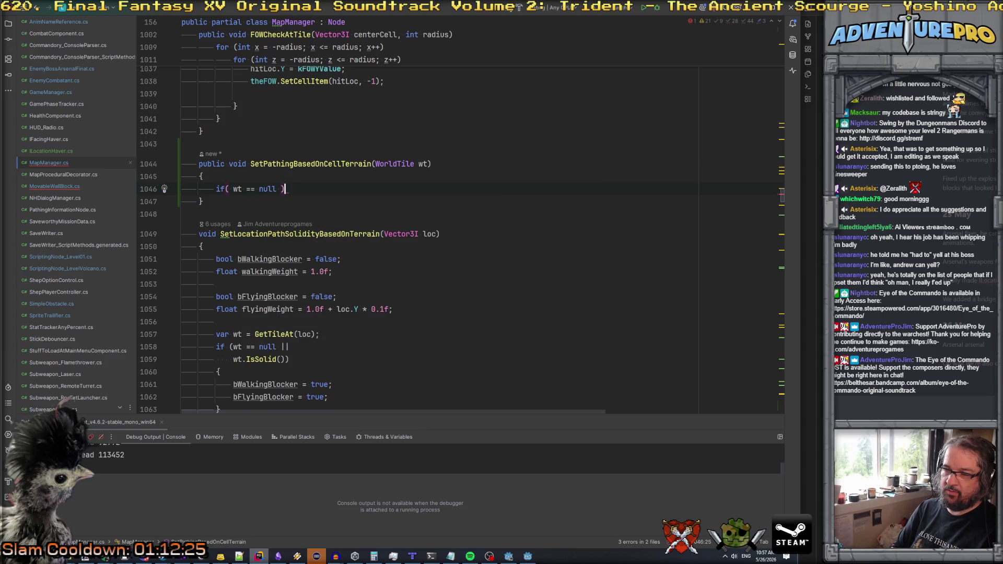
pyautogui.write('return;')
pyautogui.press('Return')
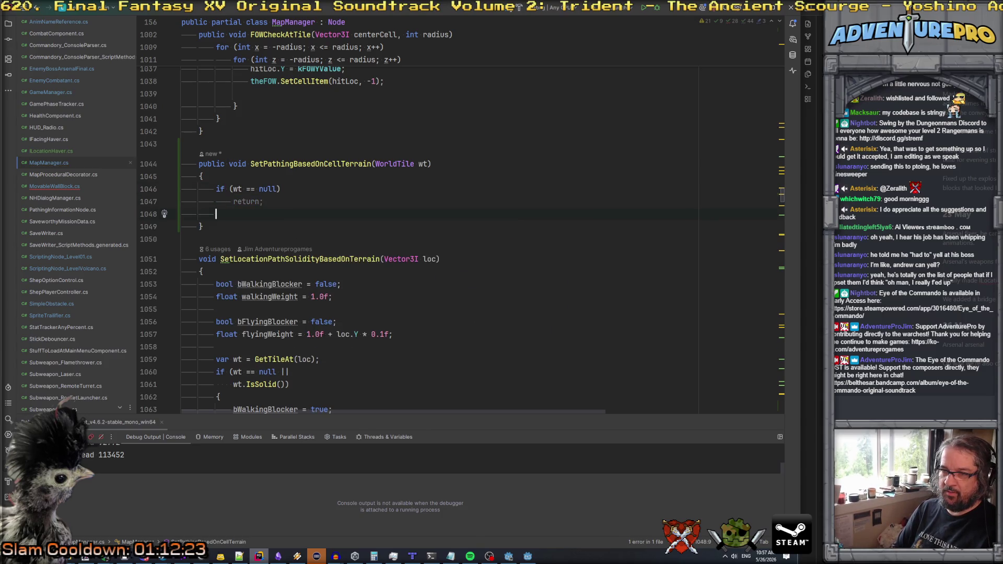
# - Call SetLocationPathSolidityBasedOnTerrain(wt.Location) in the body, then return to MovableWallBlock.cs
pyautogui.press('Return')
pyautogui.write('setL')
pyautogui.press('Return')
pyautogui.write('.')
pyautogui.press('BackSpace')
pyautogui.press('BackSpace')
pyautogui.press('Escape')
pyautogui.write('L')
pyautogui.press('Return')
pyautogui.write(');')
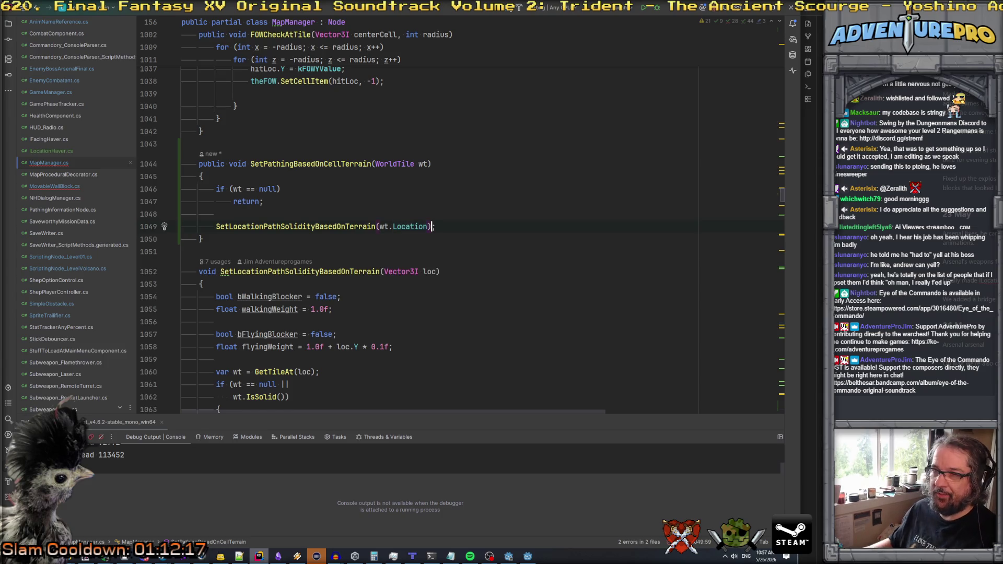
pyautogui.doubleClick(285, 164)
pyautogui.hotkey('ctrl', 'c')
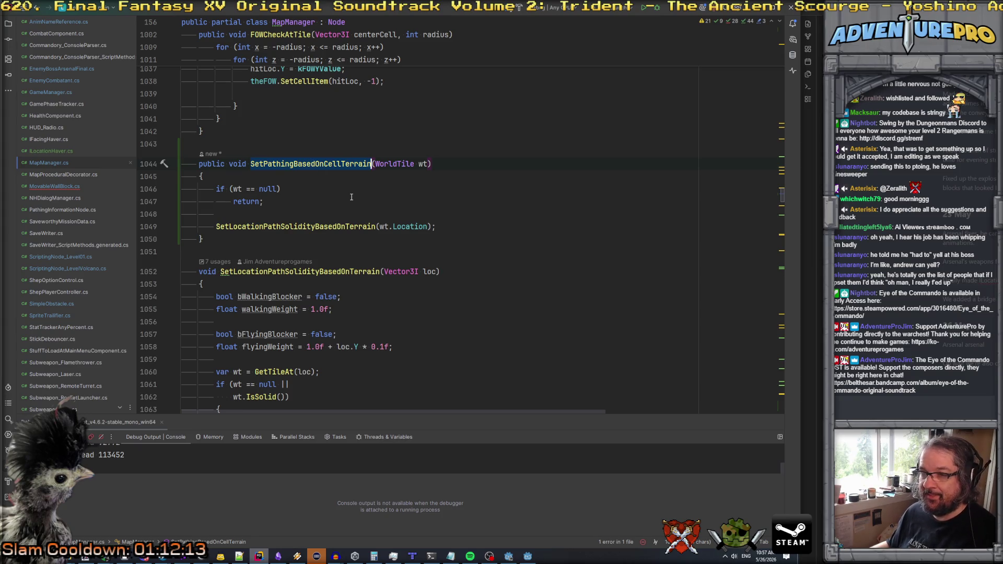
pyautogui.hotkey('ctrl', '-')
pyautogui.hotkey('ctrl', '-')
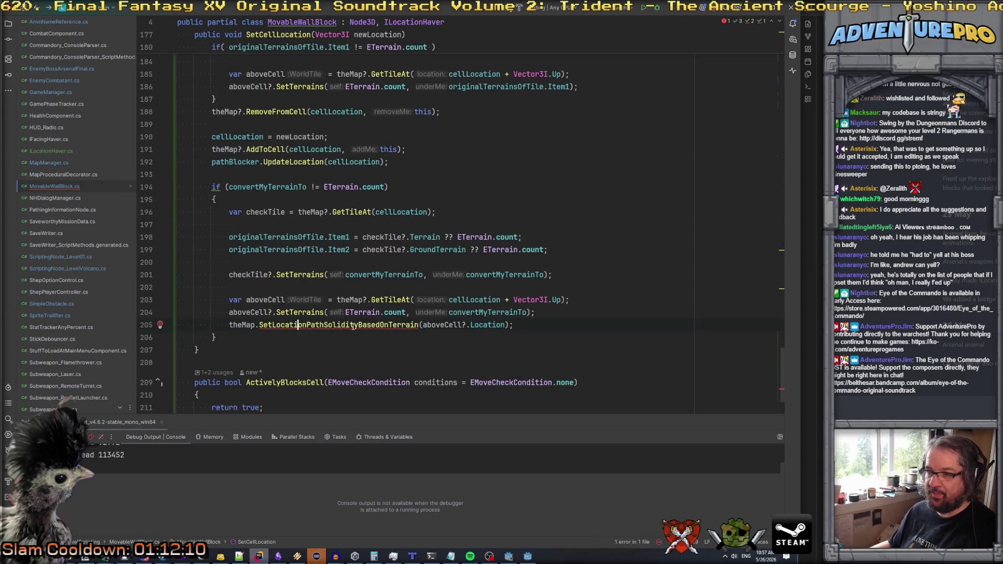
# - Change line 205 to theMap?.SetPathingBasedOnCellTerrain(aboveCell), dropping the Location argument
pyautogui.doubleClick(353, 324)
pyautogui.hotkey('ctrl', 'v')
pyautogui.hotkey('ctrl', 'shift', 'Right')
pyautogui.hotkey('ctrl', 'shift', 'Right')
pyautogui.press('Delete')
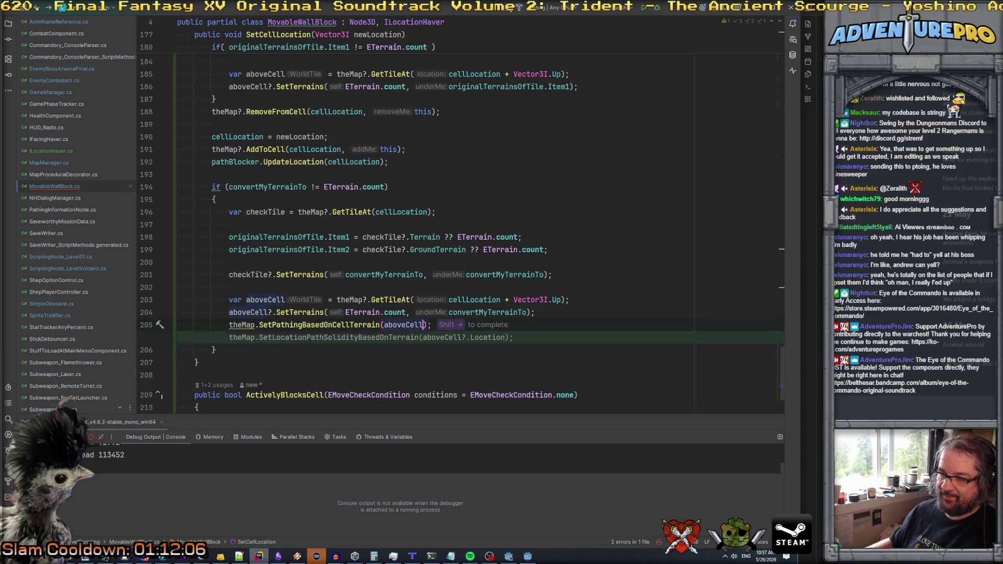
pyautogui.click(340, 395)
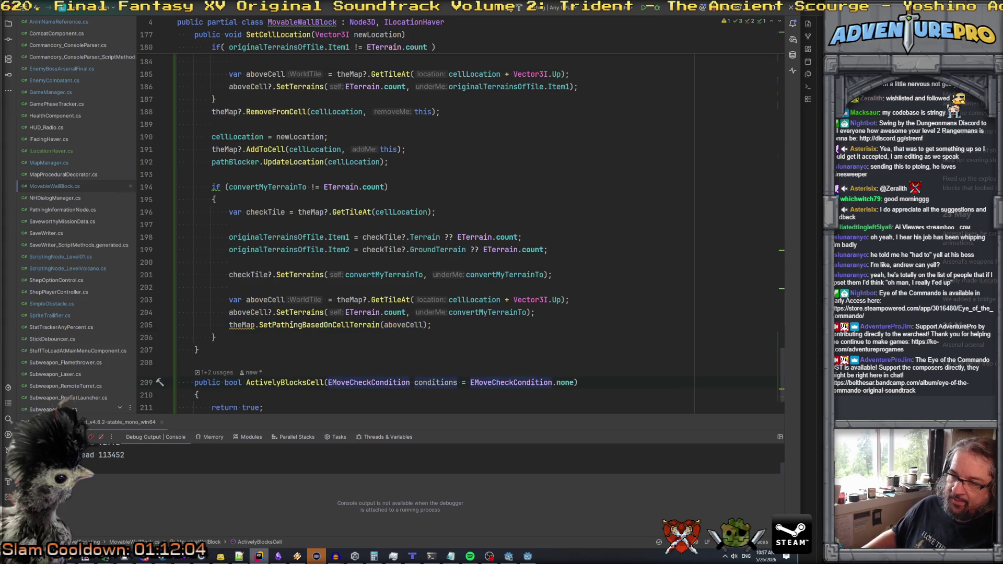
pyautogui.click(255, 325)
pyautogui.write('?')
pyautogui.click(615, 273)
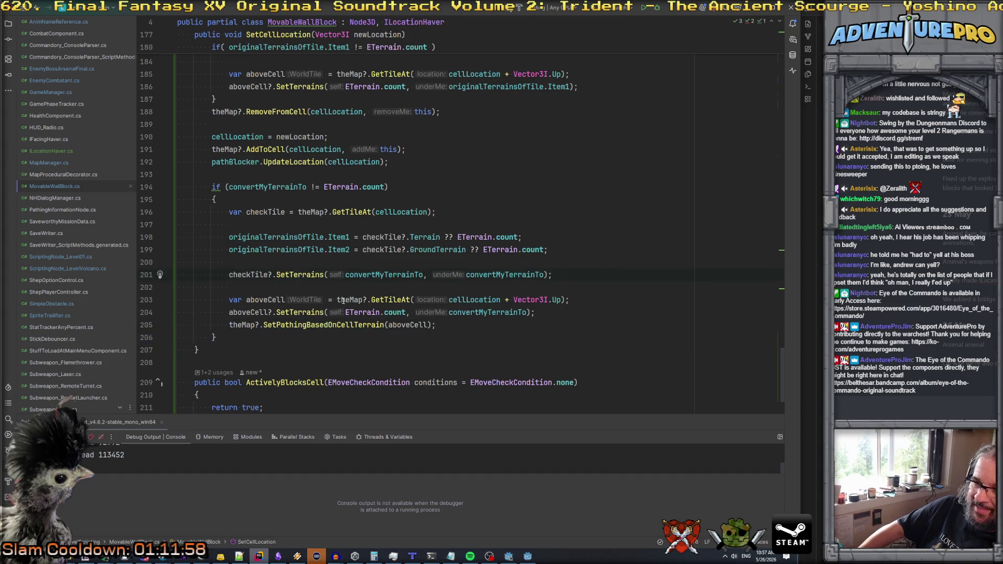
pyautogui.scroll(15, 292, 235)
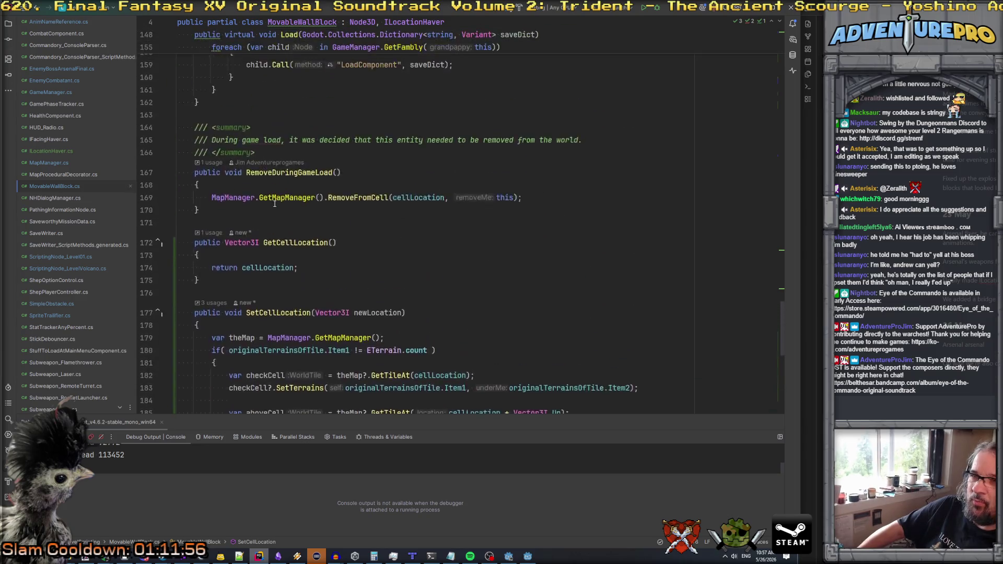
pyautogui.scroll(20, 274, 203)
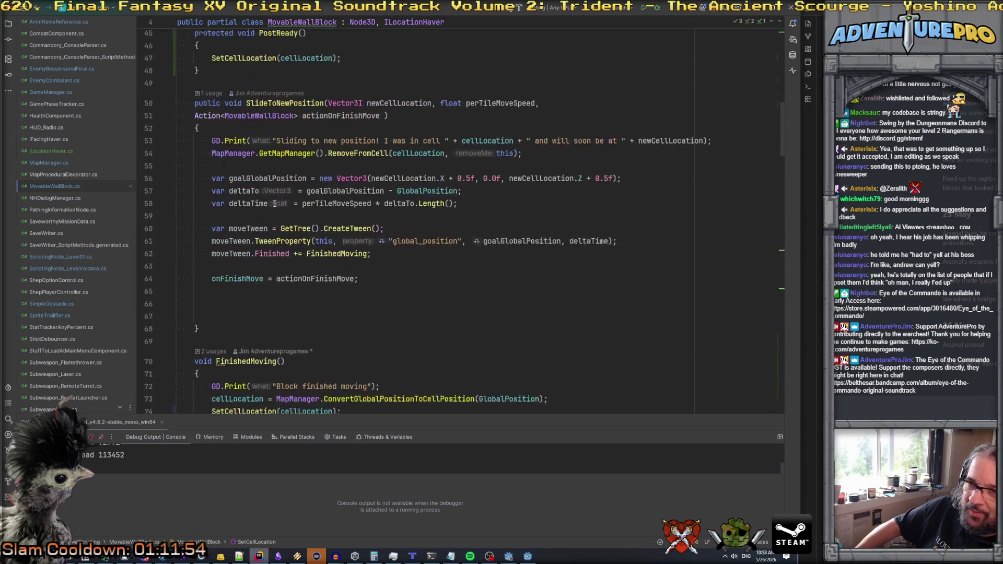
pyautogui.scroll(5, 274, 203)
pyautogui.scroll(-20, 274, 203)
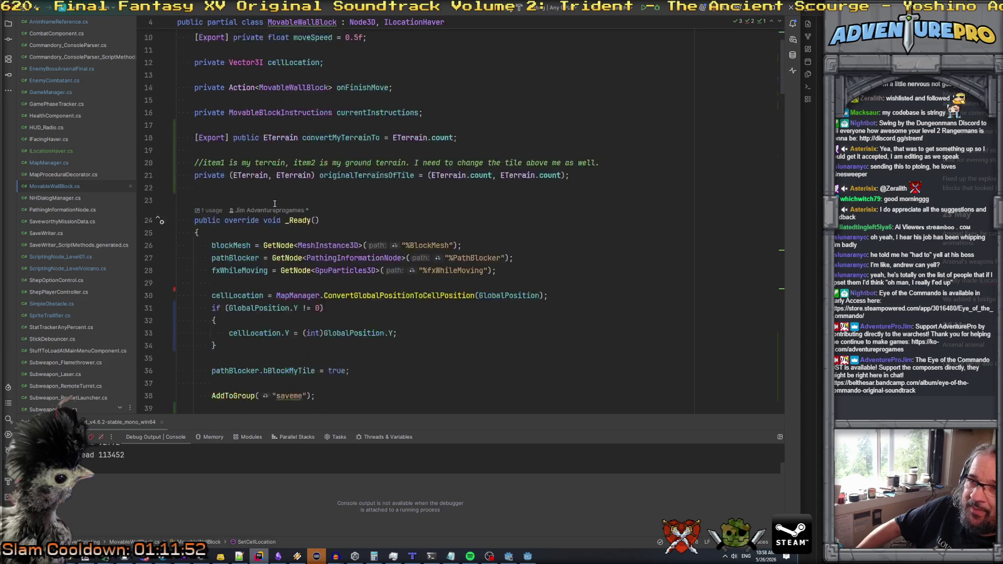
pyautogui.scroll(-16, 274, 204)
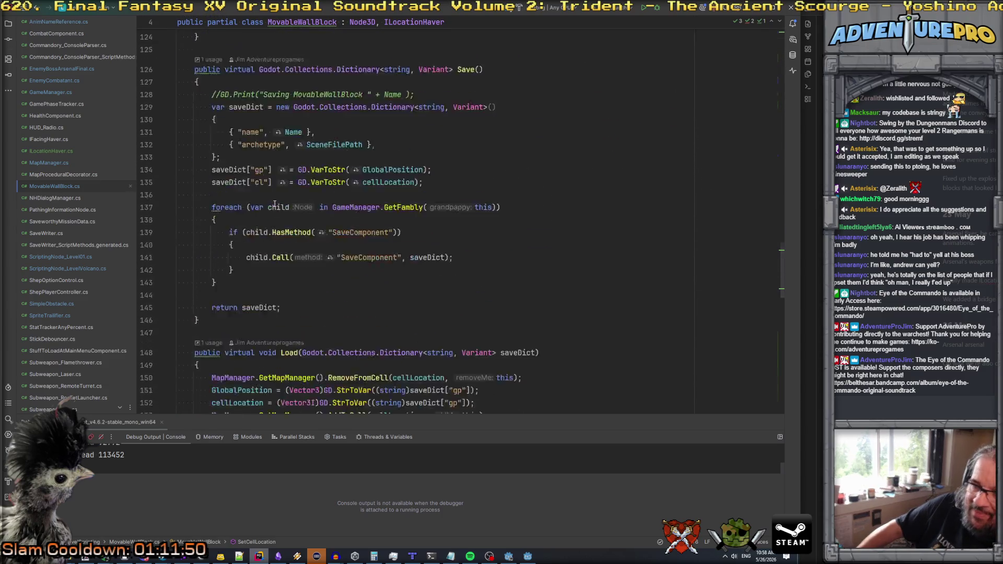
pyautogui.scroll(3, 274, 203)
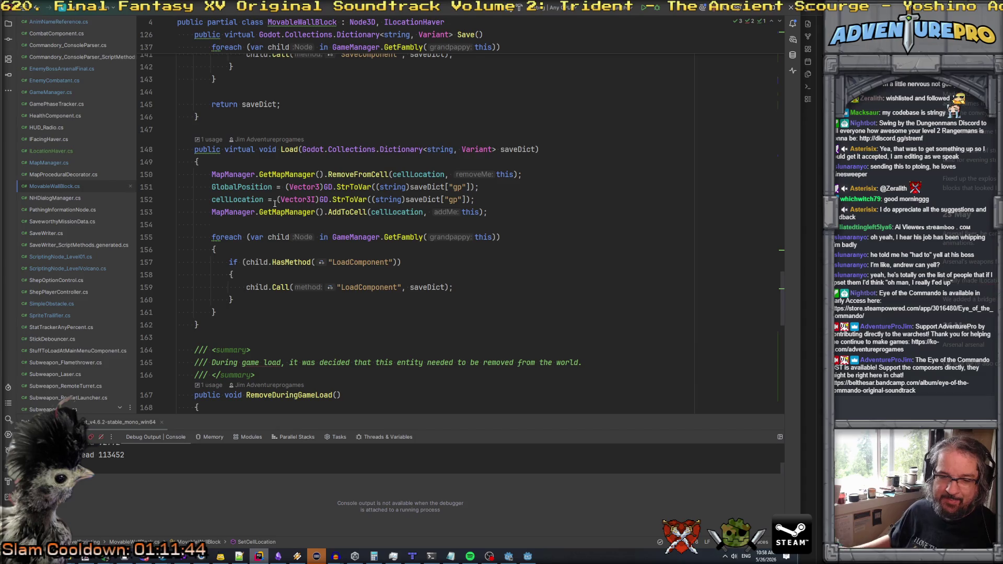
pyautogui.scroll(-10, 299, 202)
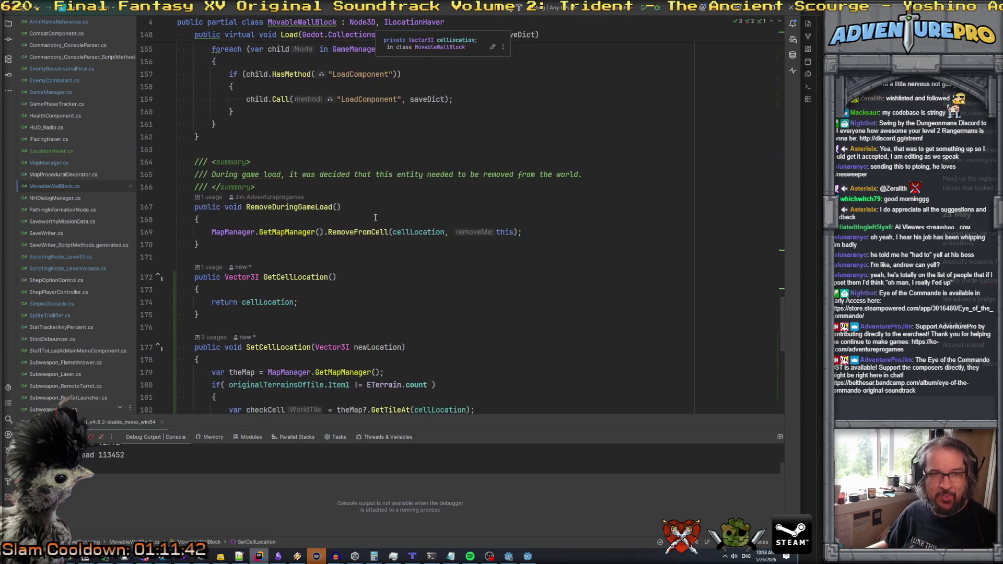
pyautogui.scroll(-2, 375, 219)
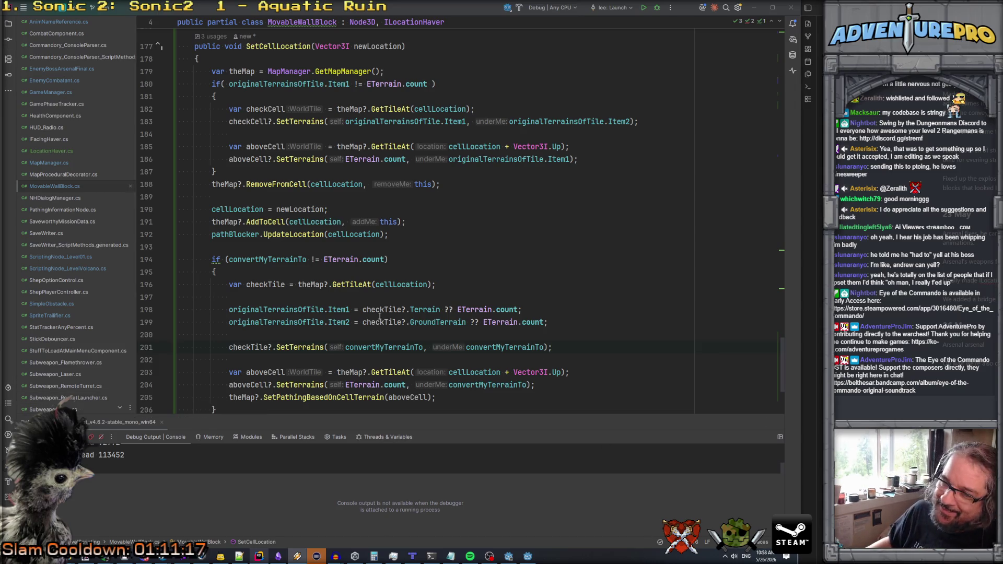
# - Inspect the terrain conversion condition in SetCellLocation and raise the music volume
pyautogui.click(446, 260)
pyautogui.scroll(-4, 446, 258)
pyautogui.scroll(3, 445, 258)
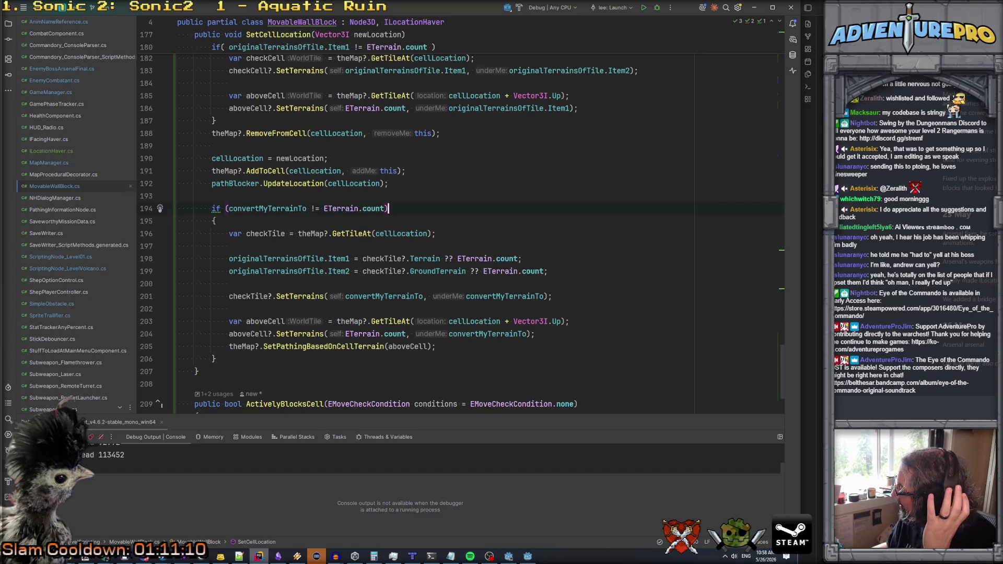
pyautogui.press('XF86AudioPlay')
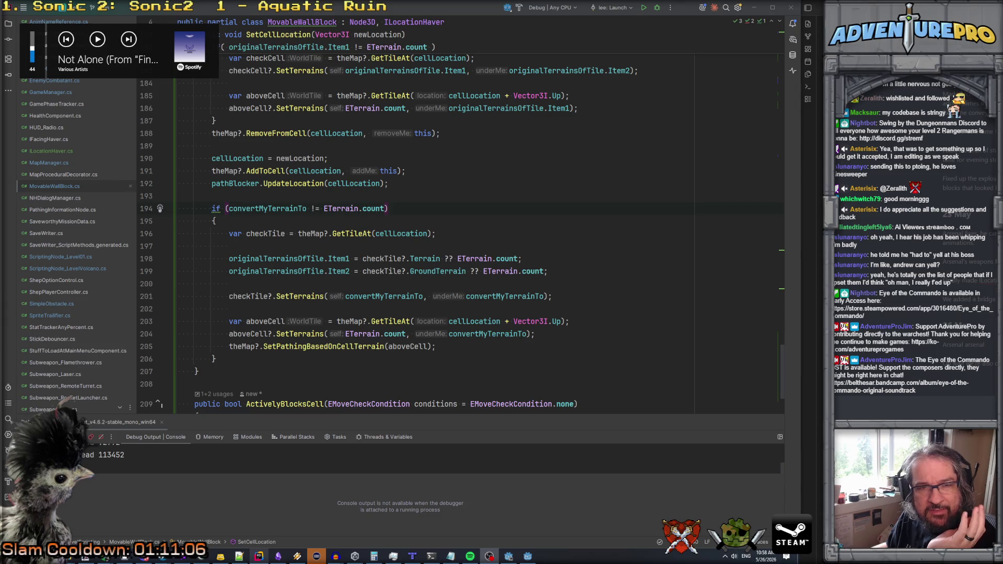
pyautogui.press('XF86AudioRaiseVolume')
pyautogui.press('XF86AudioRaiseVolume')
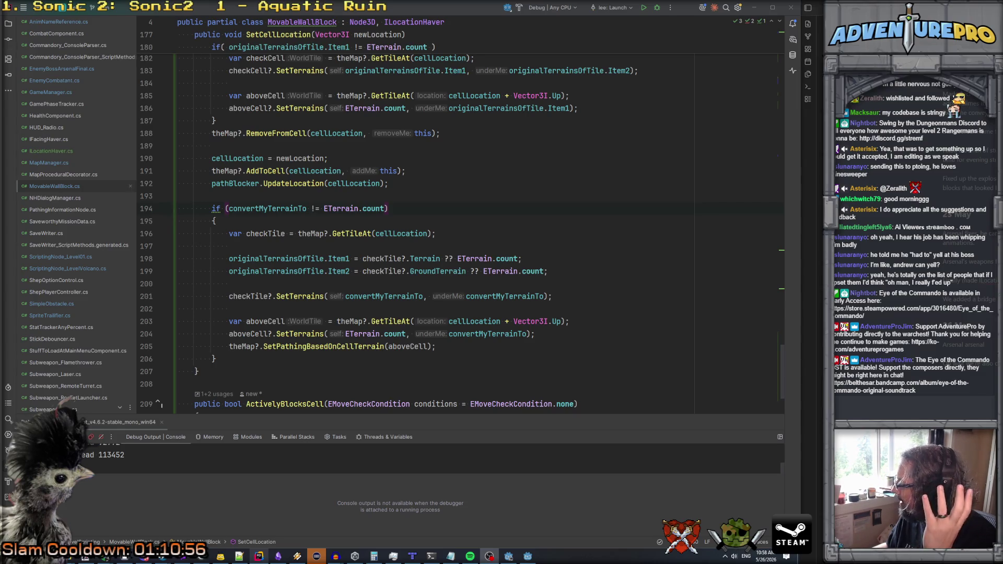
# - Check where checkTile is used and select the above-cell lines 204–205
pyautogui.click(391, 267)
pyautogui.scroll(-3, 391, 267)
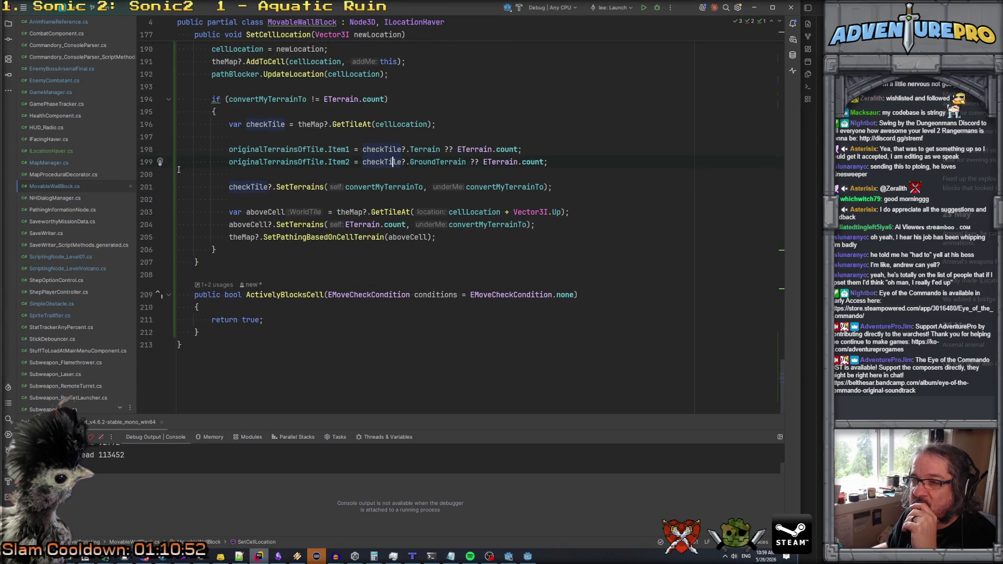
pyautogui.moveTo(222, 227); pyautogui.dragTo(509, 237)
pyautogui.hotkey('ctrl', 'c')
pyautogui.scroll(6, 509, 237)
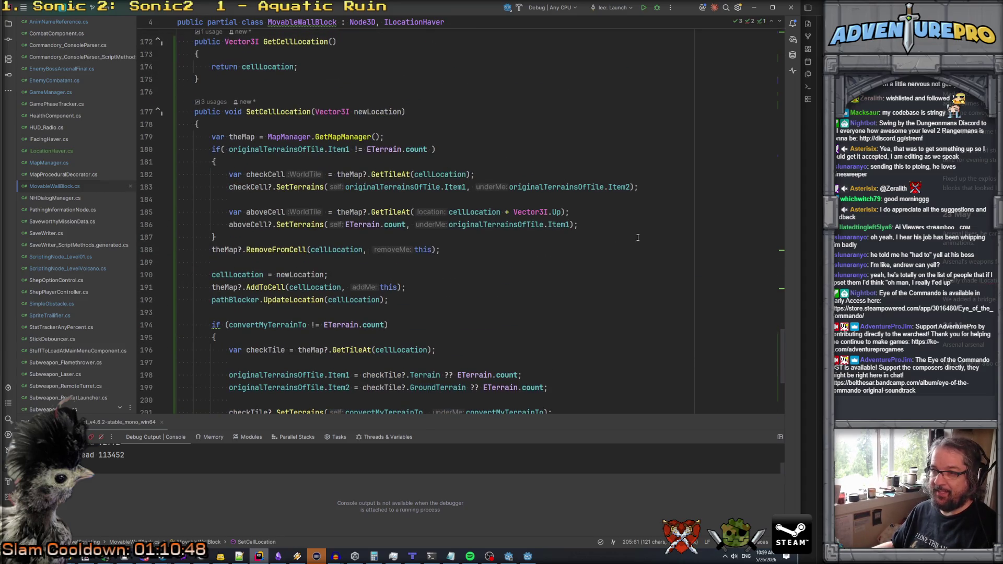
# - Paste the lines after the line 186 terrain reset and delete the duplicate SetTerrains line
pyautogui.click(606, 225)
pyautogui.press('Return')
pyautogui.hotkey('ctrl', 'v')
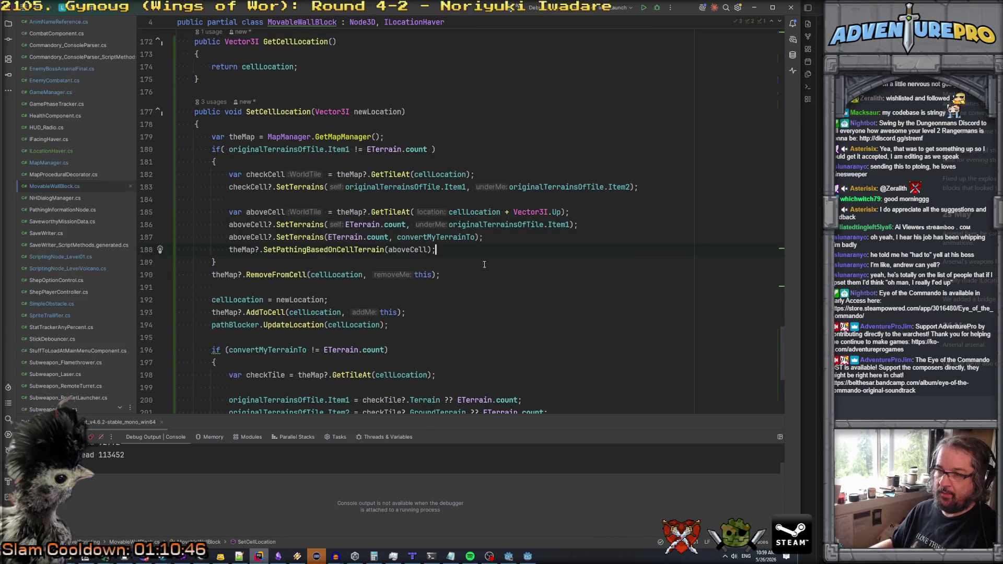
pyautogui.hotkey('shift', 'Down')
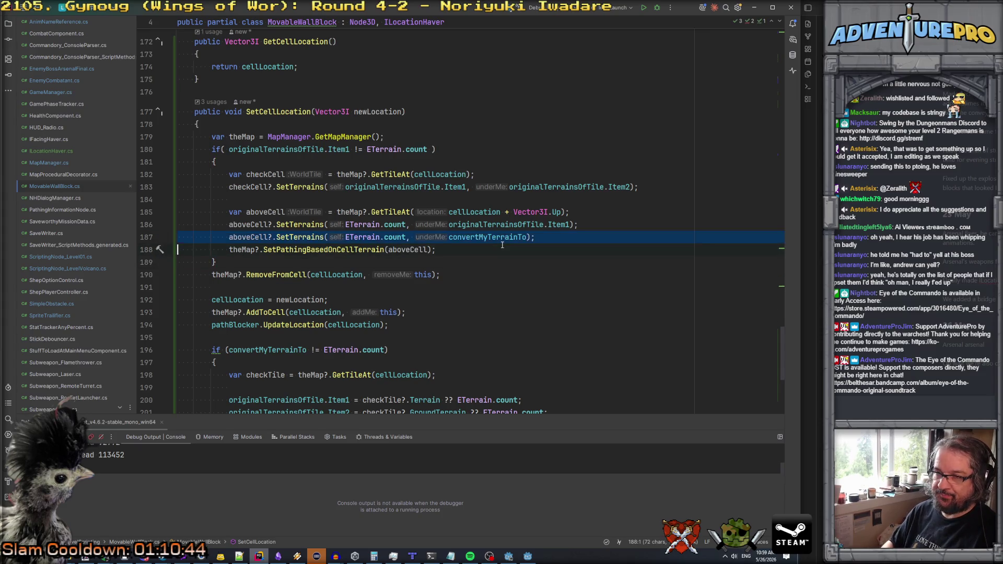
pyautogui.press('Delete')
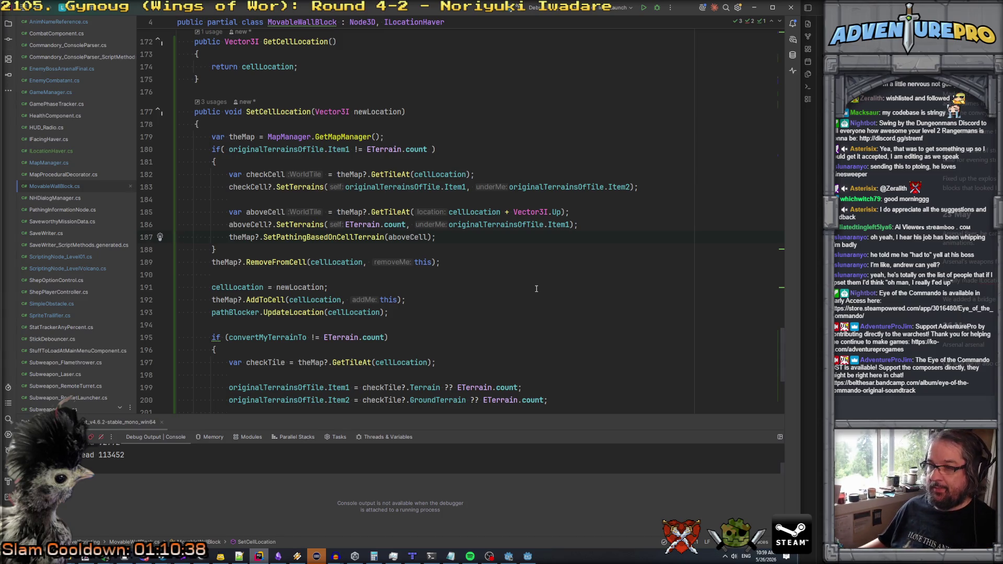
pyautogui.scroll(-6, 536, 288)
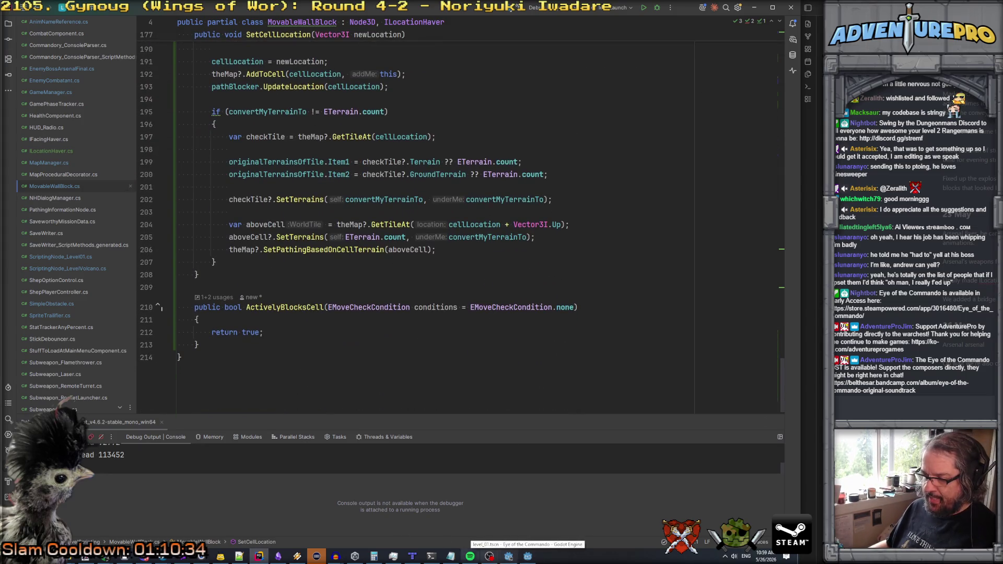
pyautogui.click(528, 558)
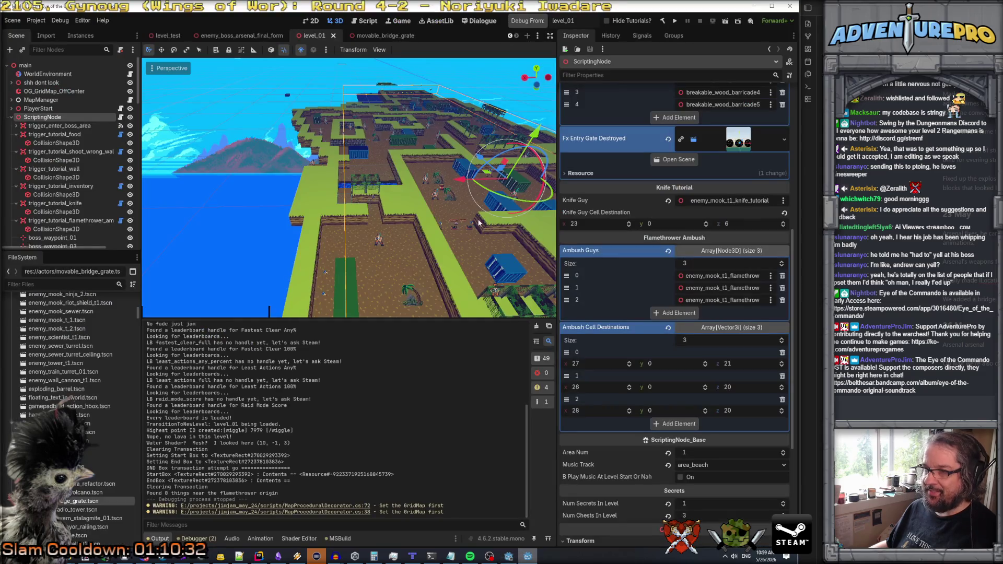
# - Reframe the level view around the blue container and drag enemy_mook_t1_14 along X
pyautogui.moveTo(477, 225)
pyautogui.mouseDown()
pyautogui.moveTo(460, 200)
pyautogui.moveTo(464, 209)
pyautogui.mouseUp()
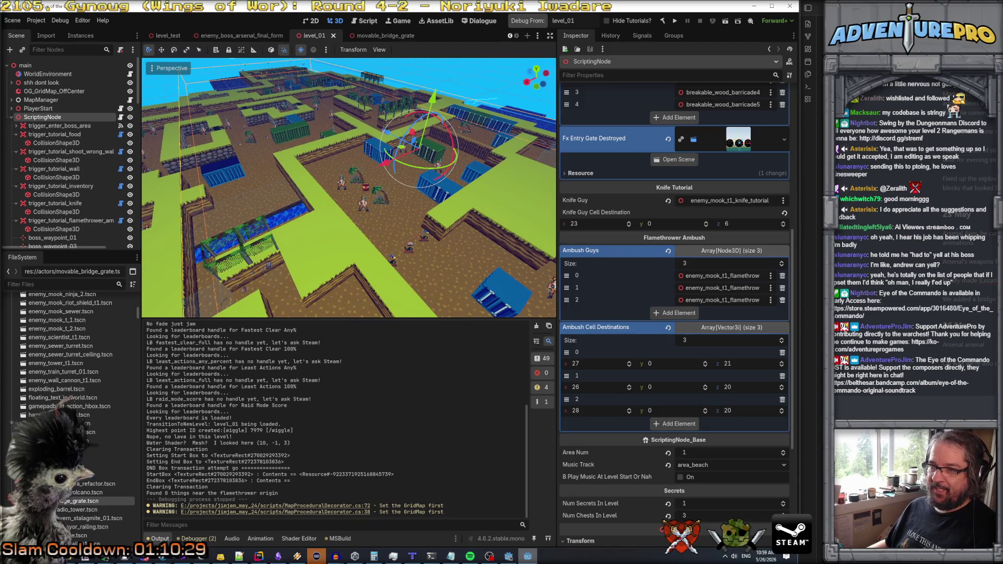
pyautogui.moveTo(464, 209); pyautogui.dragTo(394, 283)
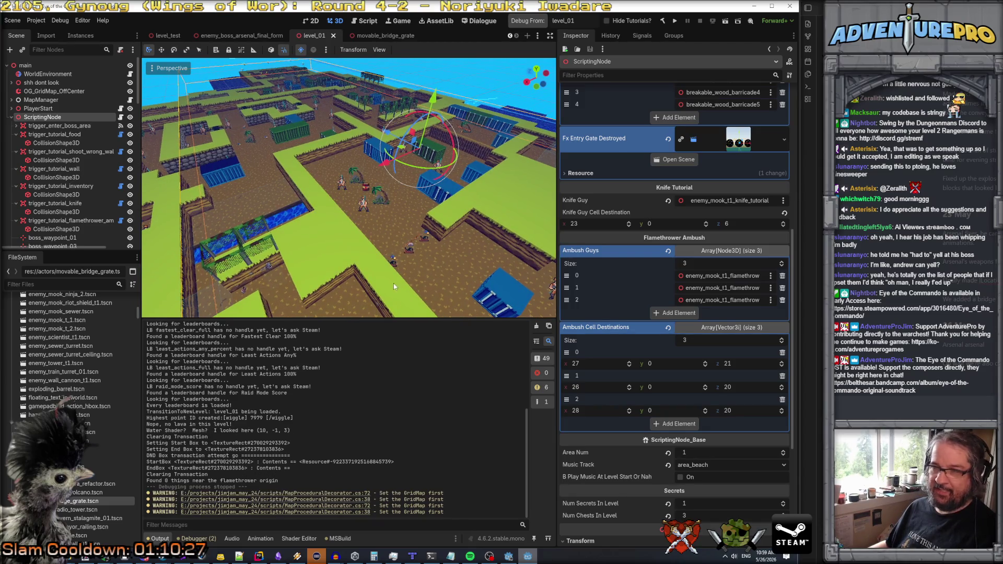
pyautogui.moveTo(358, 236)
pyautogui.mouseDown()
pyautogui.moveTo(361, 206)
pyautogui.moveTo(361, 238)
pyautogui.moveTo(362, 214)
pyautogui.moveTo(362, 235)
pyautogui.moveTo(361, 220)
pyautogui.moveTo(355, 230)
pyautogui.mouseUp()
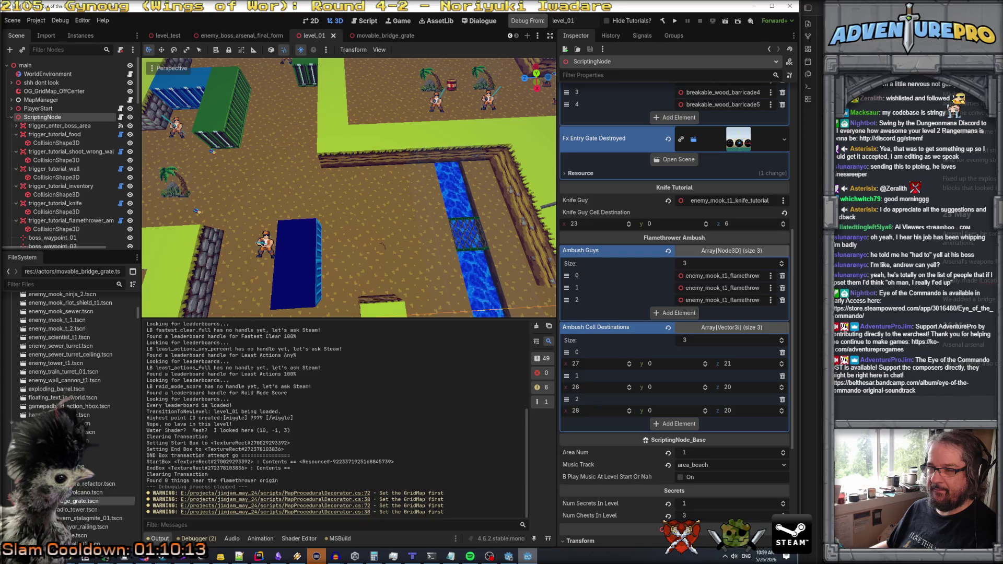
pyautogui.moveTo(370, 236); pyautogui.dragTo(370, 233)
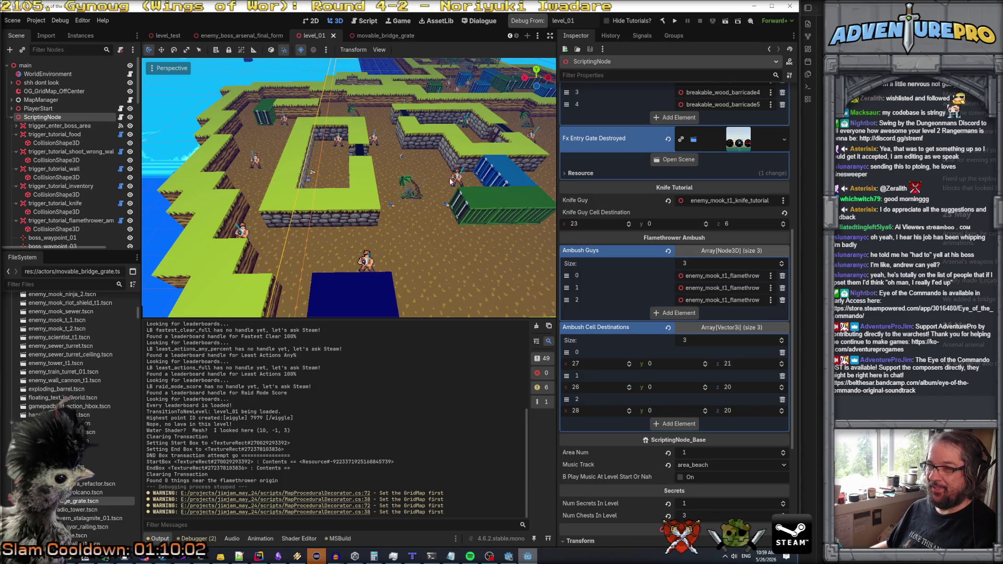
pyautogui.moveTo(455, 246)
pyautogui.mouseDown()
pyautogui.moveTo(437, 240)
pyautogui.moveTo(493, 279)
pyautogui.mouseUp()
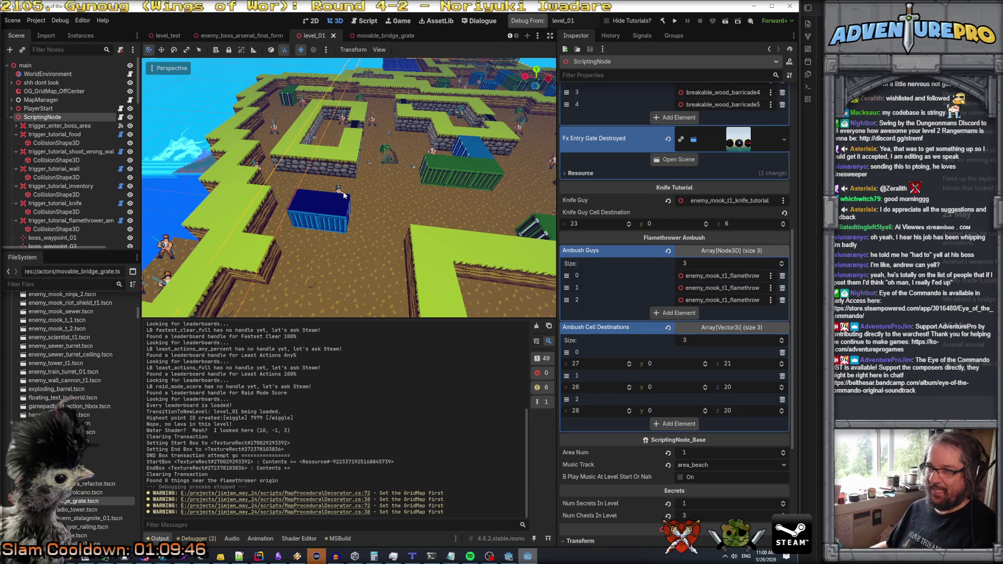
pyautogui.moveTo(406, 199); pyautogui.dragTo(365, 188)
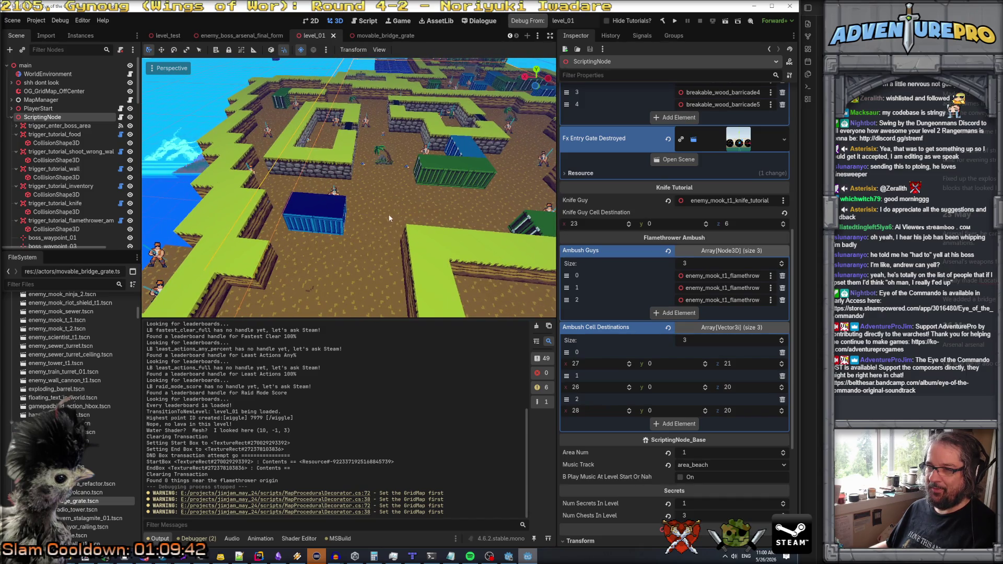
pyautogui.click(333, 195)
pyautogui.moveTo(301, 204)
pyautogui.mouseDown()
pyautogui.moveTo(445, 201)
pyautogui.moveTo(420, 193)
pyautogui.moveTo(439, 194)
pyautogui.mouseUp()
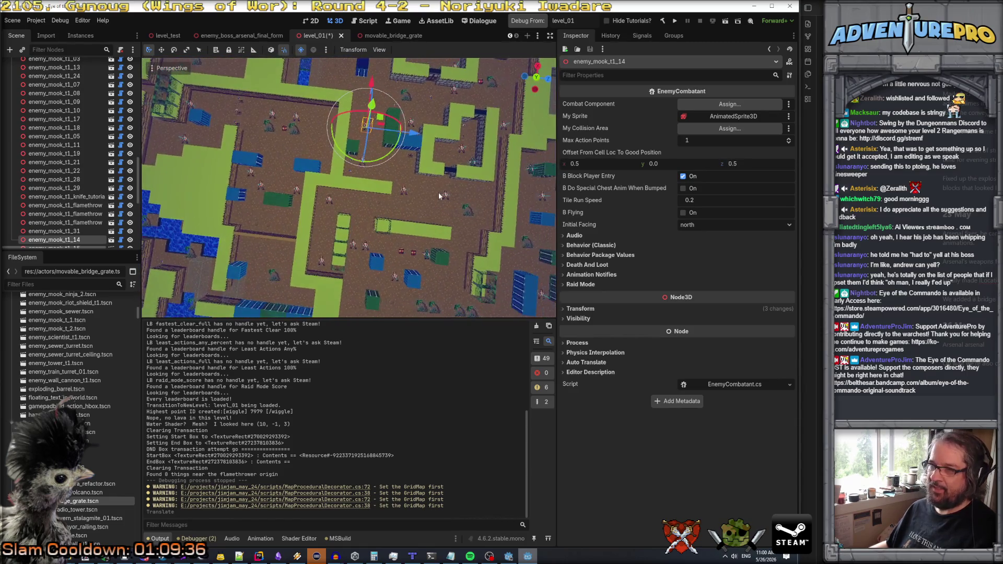
# - Shift enemy_mook_t1_14 further along the X axis from a near top-down view
pyautogui.moveTo(413, 134); pyautogui.dragTo(548, 134)
pyautogui.moveTo(471, 157); pyautogui.dragTo(470, 198)
pyautogui.moveTo(349, 188)
pyautogui.mouseDown()
pyautogui.moveTo(356, 209)
pyautogui.moveTo(376, 216)
pyautogui.moveTo(401, 181)
pyautogui.moveTo(462, 180)
pyautogui.mouseUp()
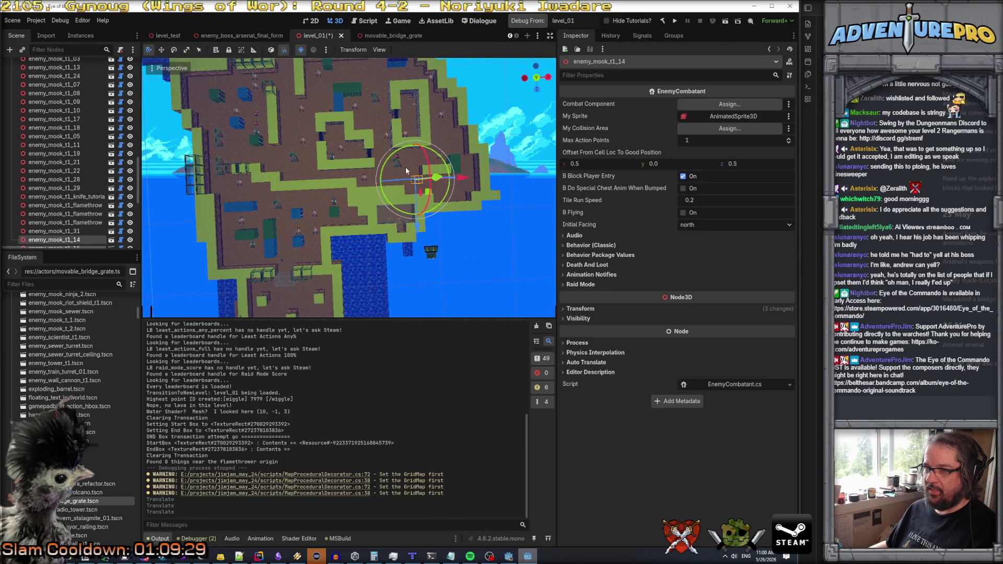
pyautogui.scroll(3, 408, 166)
pyautogui.moveTo(446, 223); pyautogui.dragTo(447, 206)
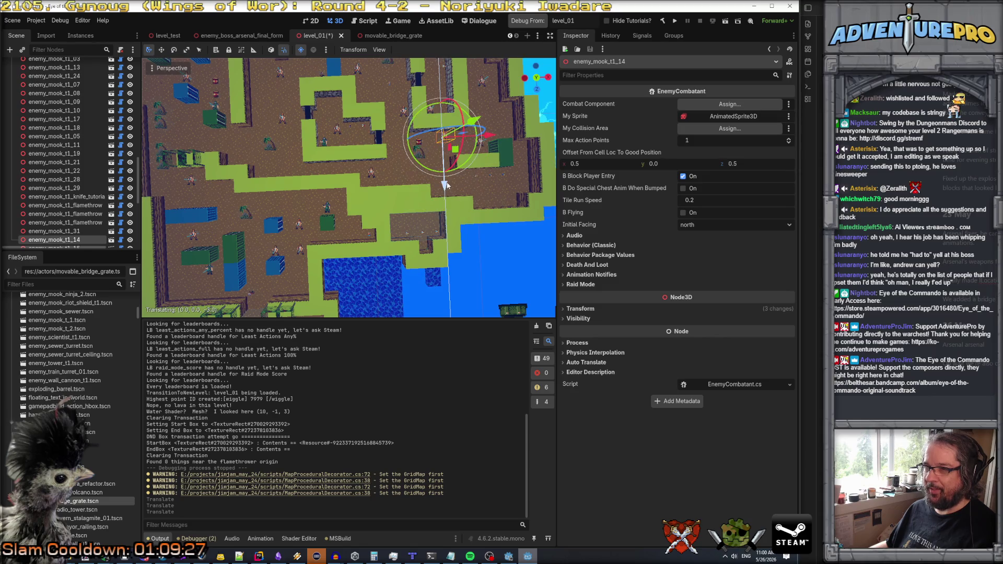
pyautogui.scroll(3, 472, 162)
# - Move enemy_mook_t1_19 one unit along the X axis and deselect it
pyautogui.click(433, 150)
pyautogui.moveTo(433, 150); pyautogui.dragTo(418, 123)
pyautogui.scroll(-5, 336, 209)
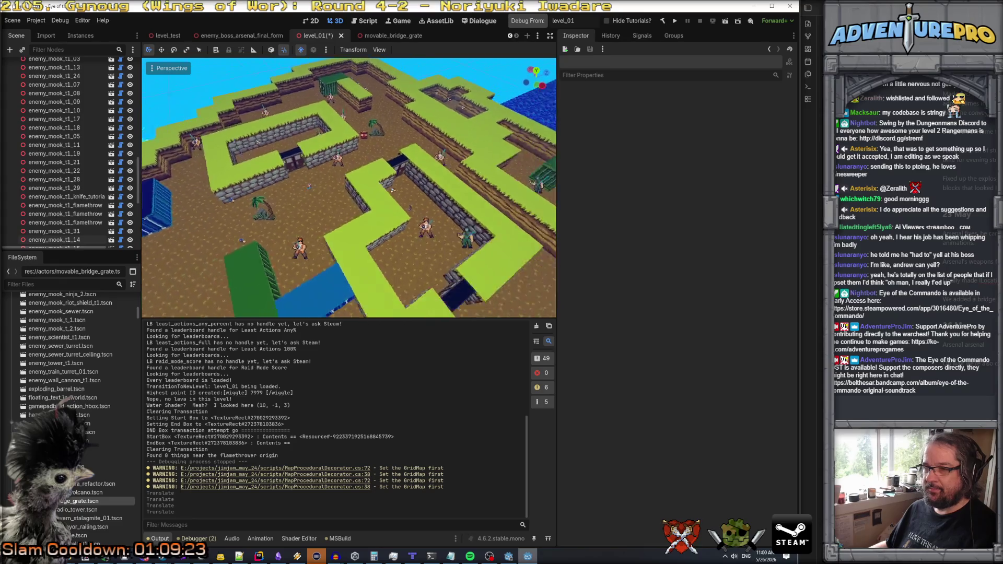
pyautogui.scroll(-4, 306, 203)
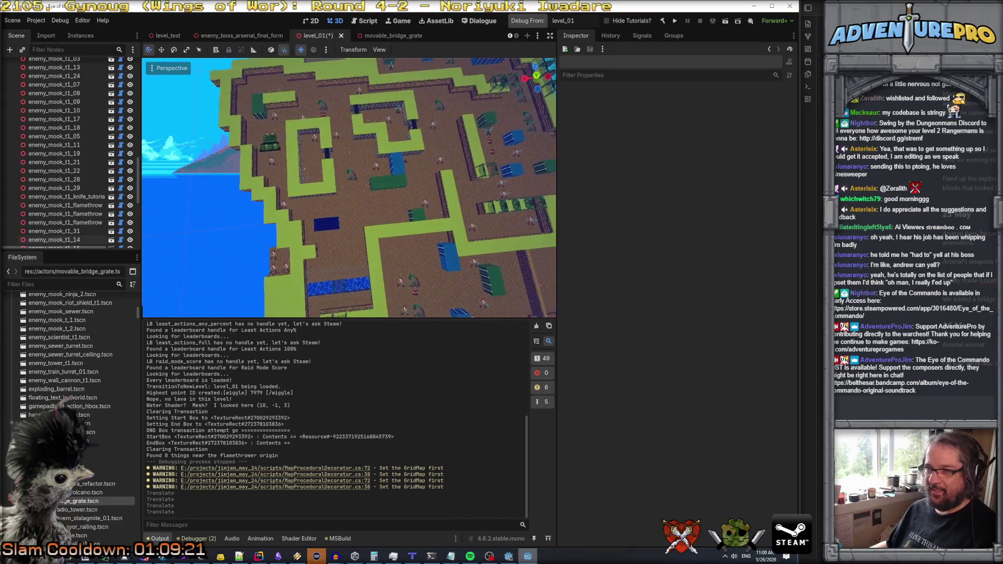
pyautogui.click(284, 208)
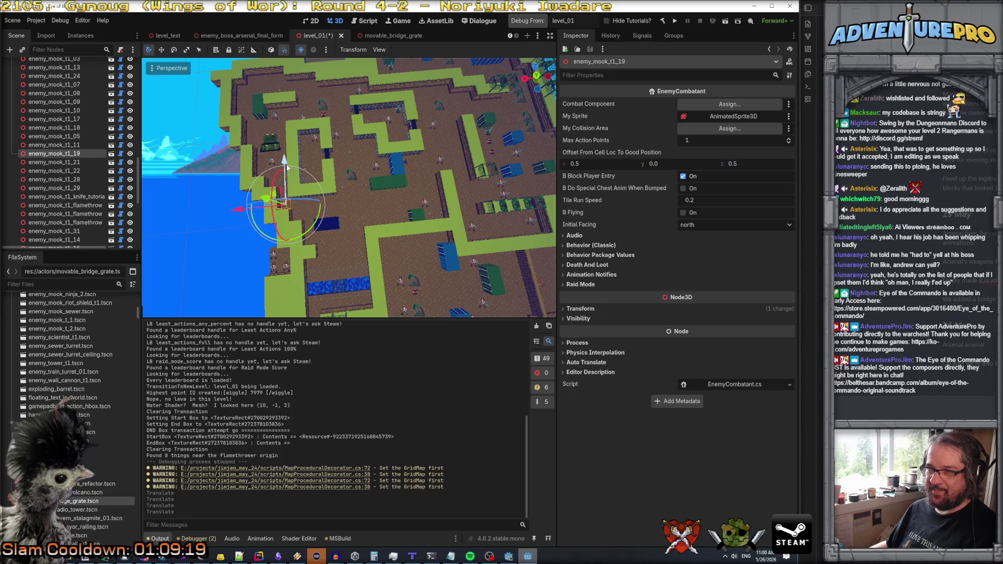
pyautogui.moveTo(285, 162); pyautogui.dragTo(275, 91)
pyautogui.moveTo(245, 136); pyautogui.dragTo(235, 137)
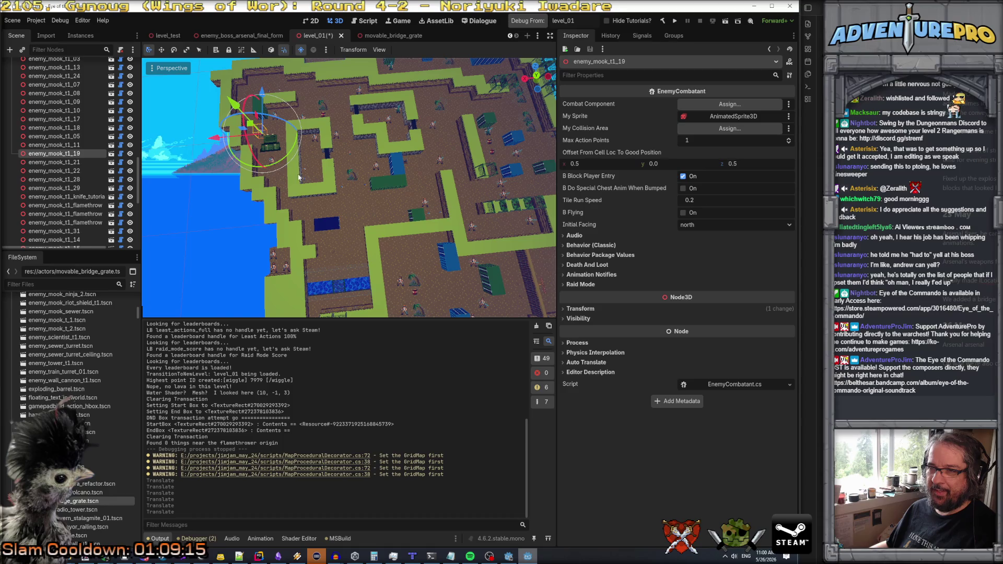
pyautogui.click(372, 234)
# - Fly the view to another walled area and select the medal spawner spawner_one_medal3
pyautogui.moveTo(373, 234); pyautogui.dragTo(344, 178)
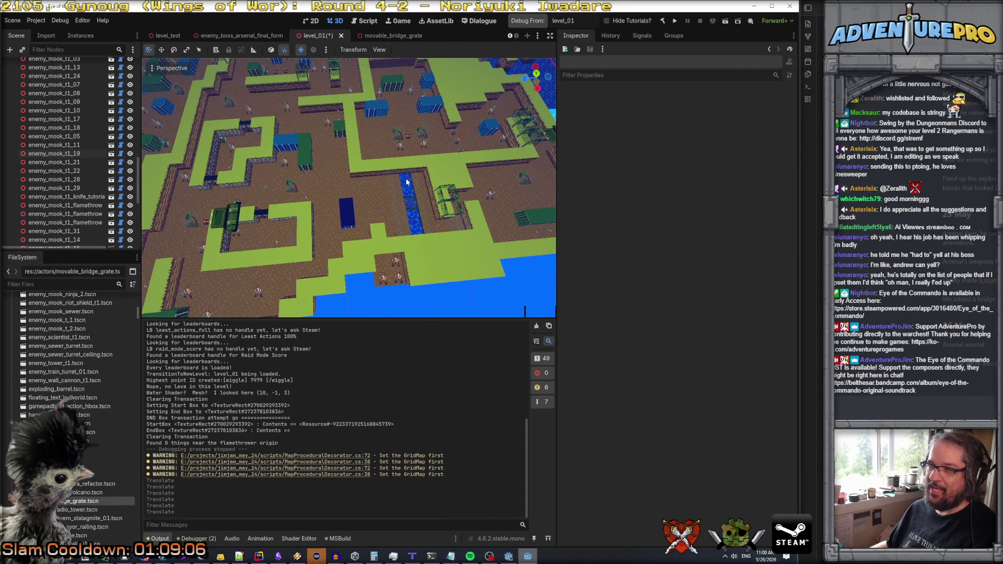
pyautogui.moveTo(367, 196); pyautogui.dragTo(353, 188)
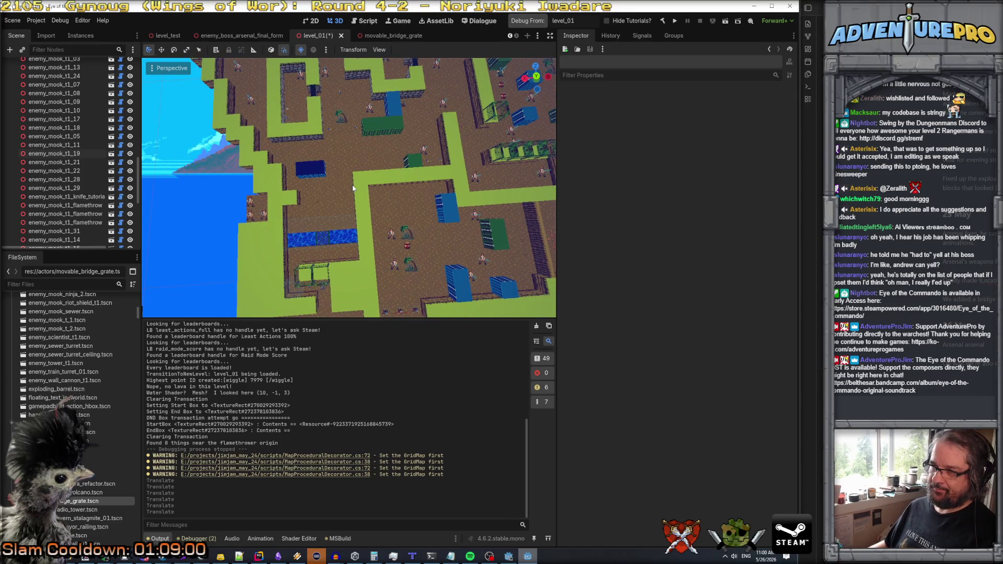
pyautogui.scroll(5, 353, 188)
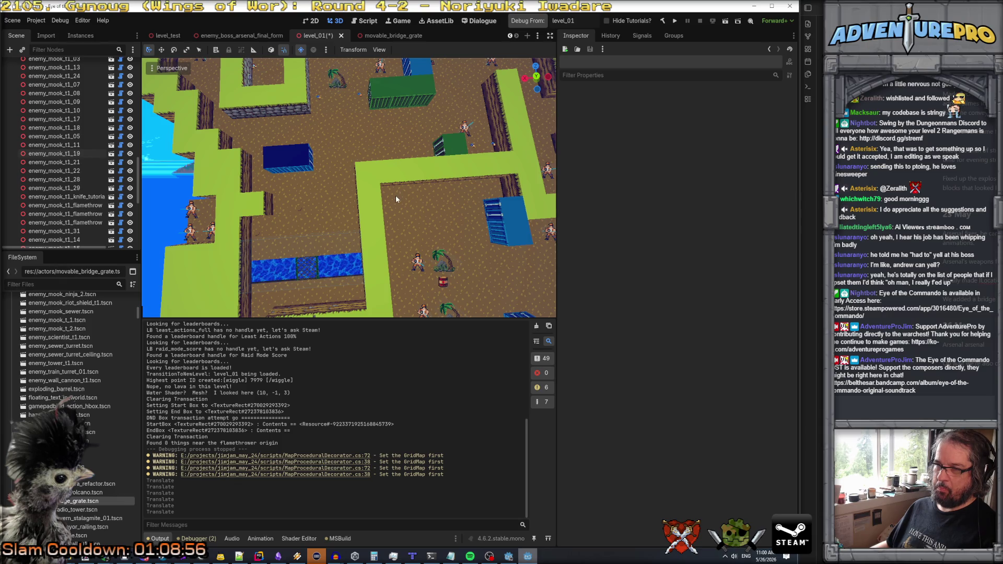
pyautogui.scroll(2, 396, 199)
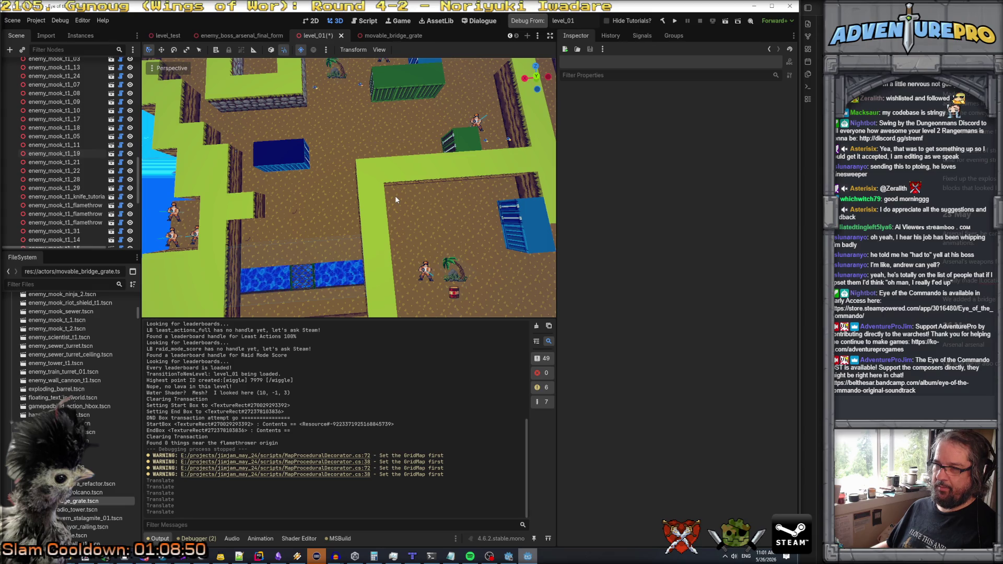
pyautogui.press('w')
pyautogui.press('s')
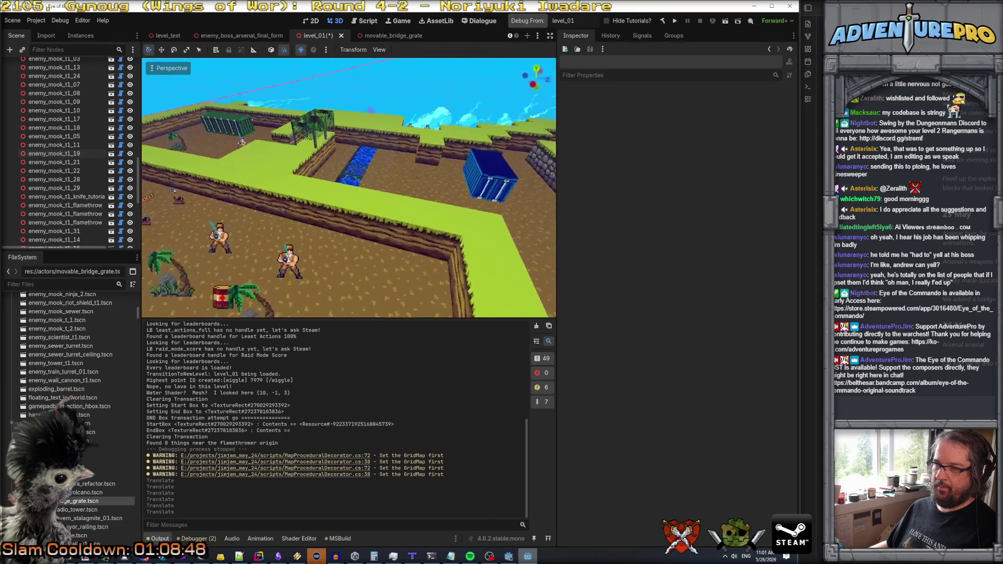
pyautogui.press('q')
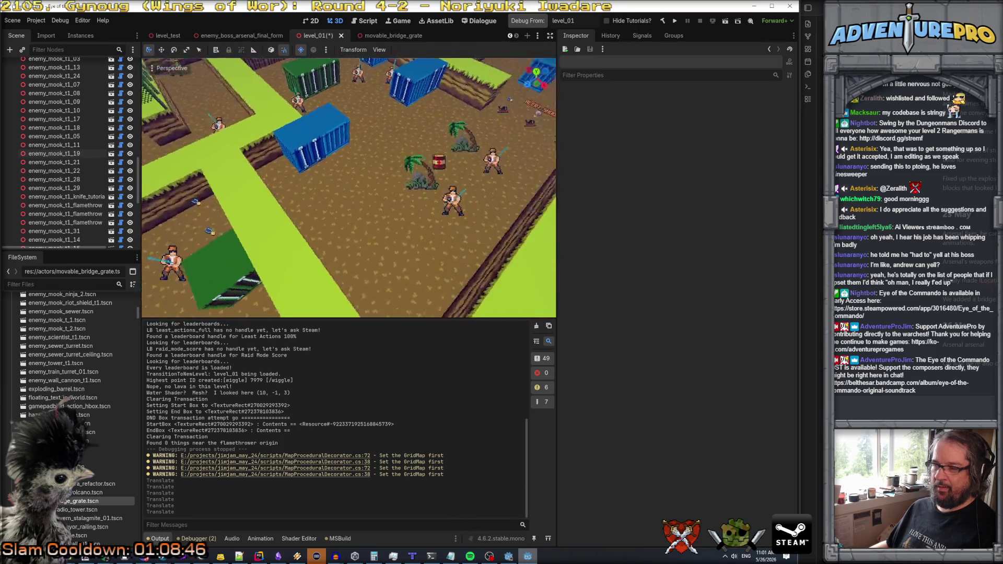
pyautogui.press('w')
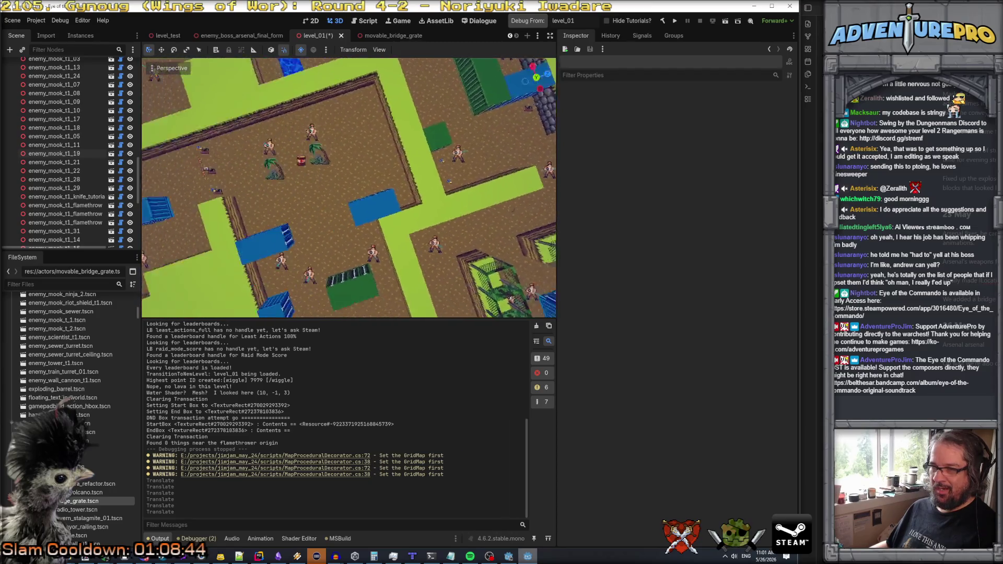
pyautogui.press('s')
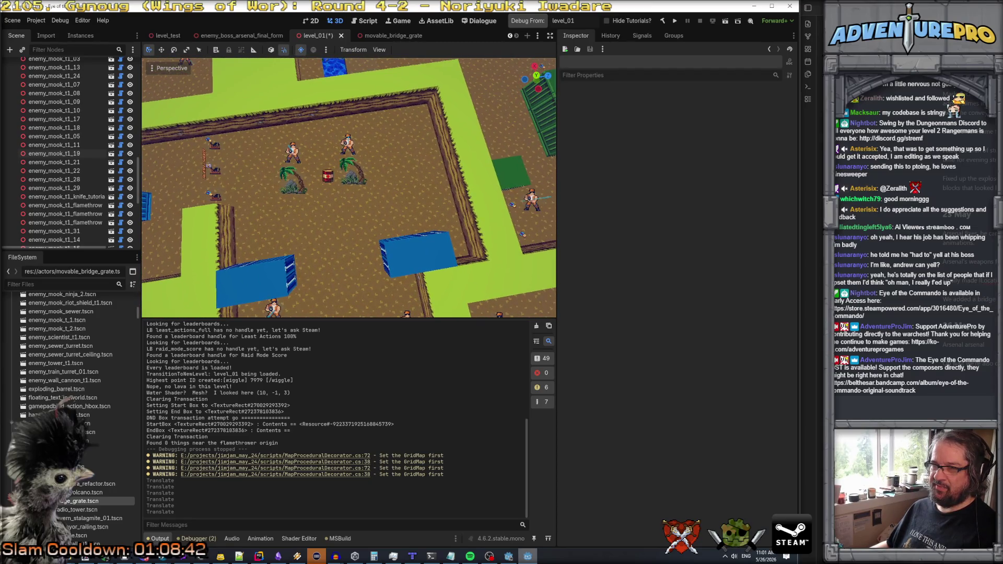
pyautogui.press('w')
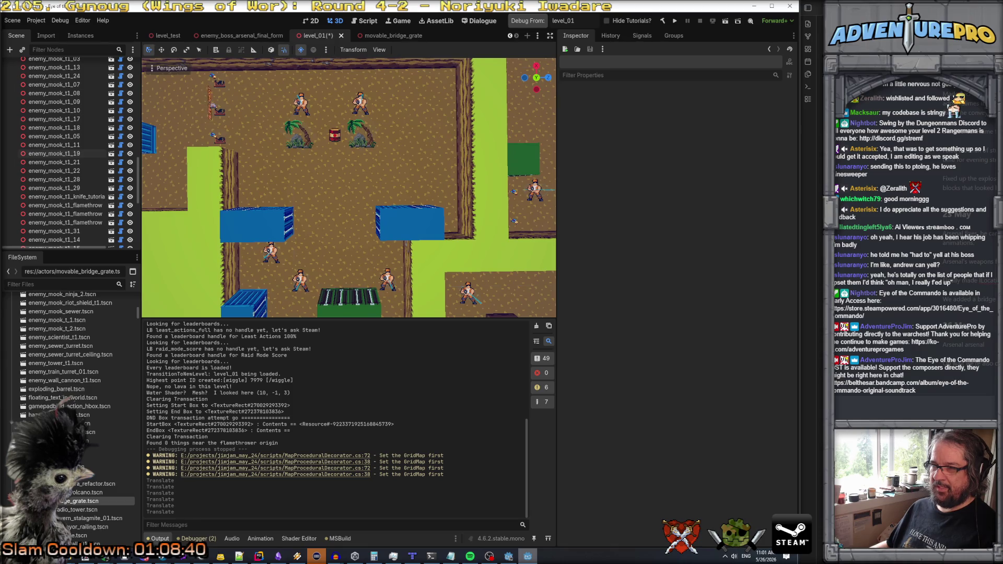
pyautogui.press('d')
pyautogui.click(436, 224)
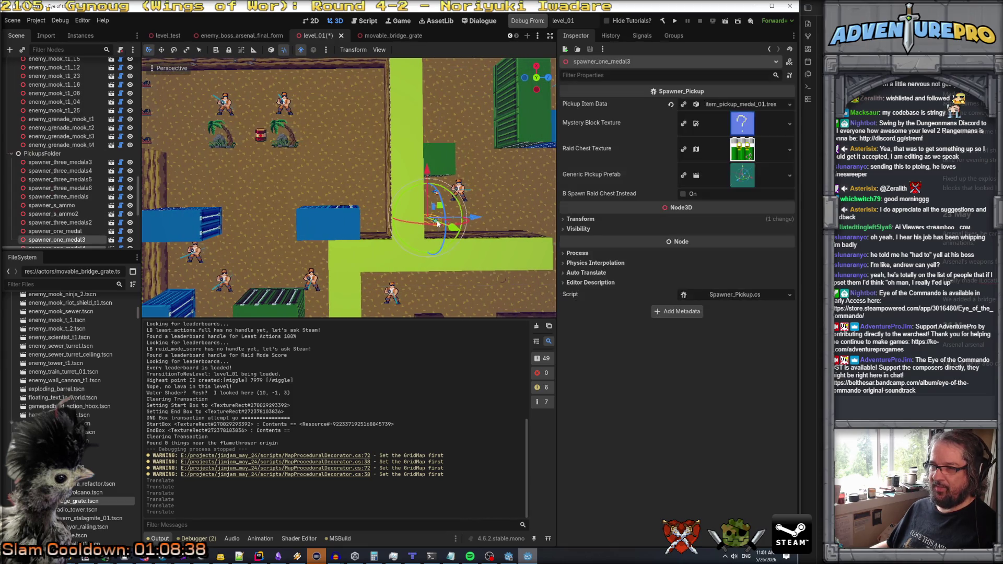
# - Duplicate the medal spawner and offset the copy along the Z axis
pyautogui.rightClick(79, 240)
pyautogui.click(143, 371)
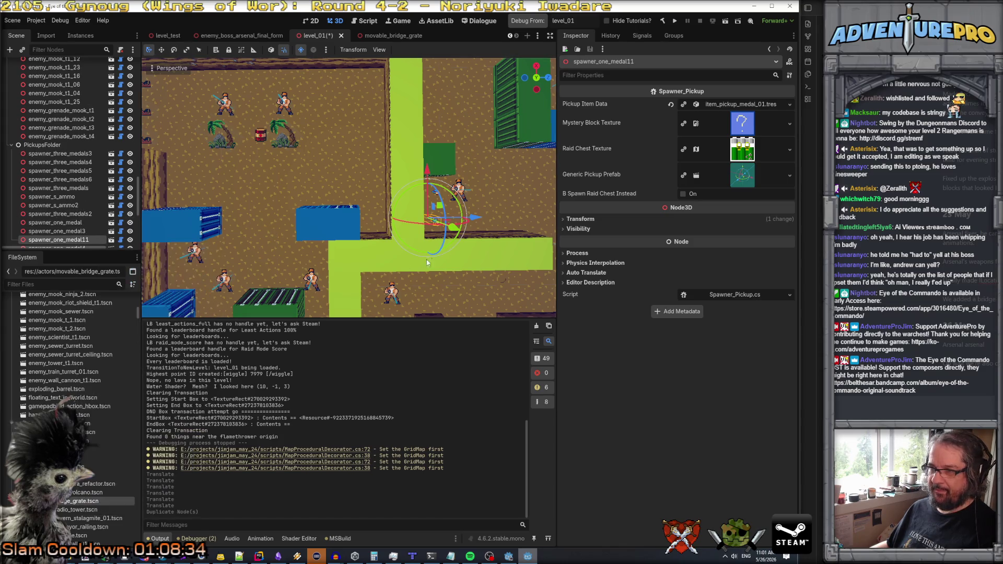
pyautogui.moveTo(479, 219); pyautogui.dragTo(415, 225)
pyautogui.click(416, 224)
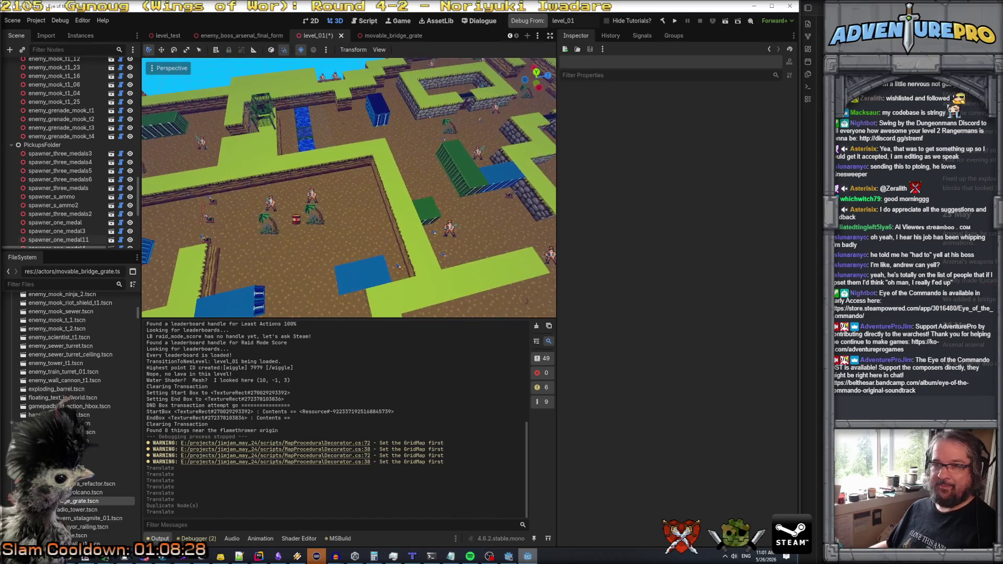
# - Select OG_GridMap_OffCenter in the Scene tree for tile editing
pyautogui.scroll(5, 58, 137)
pyautogui.scroll(10, 59, 137)
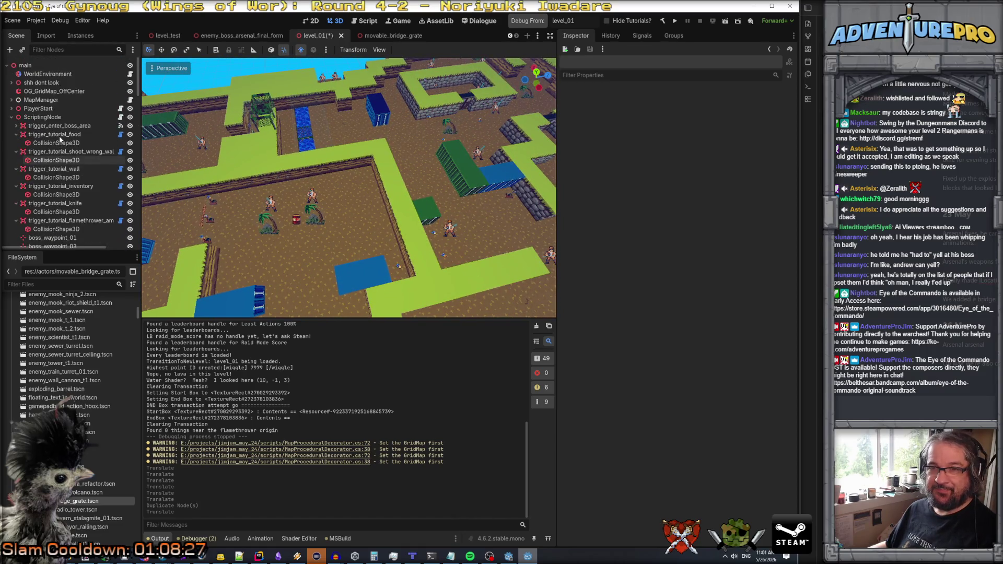
pyautogui.click(54, 91)
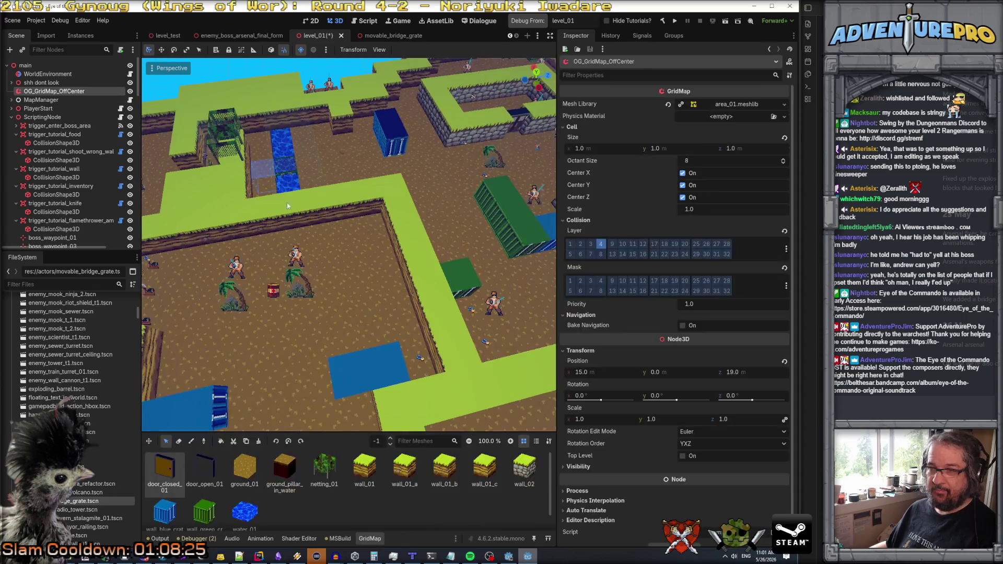
# - Paint wall_01_b tiles one floor up into the wall notch and corner
pyautogui.click(445, 473)
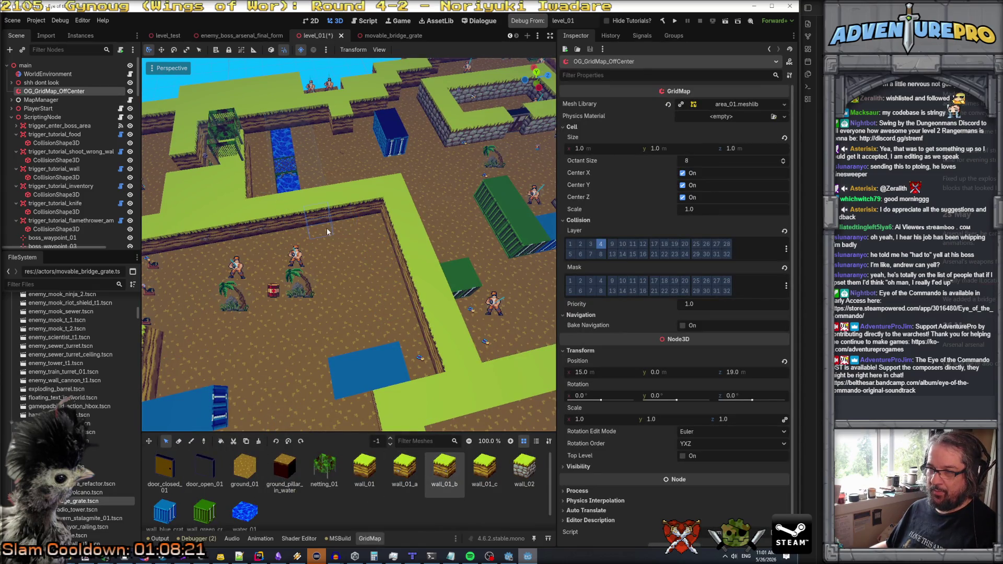
pyautogui.click(191, 442)
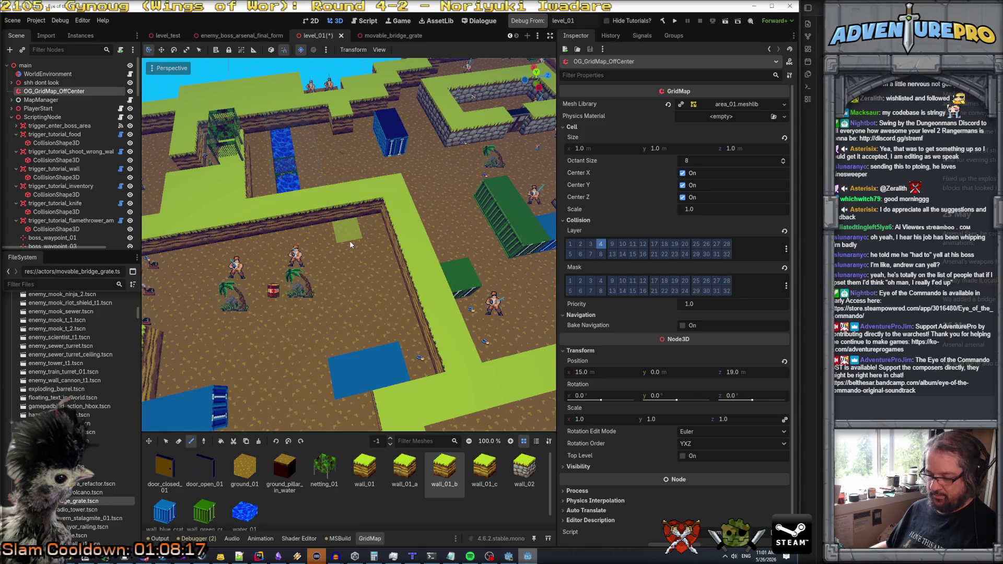
pyautogui.press('e')
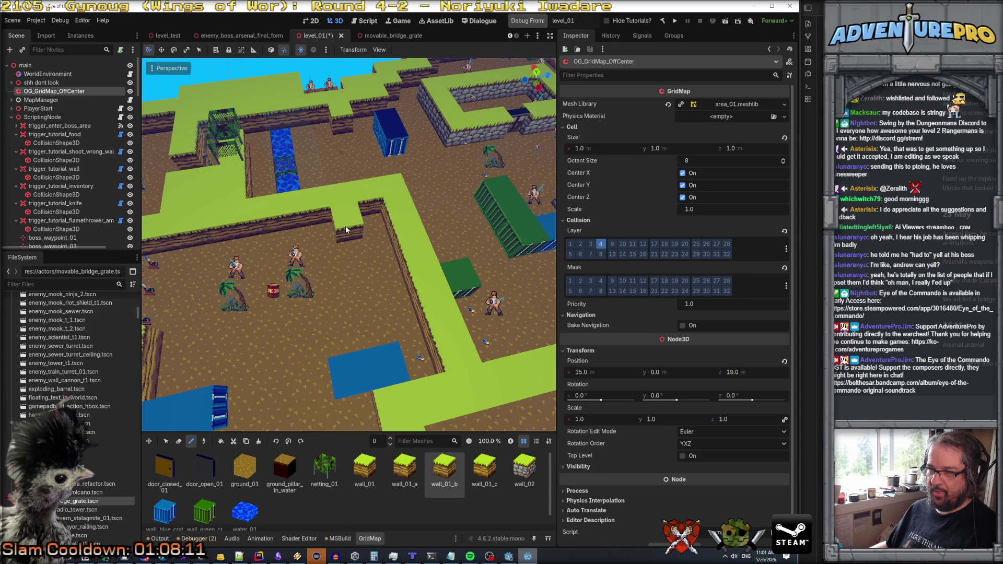
pyautogui.click(346, 225)
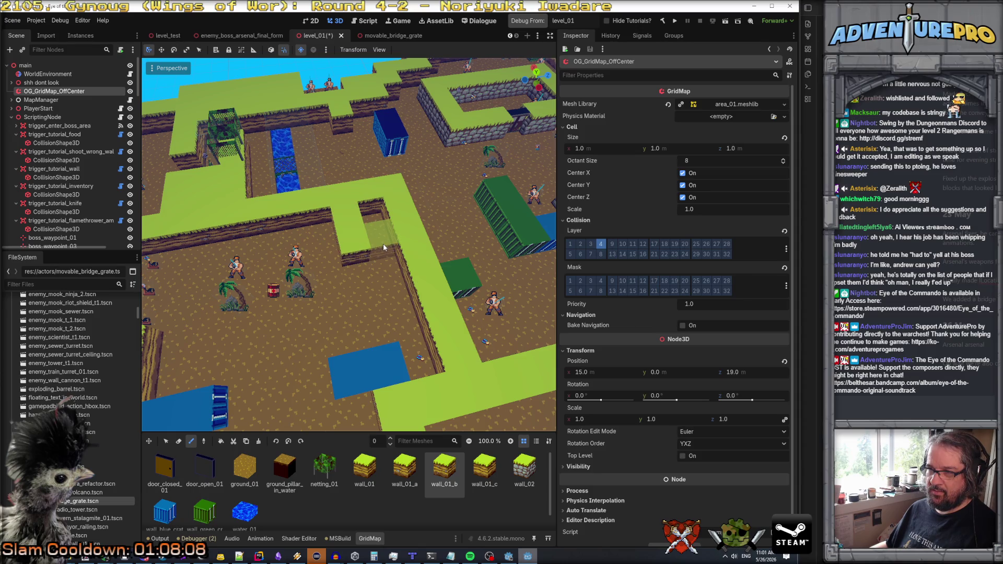
pyautogui.click(383, 244)
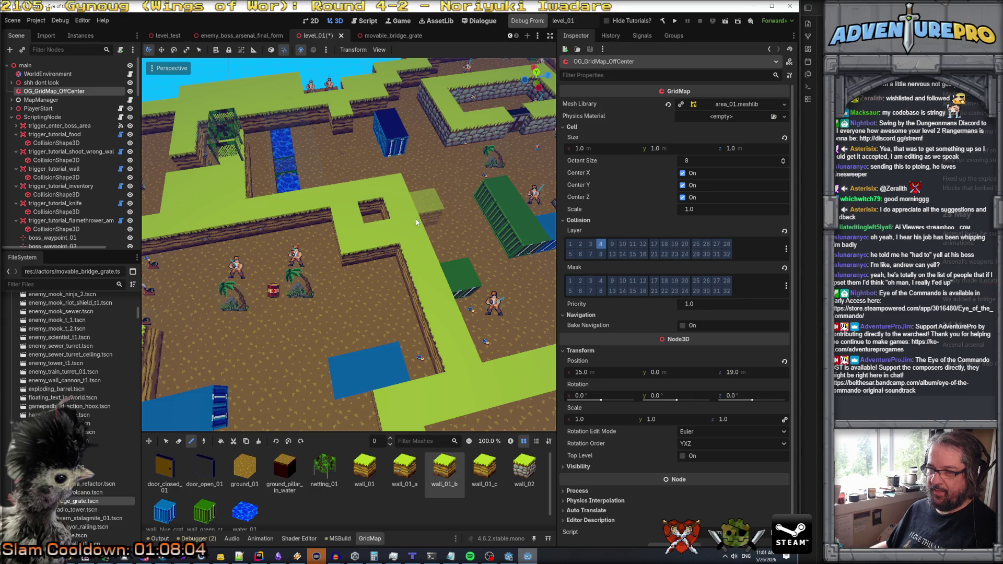
pyautogui.click(363, 271)
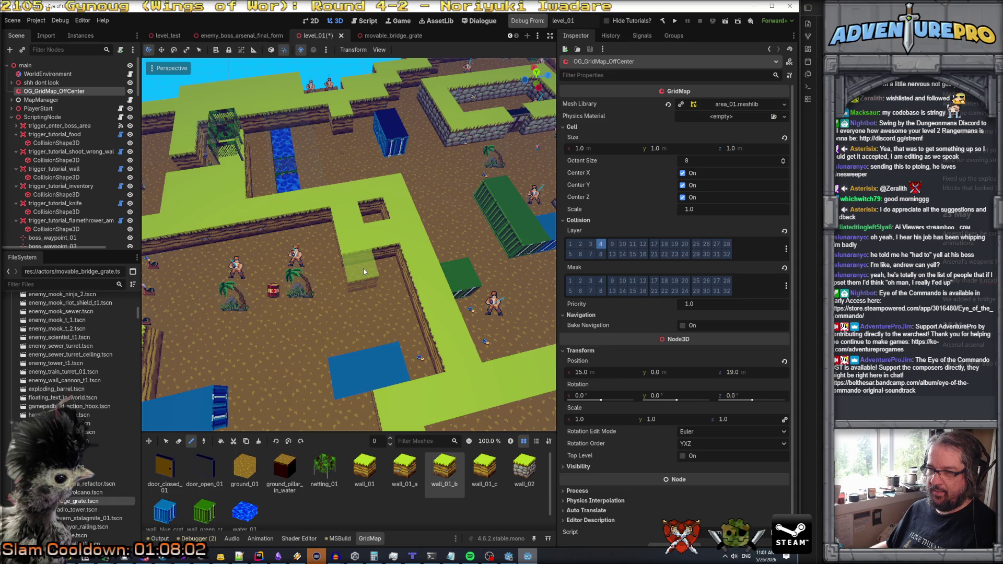
pyautogui.rightClick(382, 231)
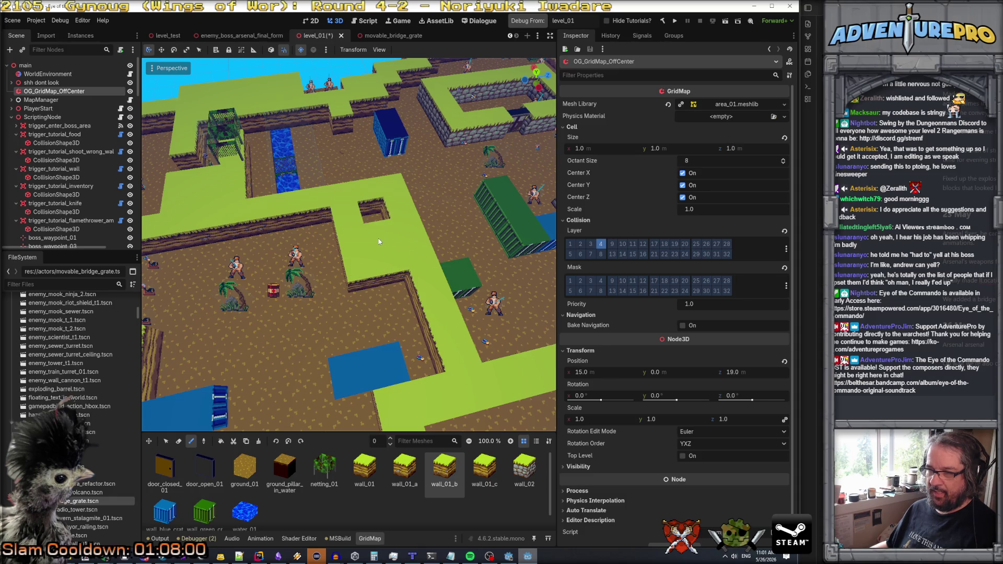
# - Erase four wall cells to widen the gap in the wall
pyautogui.click(179, 442)
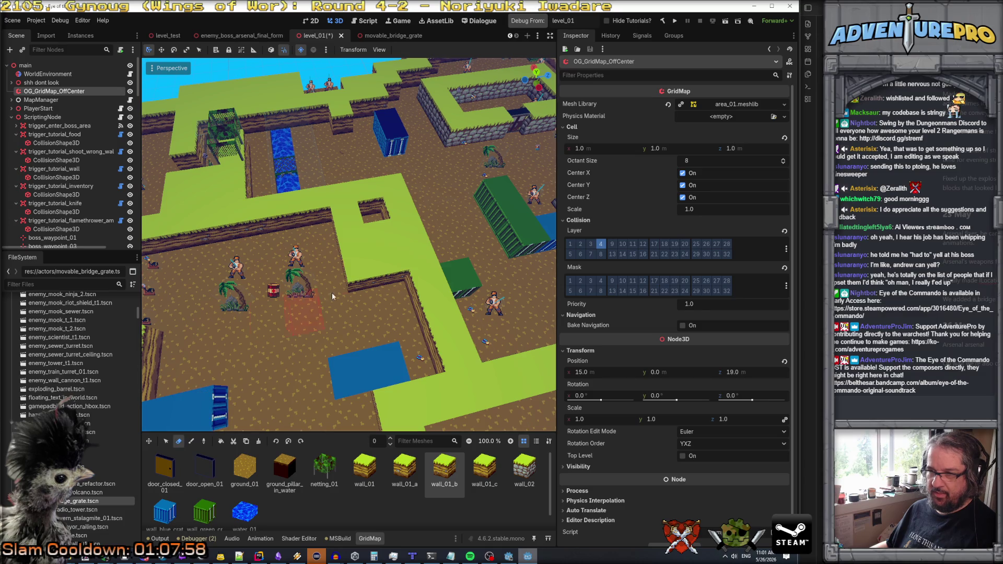
pyautogui.click(375, 244)
pyautogui.click(369, 204)
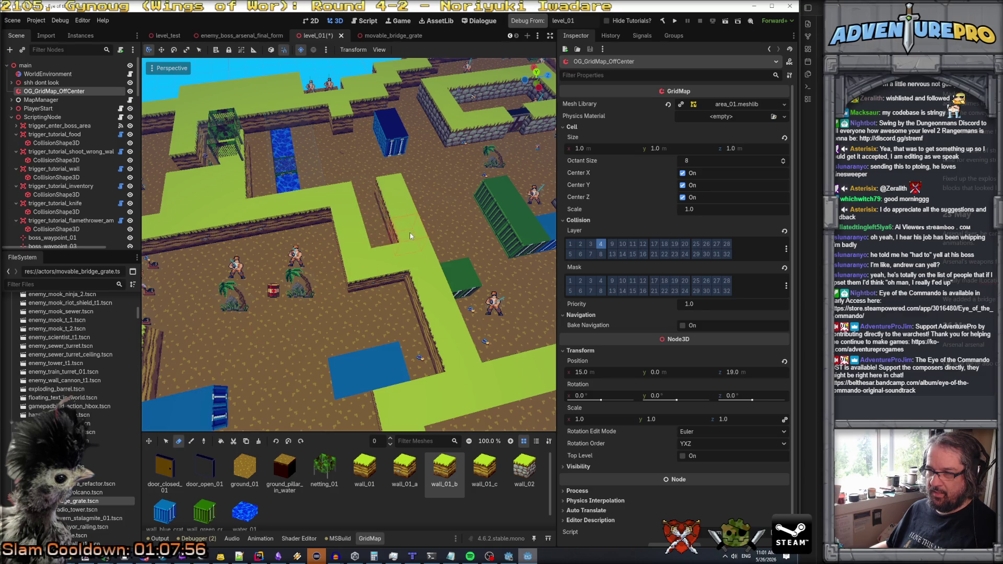
pyautogui.click(401, 223)
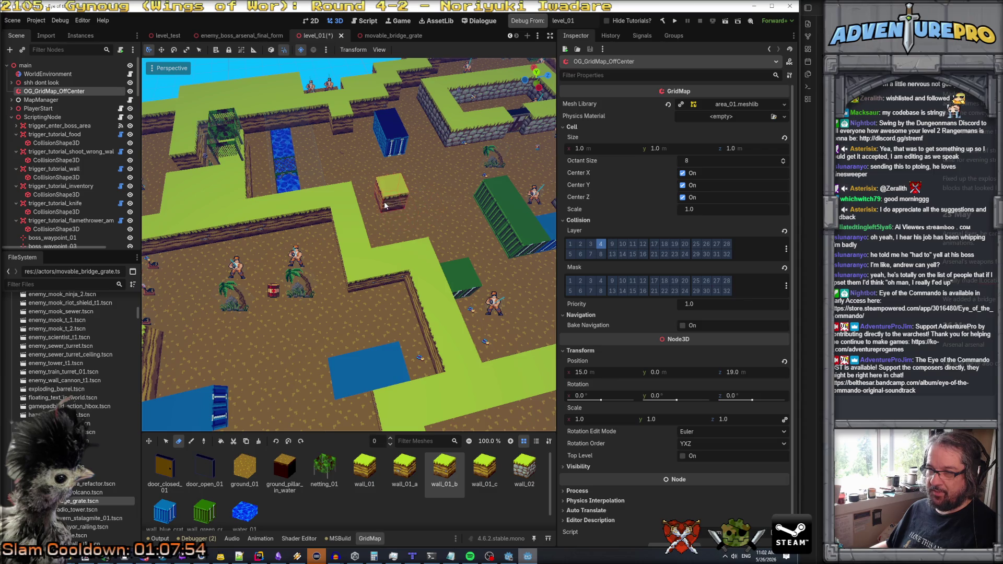
pyautogui.click(382, 202)
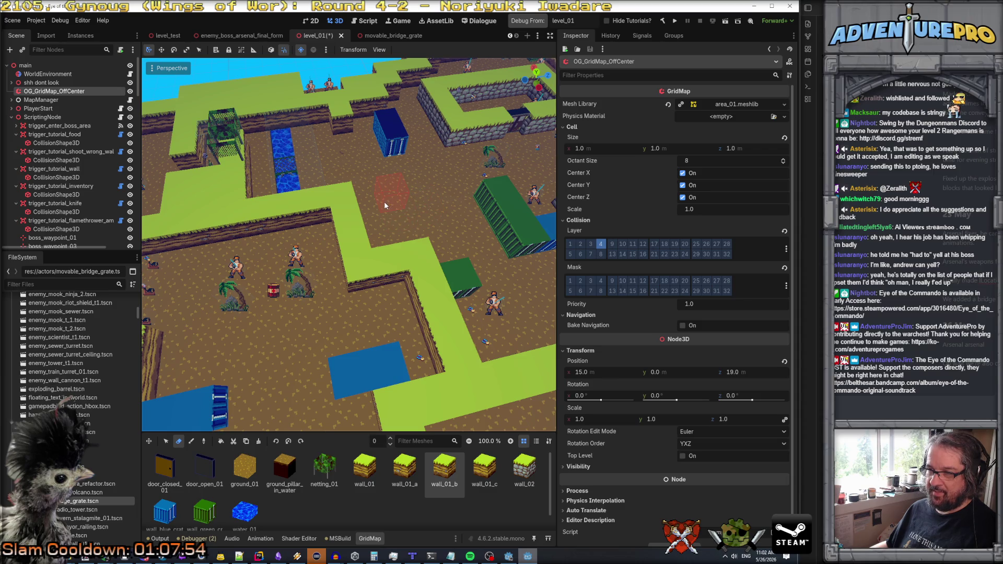
# - Paint two green crate blocks into the gap, then pick wall_01_c and switch to selecting
pyautogui.click(203, 513)
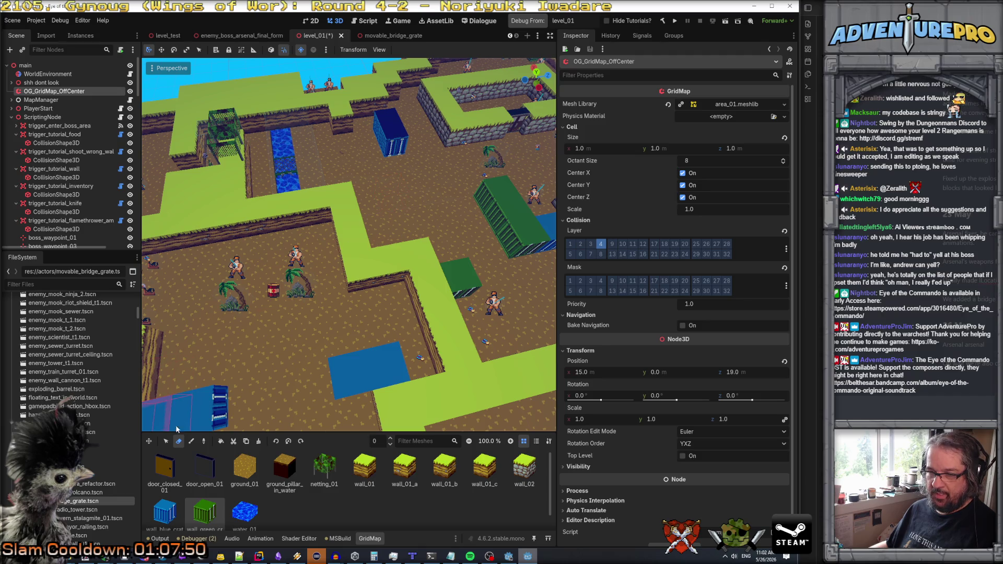
pyautogui.click(191, 441)
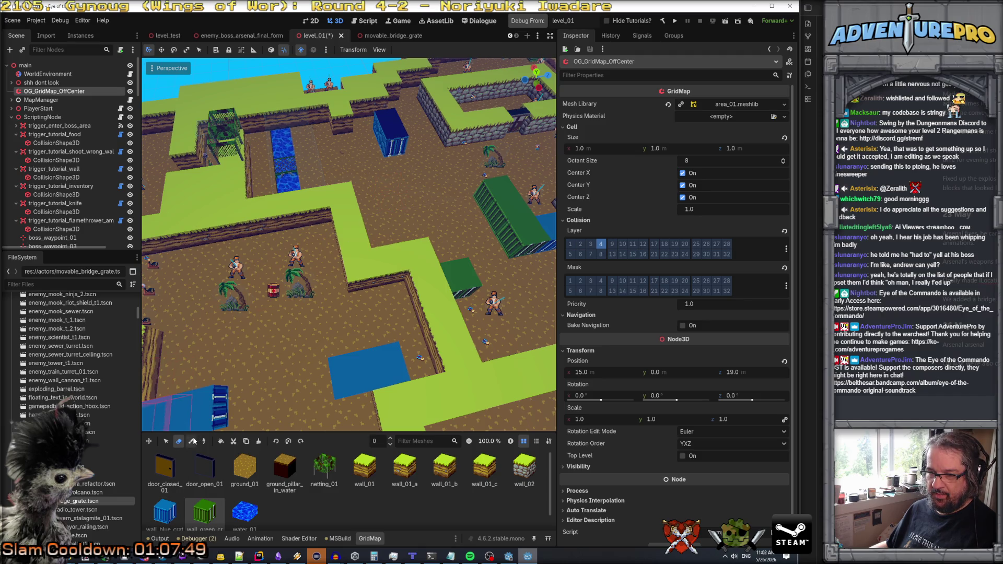
pyautogui.click(392, 205)
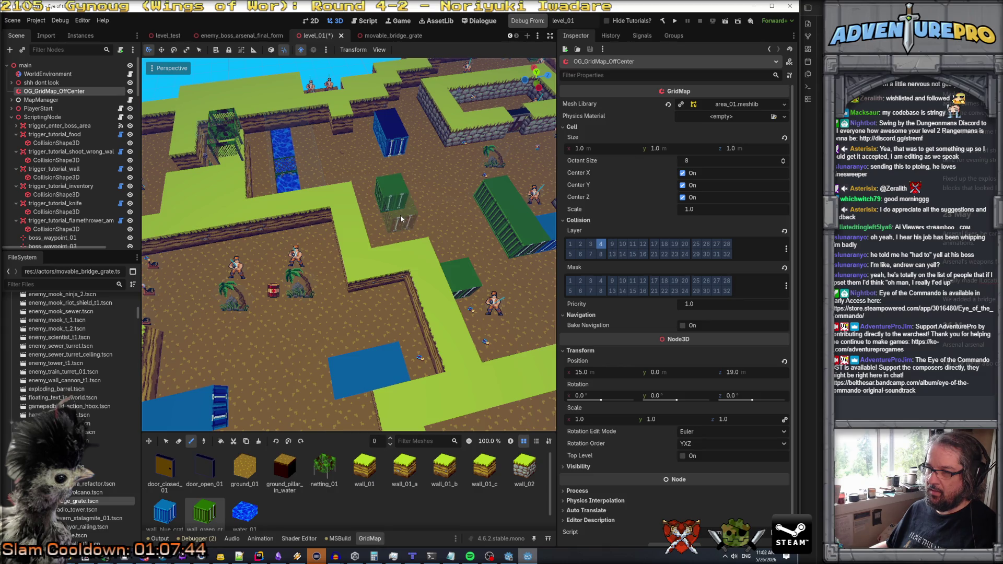
pyautogui.click(401, 220)
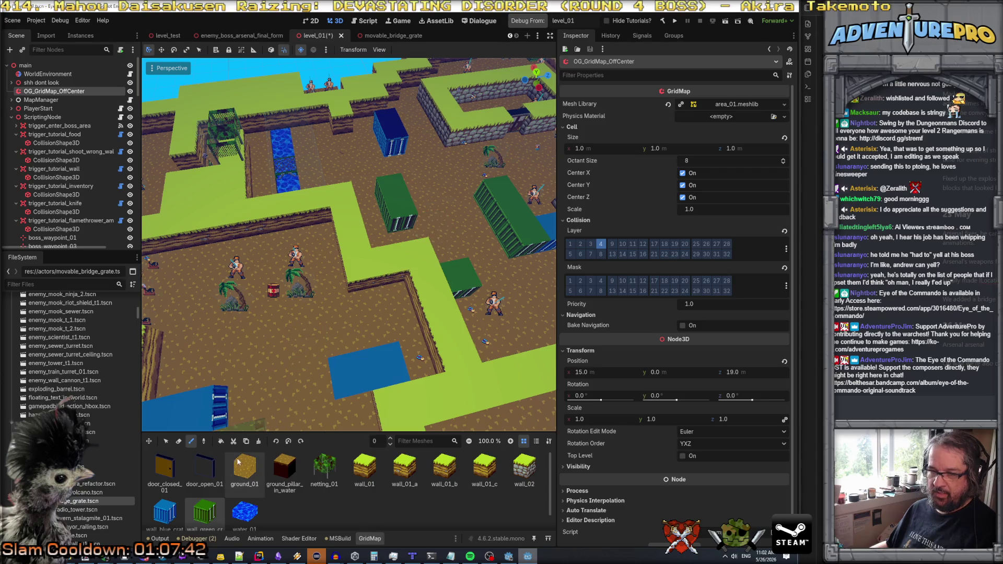
pyautogui.click(365, 468)
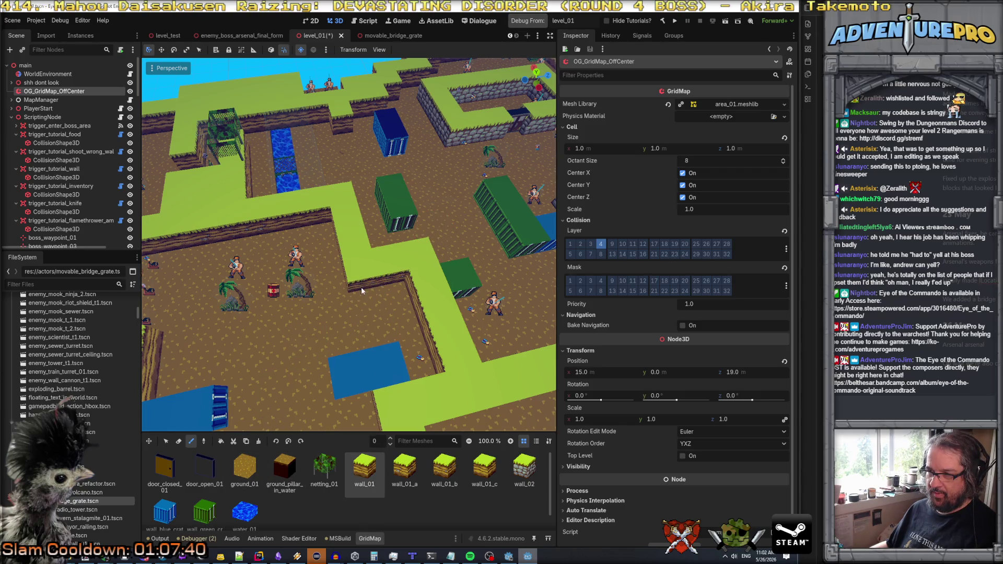
pyautogui.click(485, 468)
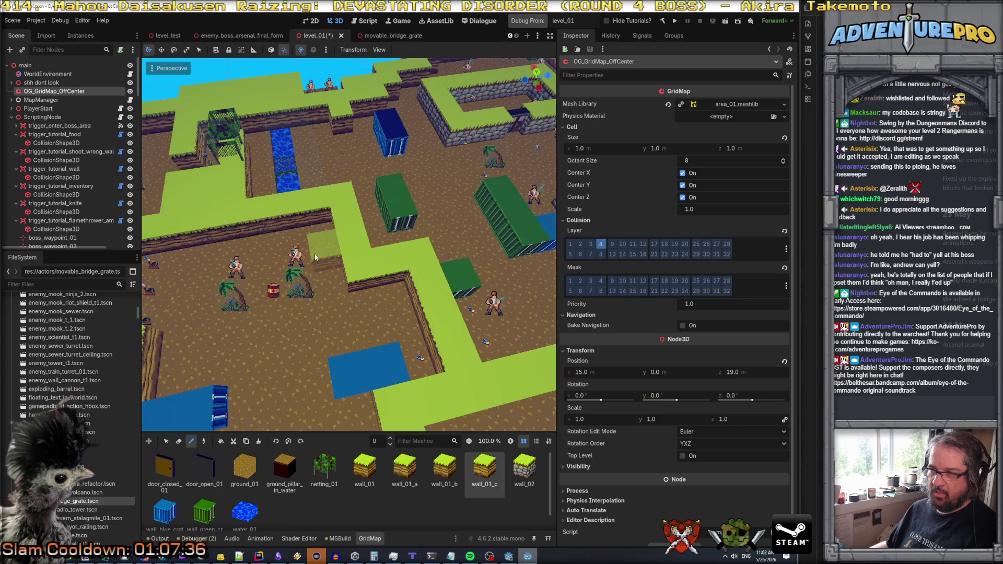
pyautogui.press('q')
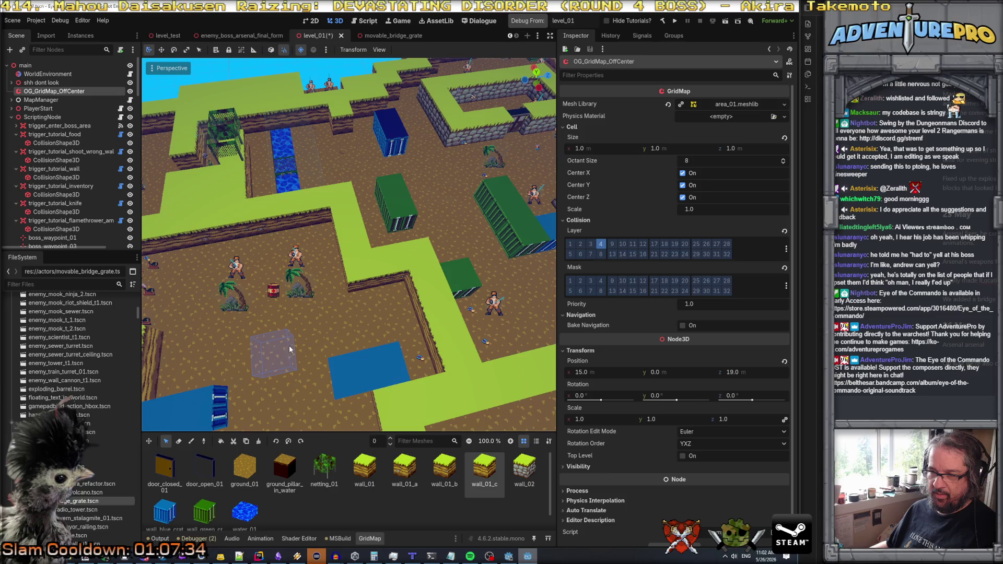
pyautogui.press('w')
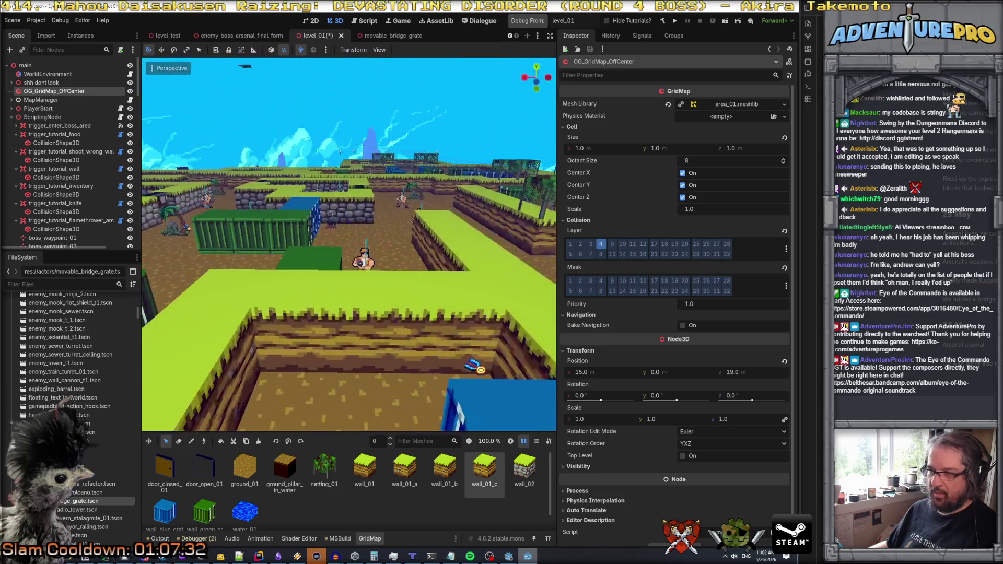
pyautogui.press('w')
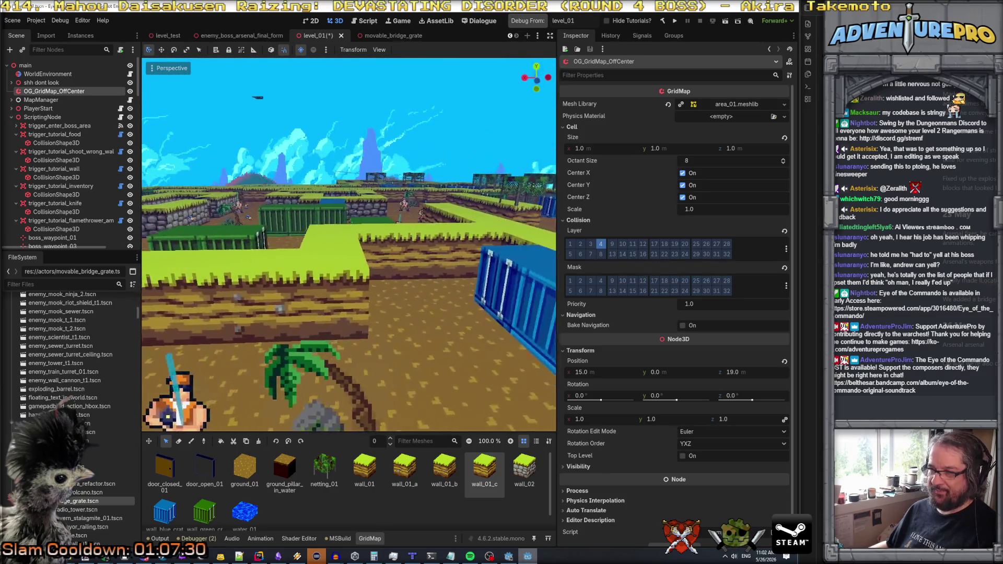
pyautogui.press('s')
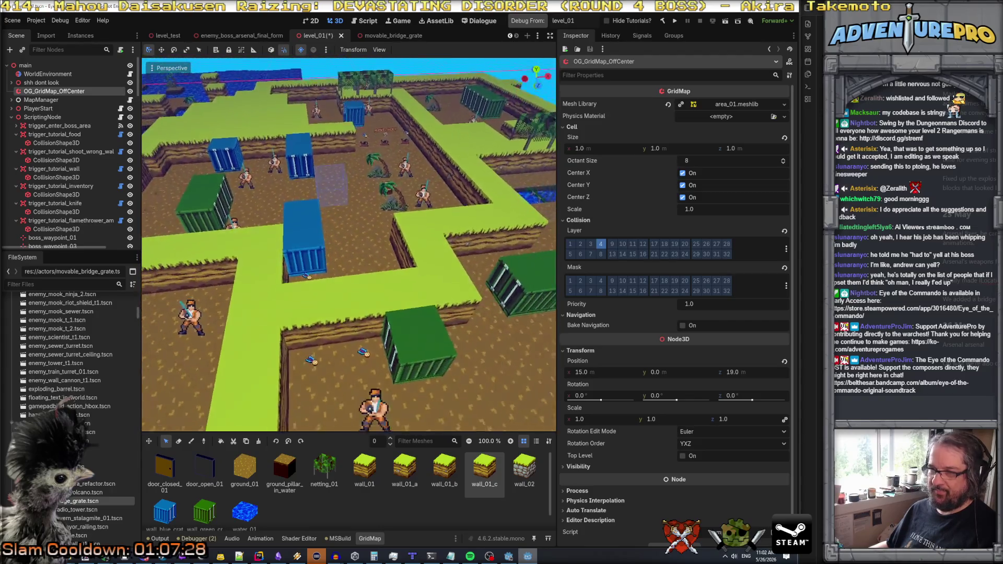
pyautogui.press('w')
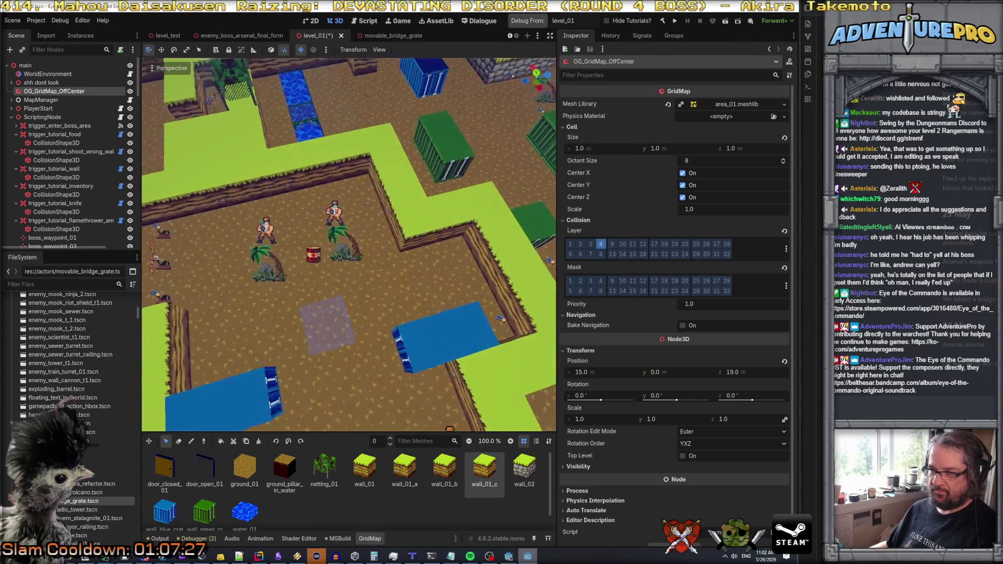
pyautogui.press('s')
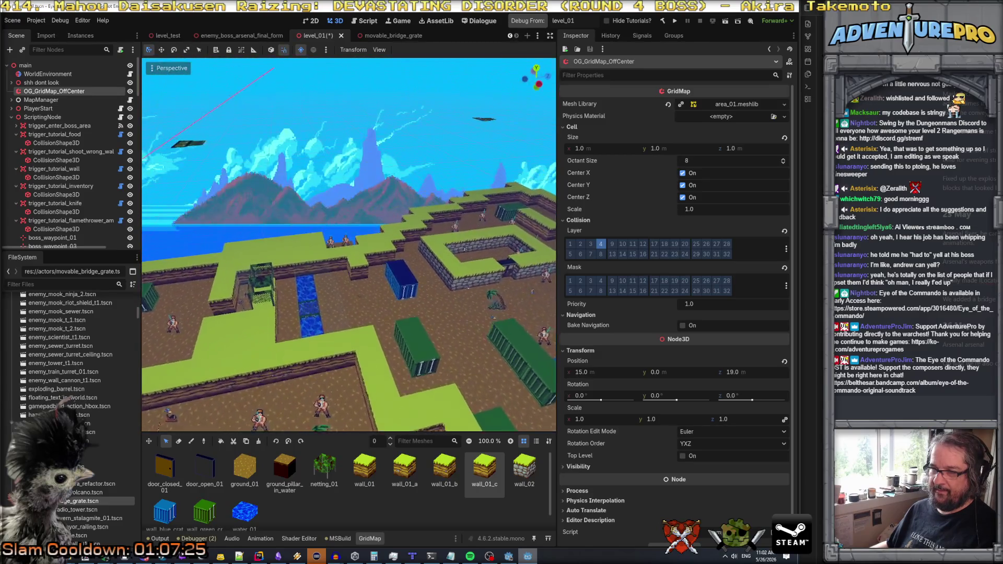
pyautogui.press('w')
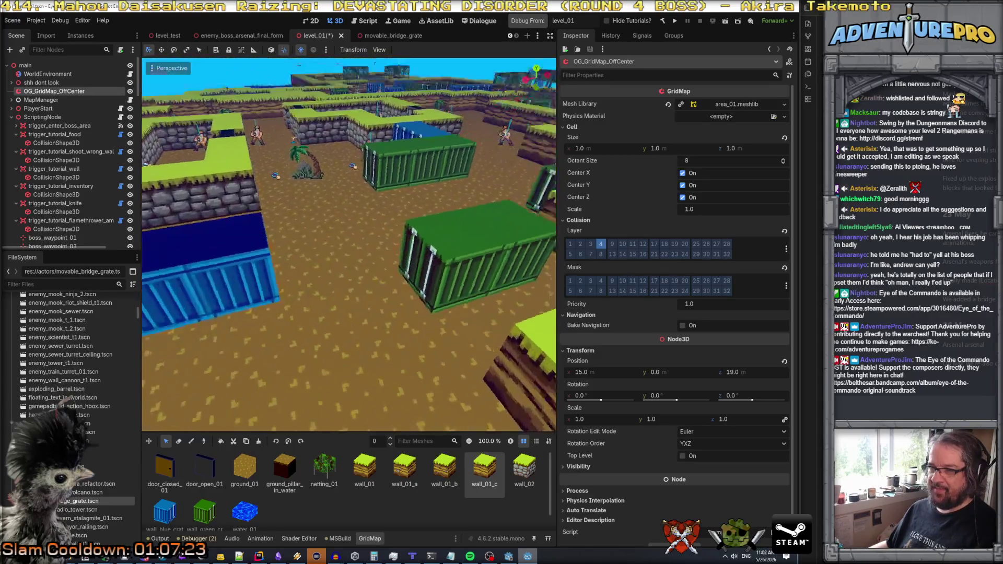
pyautogui.press('w')
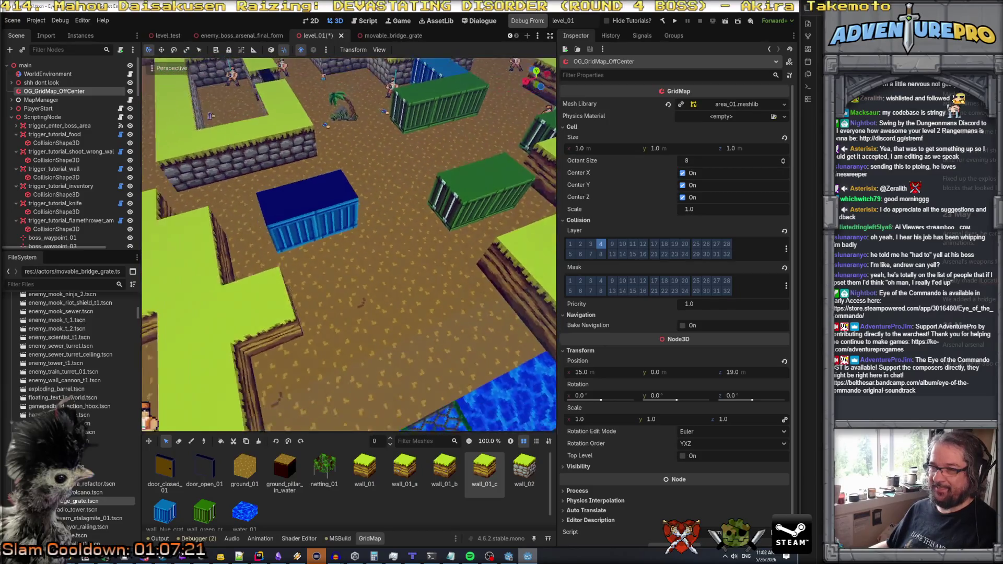
pyautogui.press('w')
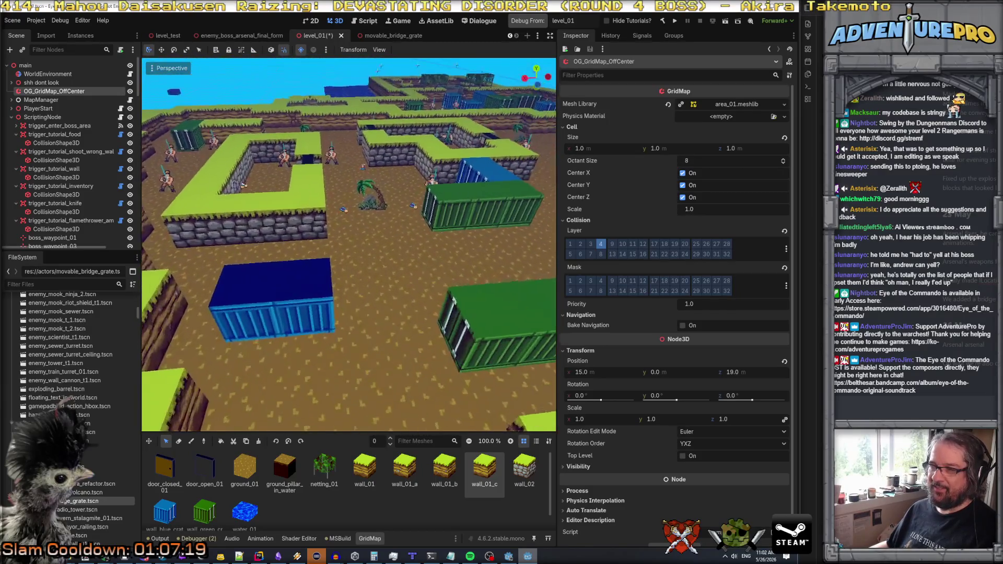
pyautogui.press('w')
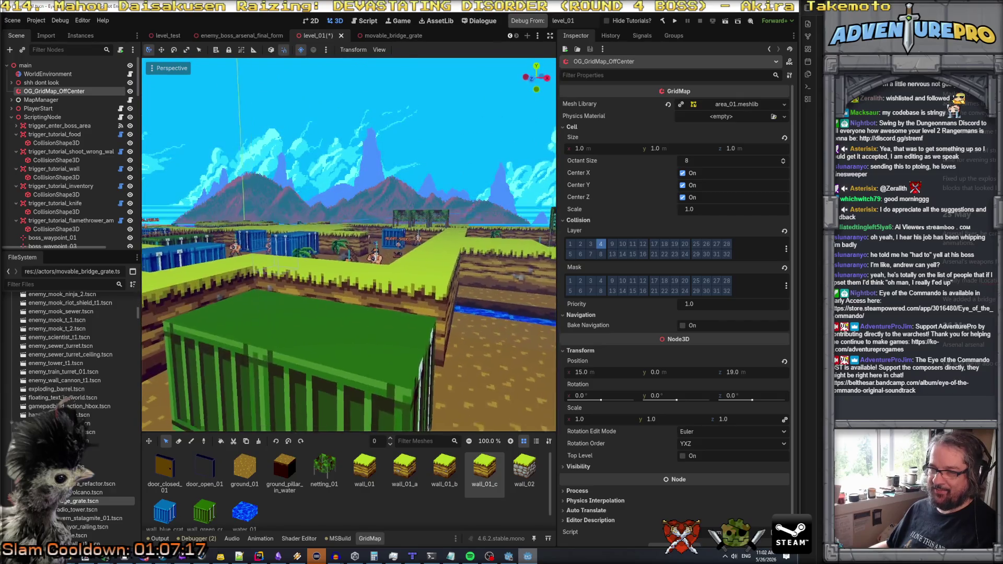
pyautogui.press('w')
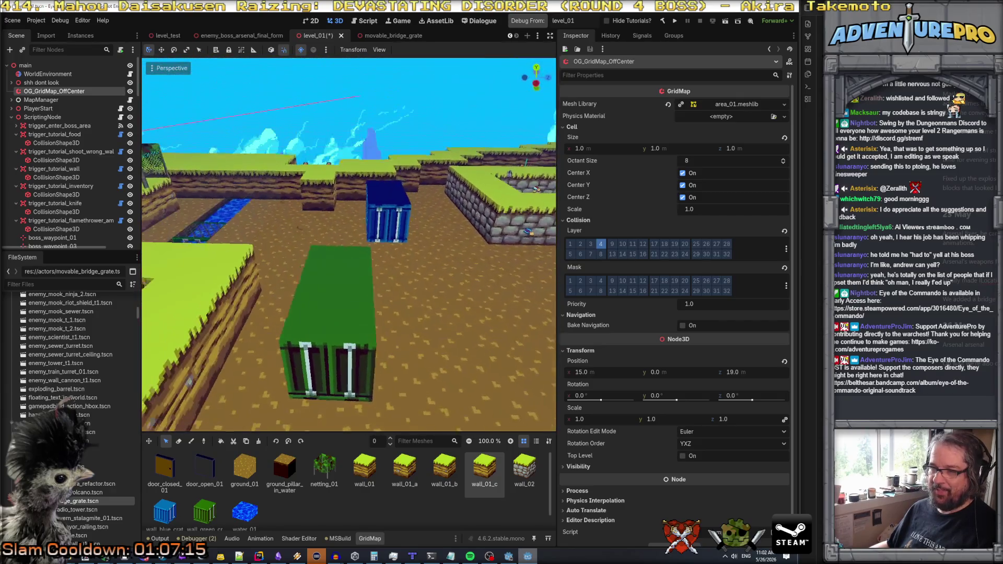
pyautogui.press('s')
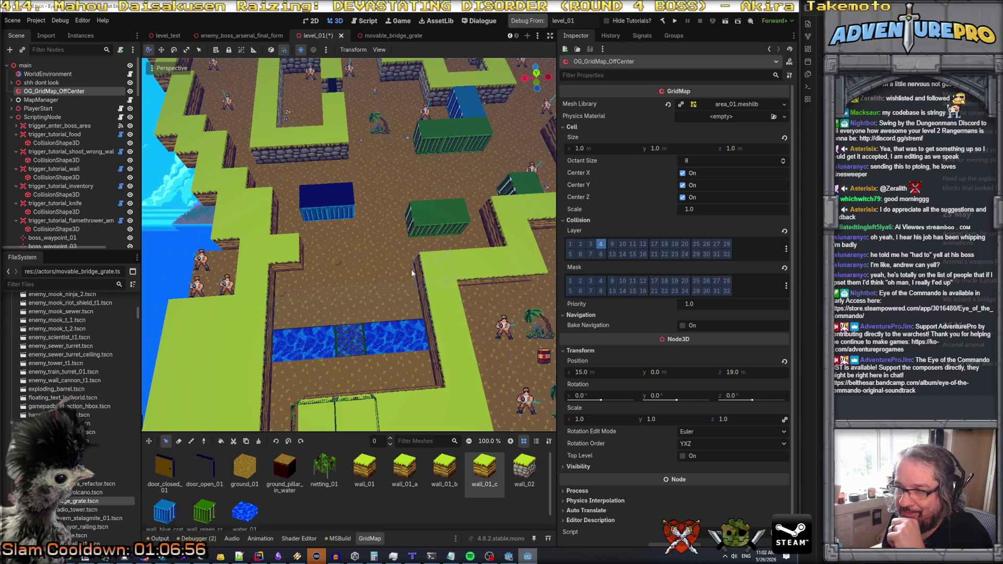
# - Collapse the EnemyFolder group in the Scene tree
pyautogui.scroll(-10, 78, 231)
pyautogui.scroll(-3, 77, 236)
pyautogui.scroll(3, 77, 236)
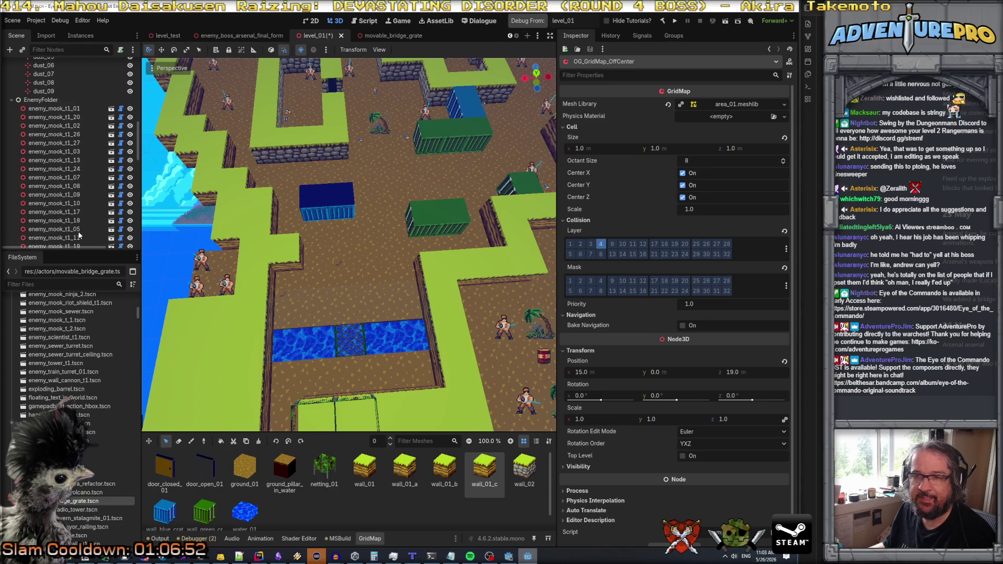
pyautogui.click(12, 144)
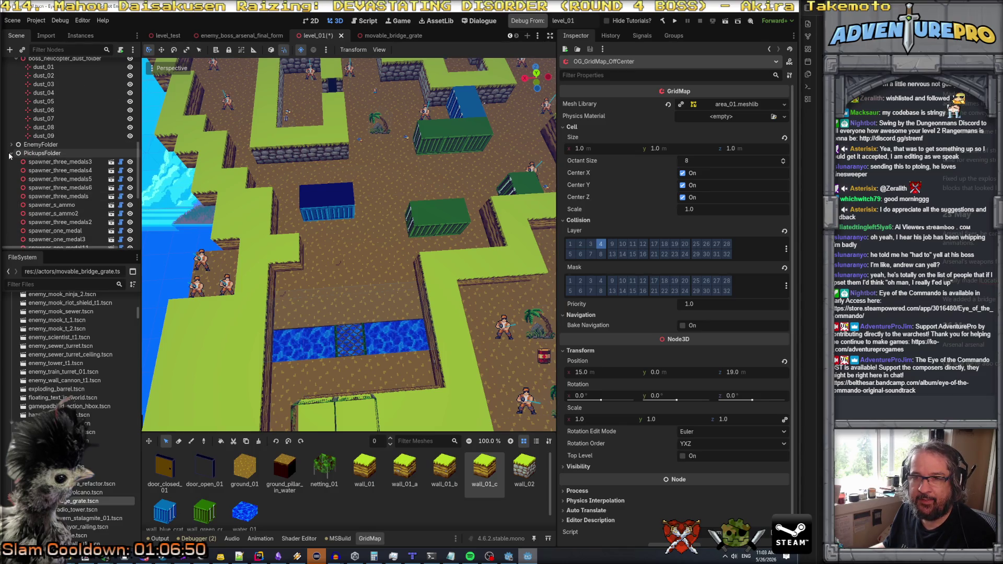
# - Zoom and orbit the viewport down to a low angle facing the mountains
pyautogui.scroll(-2, 57, 189)
pyautogui.scroll(-5, 56, 189)
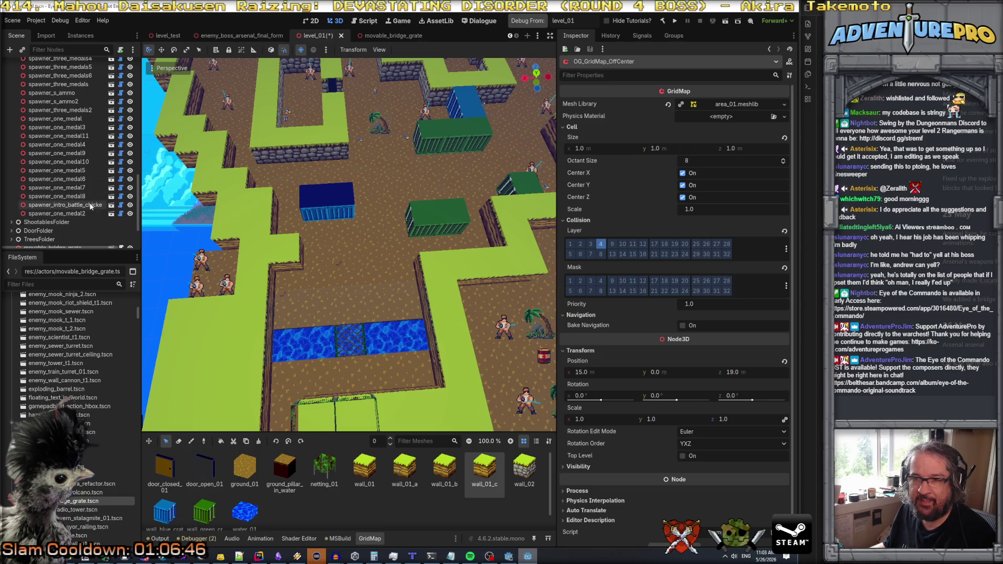
pyautogui.scroll(2, 86, 208)
pyautogui.scroll(-3, 83, 200)
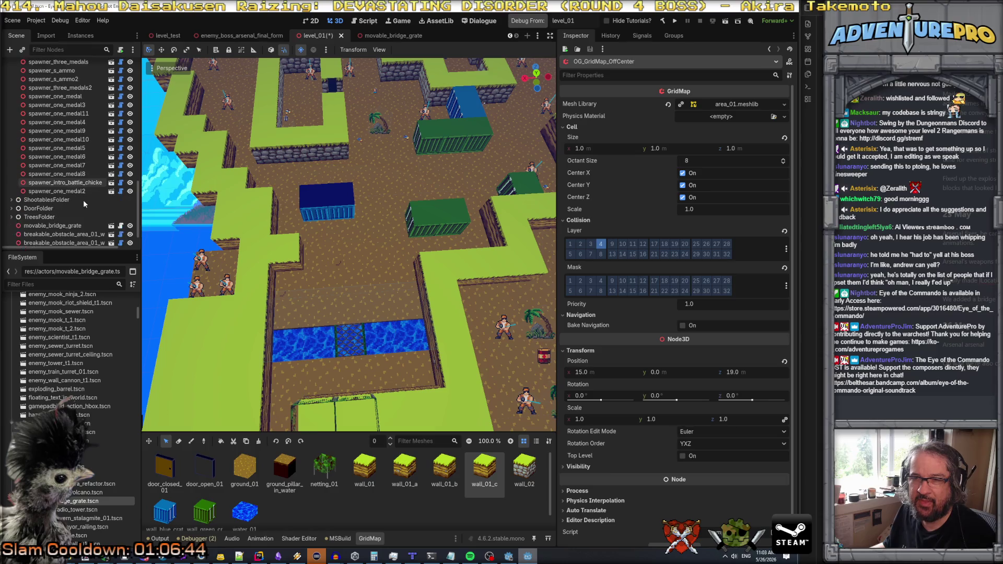
pyautogui.scroll(2, 75, 195)
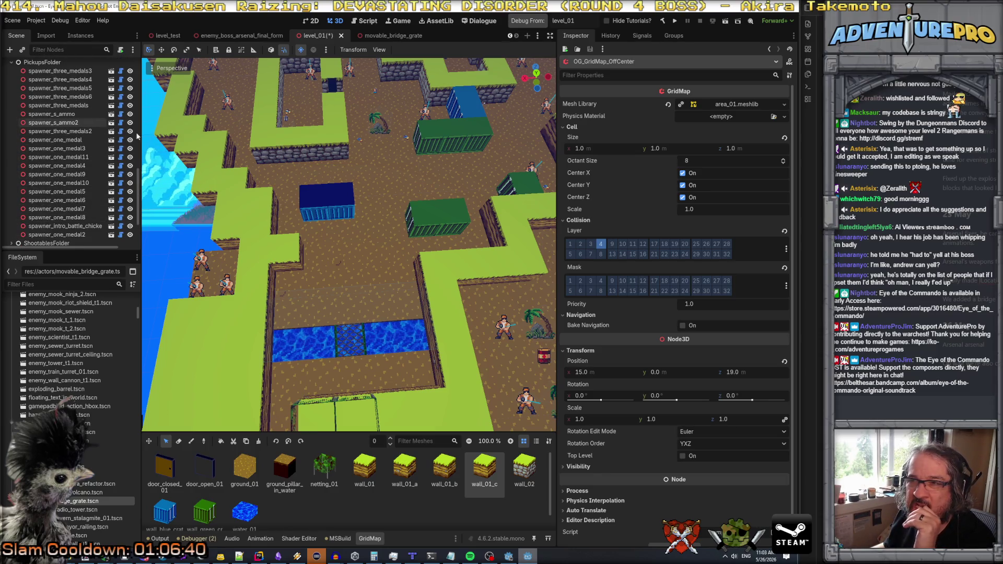
pyautogui.scroll(-2, 375, 222)
pyautogui.scroll(-5, 375, 220)
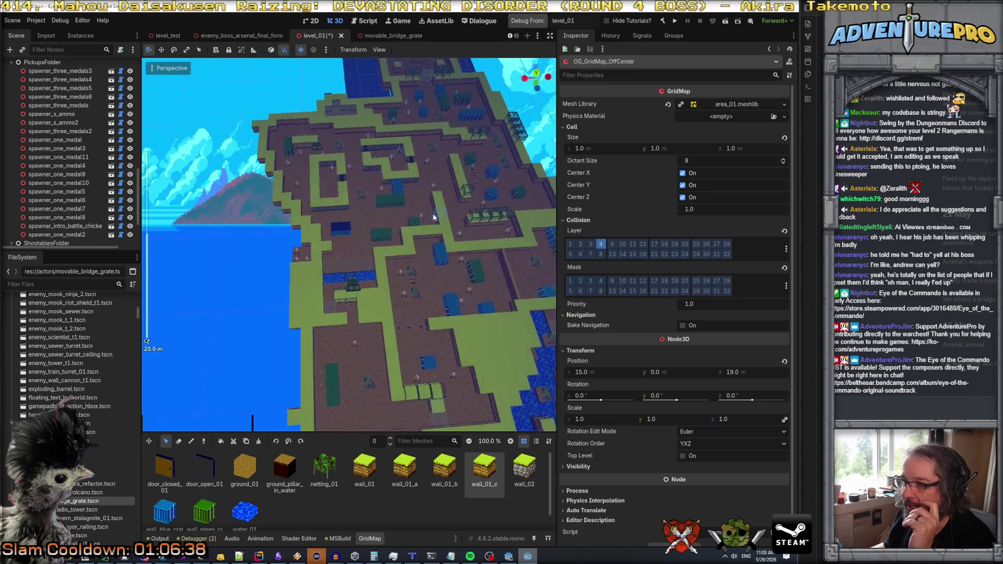
pyautogui.scroll(4, 430, 213)
pyautogui.scroll(-3, 427, 211)
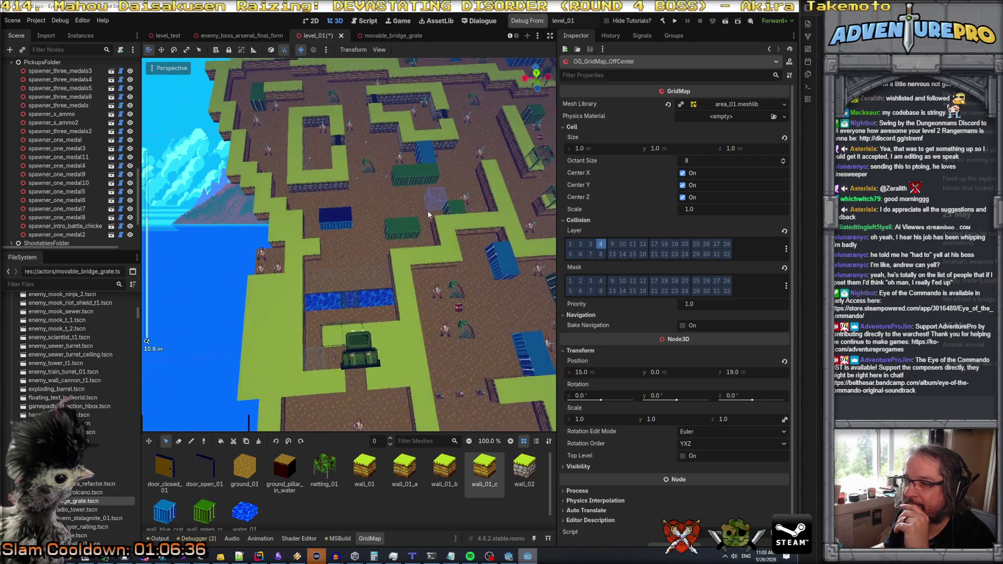
pyautogui.scroll(4, 452, 260)
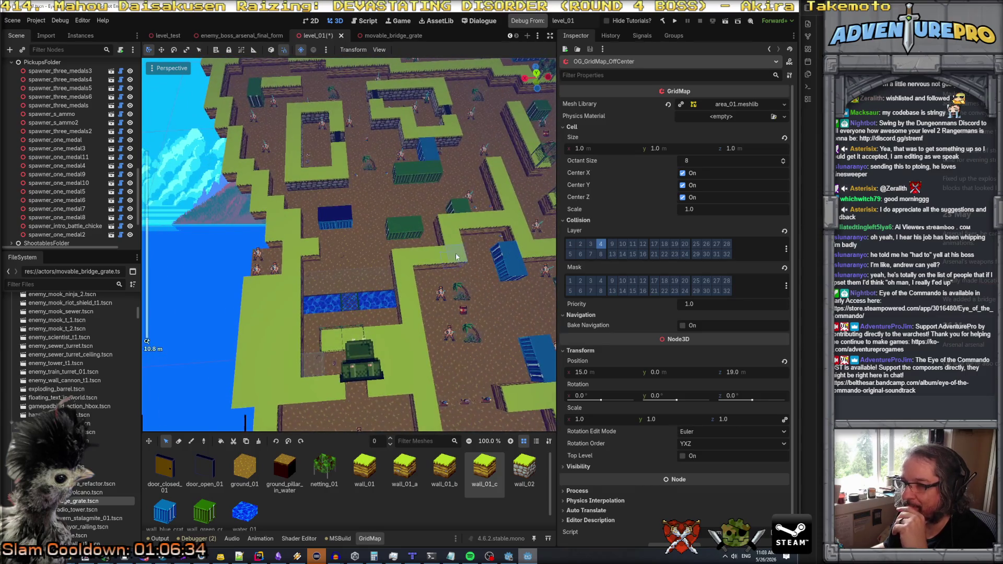
pyautogui.scroll(-3, 452, 241)
pyautogui.scroll(-2, 453, 240)
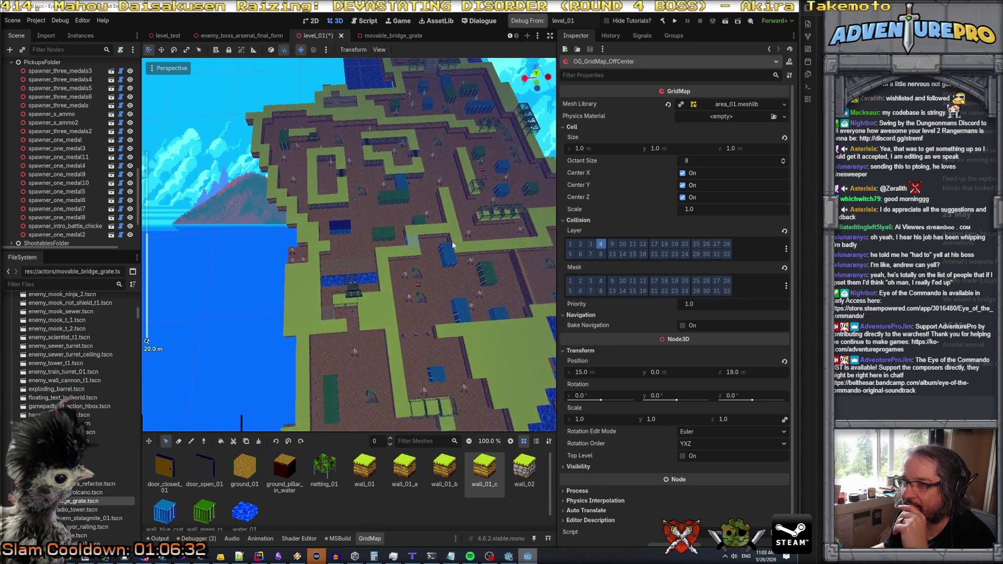
pyautogui.scroll(3, 448, 81)
pyautogui.moveTo(448, 80); pyautogui.dragTo(436, 75)
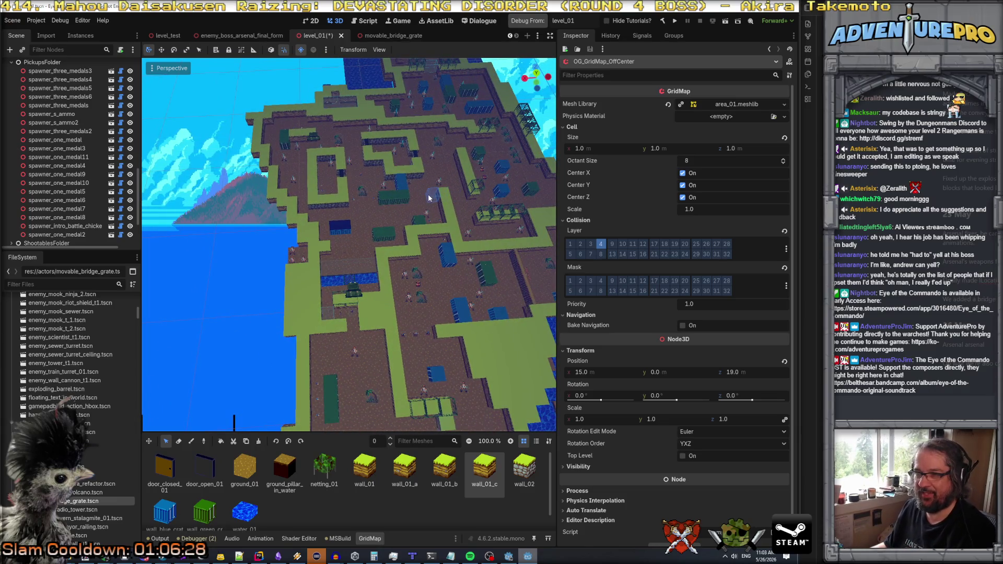
pyautogui.moveTo(426, 204); pyautogui.dragTo(422, 157)
pyautogui.scroll(5, 349, 244)
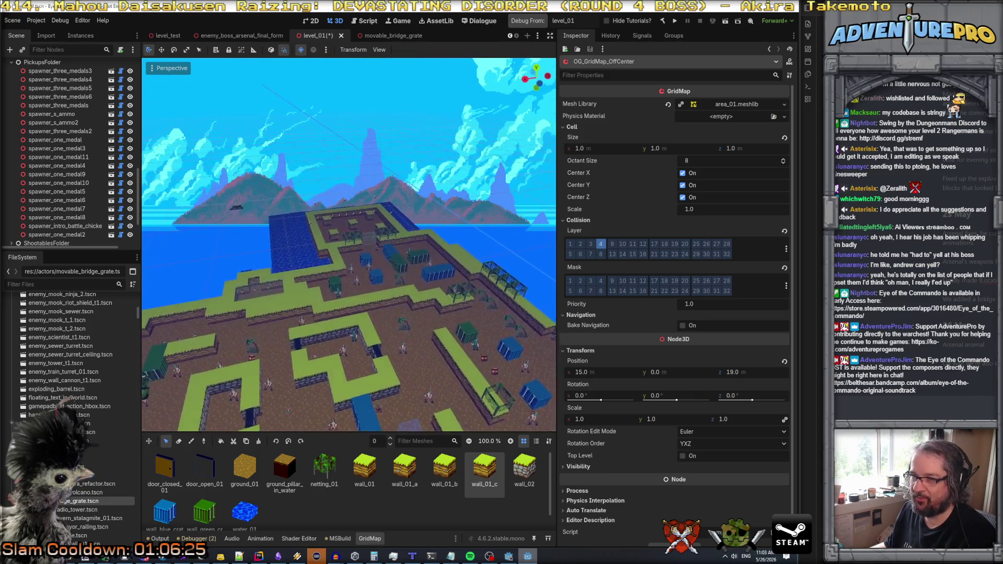
pyautogui.scroll(5, 349, 245)
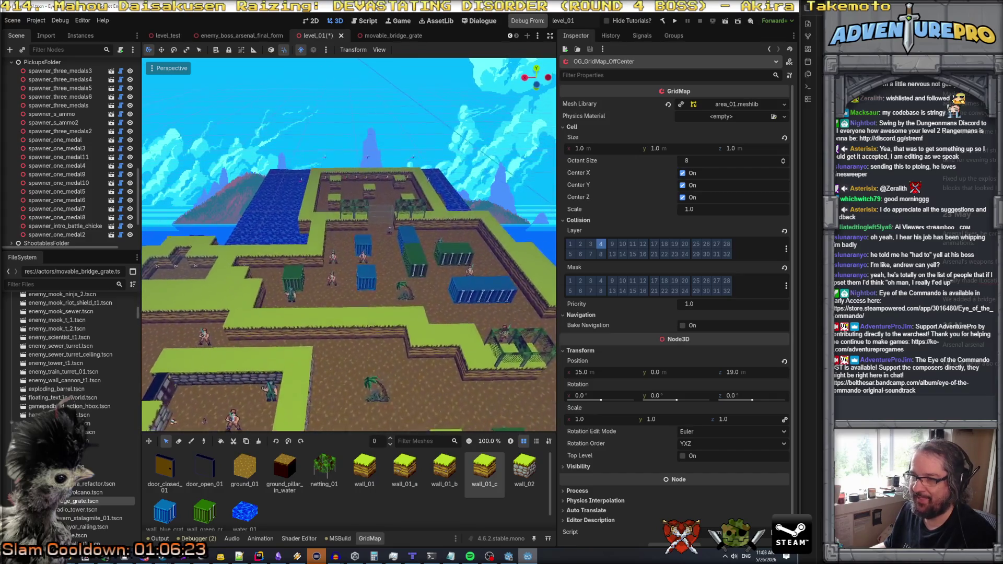
pyautogui.scroll(5, 385, 219)
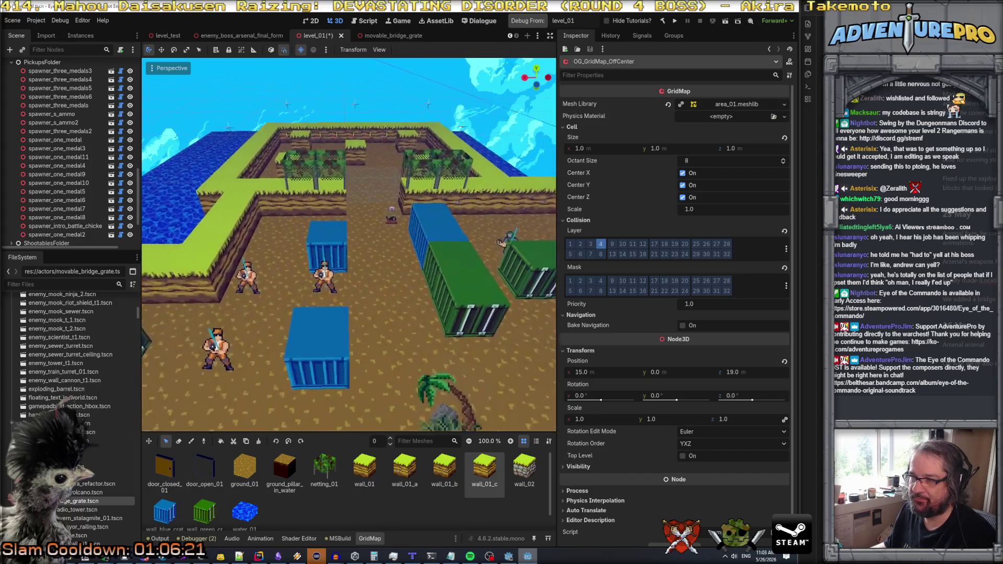
pyautogui.moveTo(387, 216)
pyautogui.mouseDown()
pyautogui.moveTo(390, 156)
pyautogui.moveTo(393, 240)
pyautogui.moveTo(397, 162)
pyautogui.moveTo(398, 211)
pyautogui.mouseUp()
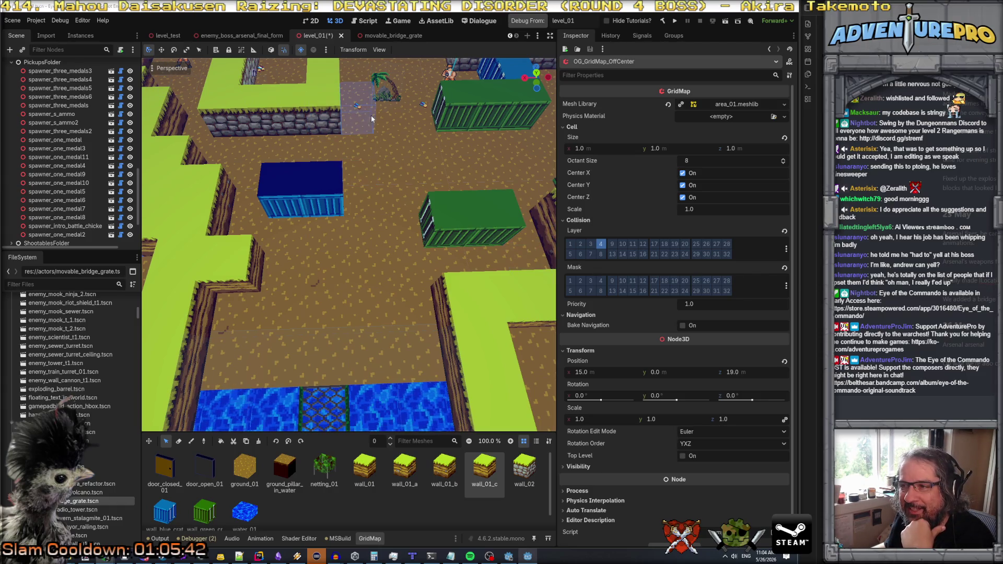
# - Collapse PickupsFolder so ShootablesFolder, DoorFolder and TreesFolder show beneath it
pyautogui.scroll(3, 65, 86)
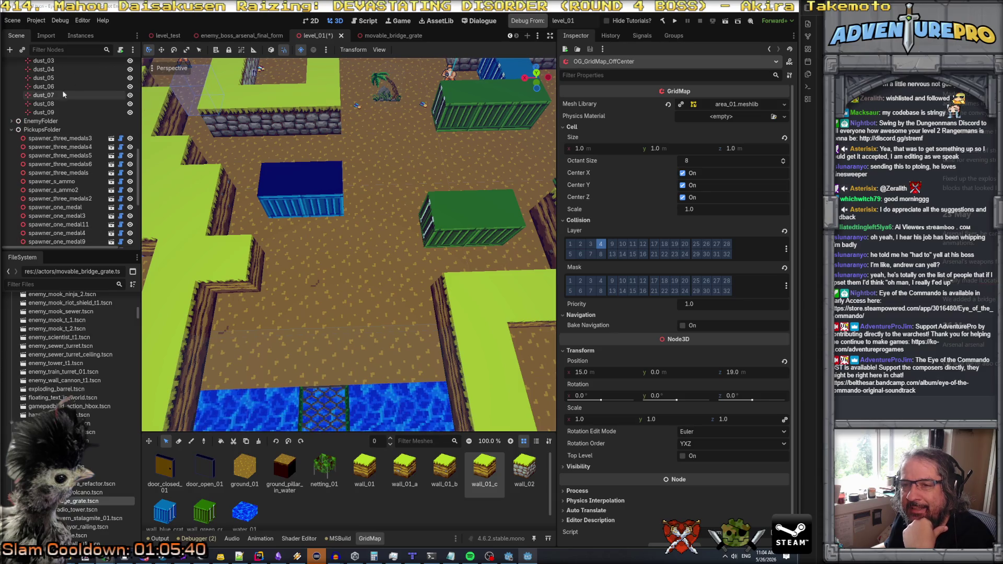
pyautogui.click(12, 129)
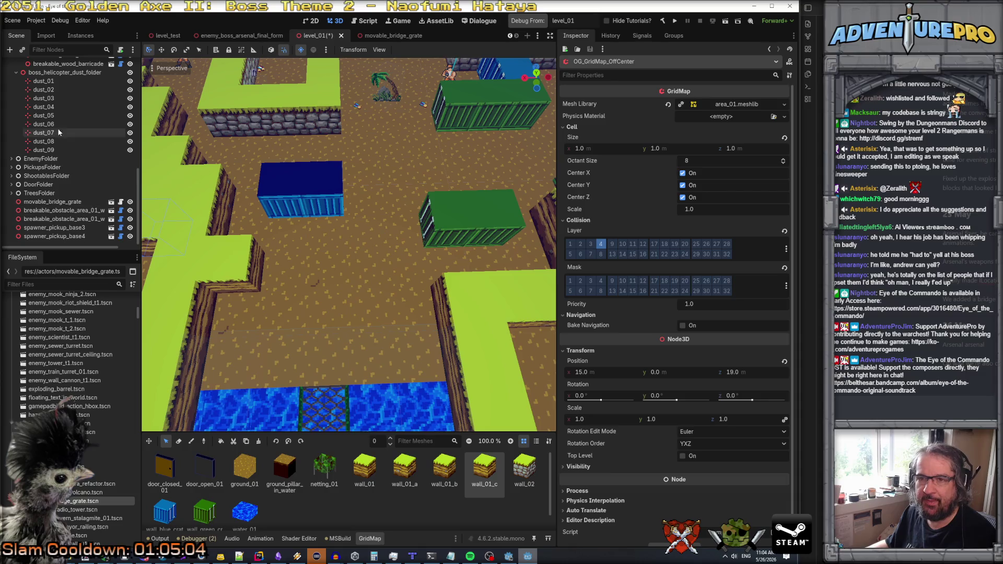
# - Collapse ScriptingNode, save level_01 with Ctrl+S, and return to Rider
pyautogui.scroll(10, 58, 126)
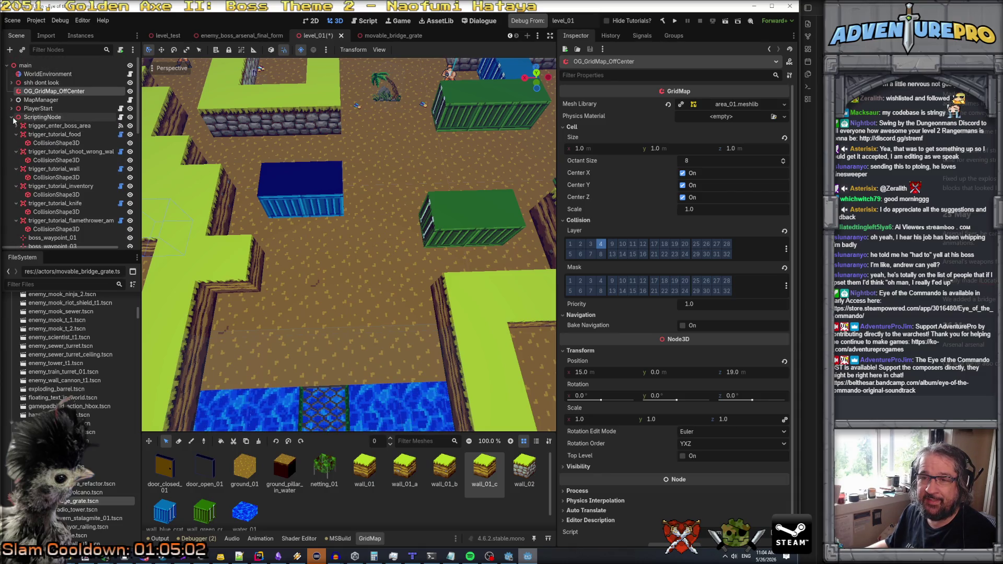
pyautogui.click(12, 117)
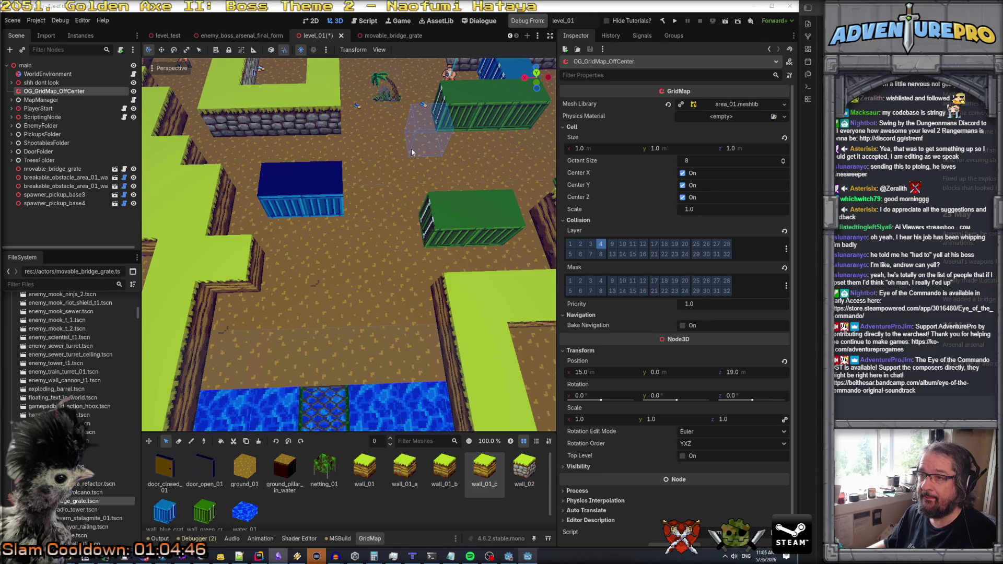
pyautogui.hotkey('ctrl', 's')
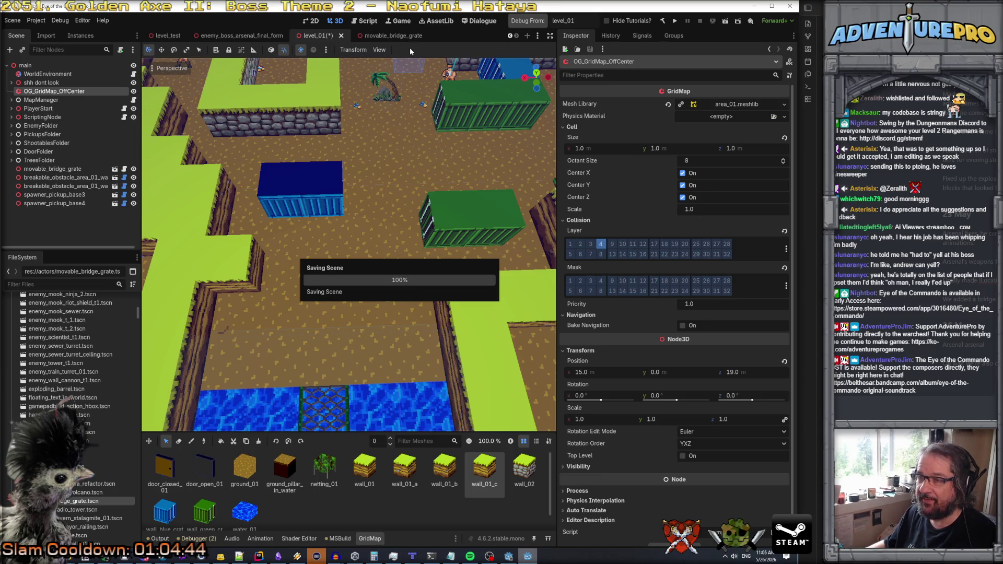
pyautogui.hotkey('alt', 'Tab')
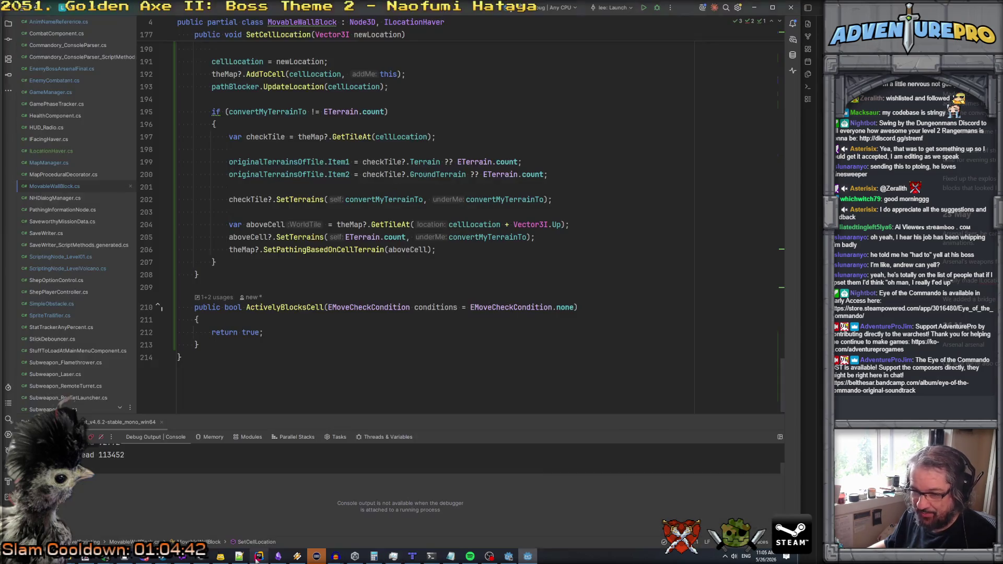
# - Commit all 24 changed files with an 'Arsenal updates, level 1…' message and push to origin/main
pyautogui.click(9, 36)
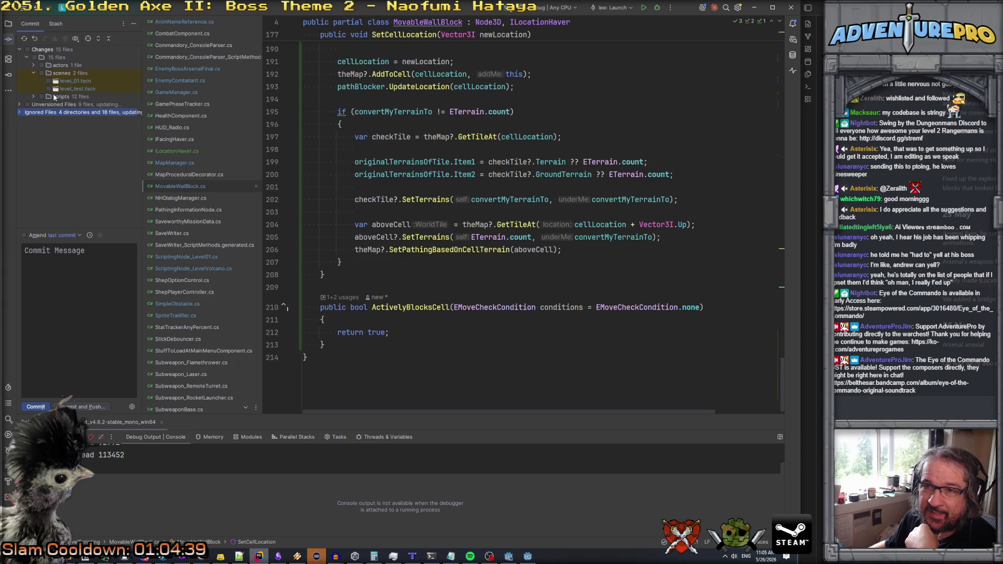
pyautogui.click(19, 104)
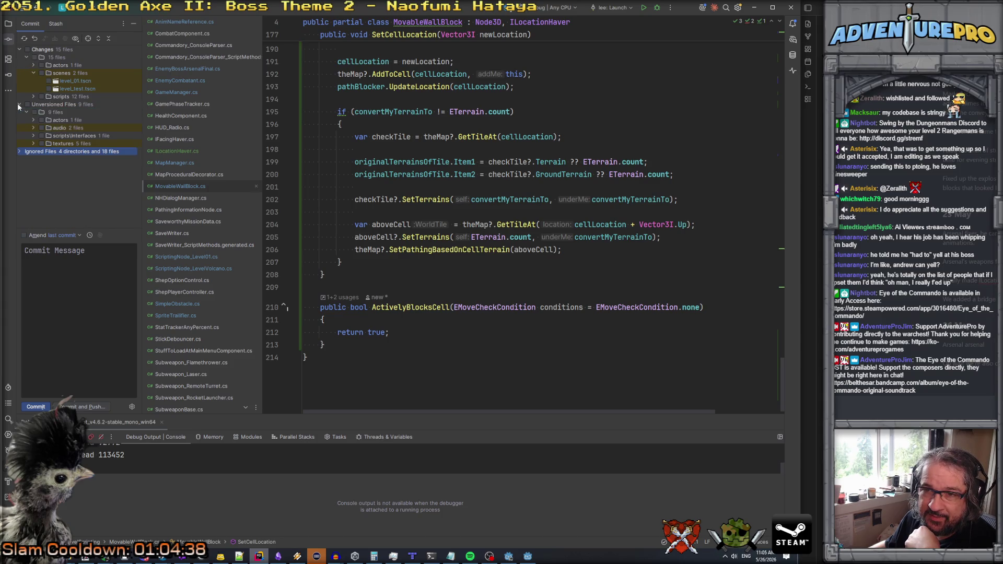
pyautogui.click(34, 128)
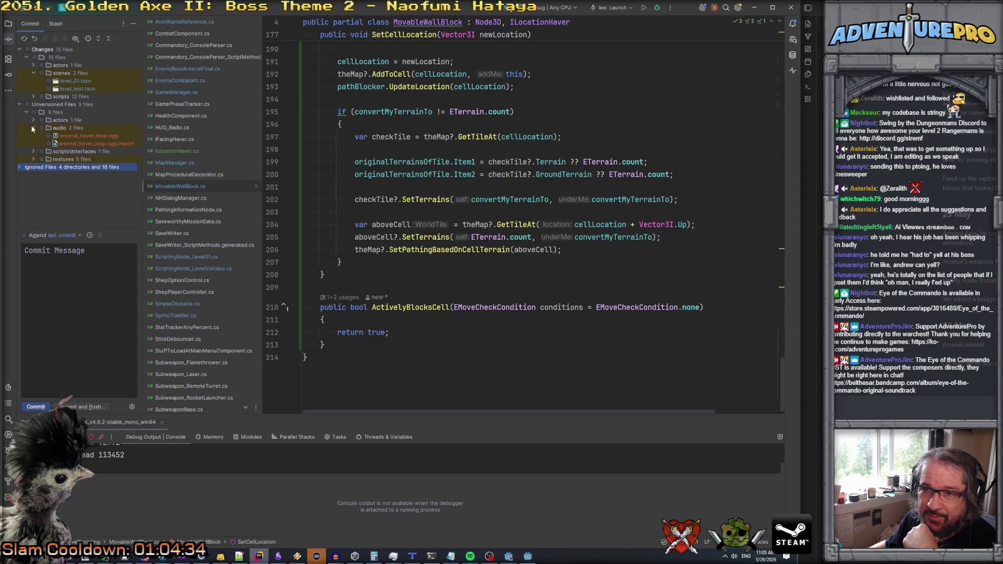
pyautogui.click(33, 128)
pyautogui.click(30, 105)
pyautogui.click(27, 49)
pyautogui.write('Arsenal updates, flame thrower ambus')
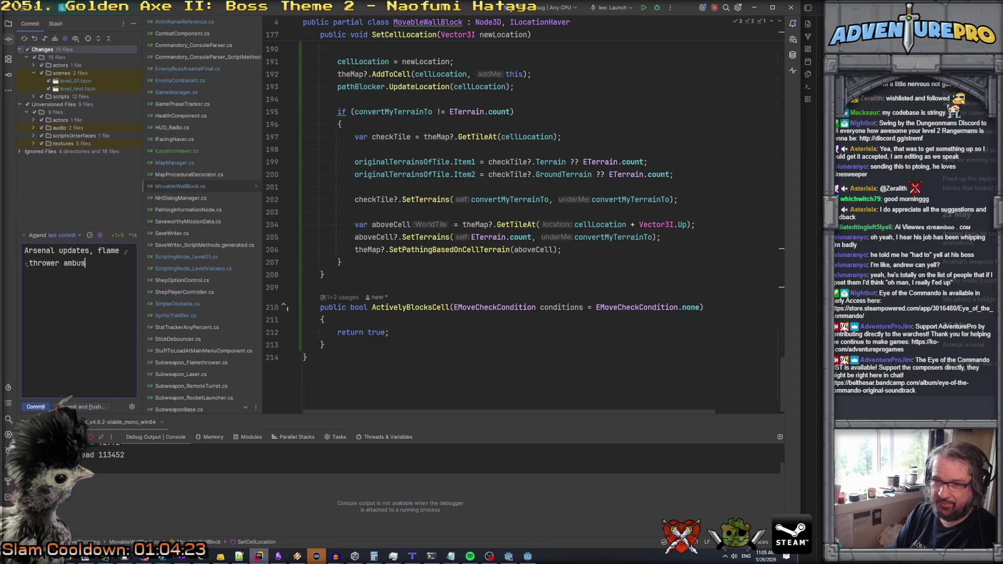
pyautogui.write('level 1')
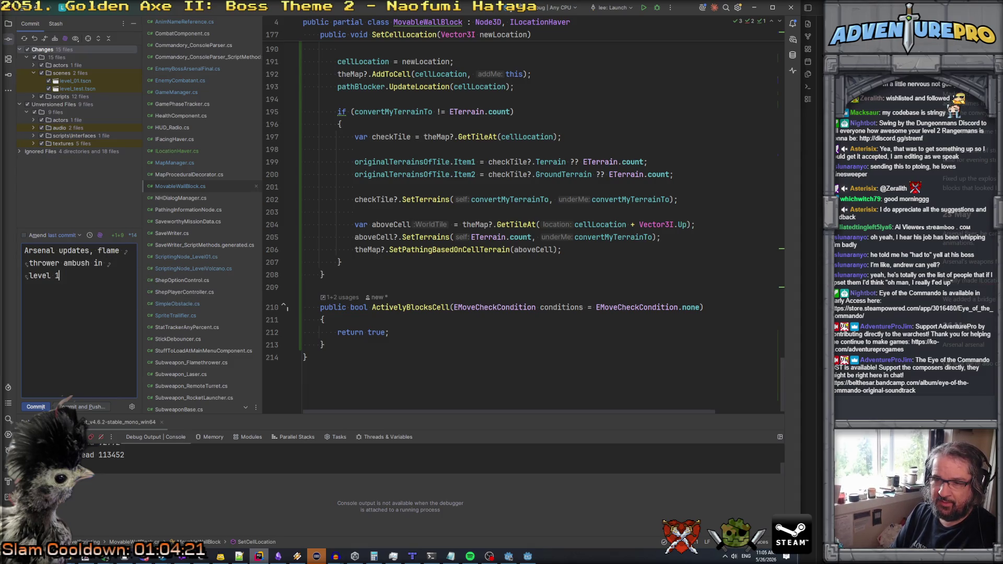
pyautogui.write('blocks a')
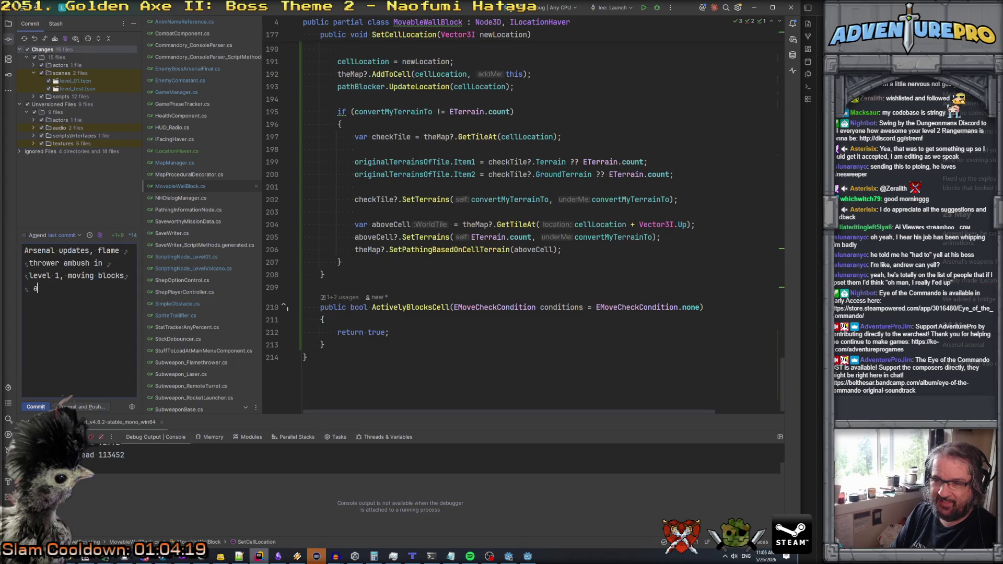
pyautogui.write('groun')
pyautogui.write(" in water, that's fun.")
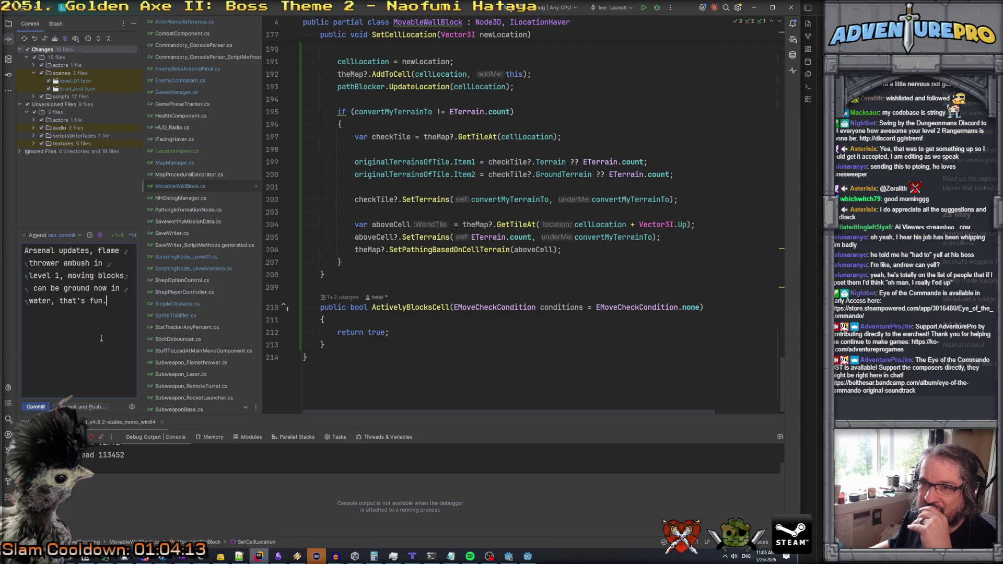
pyautogui.hotkey('ctrl', 'Return')
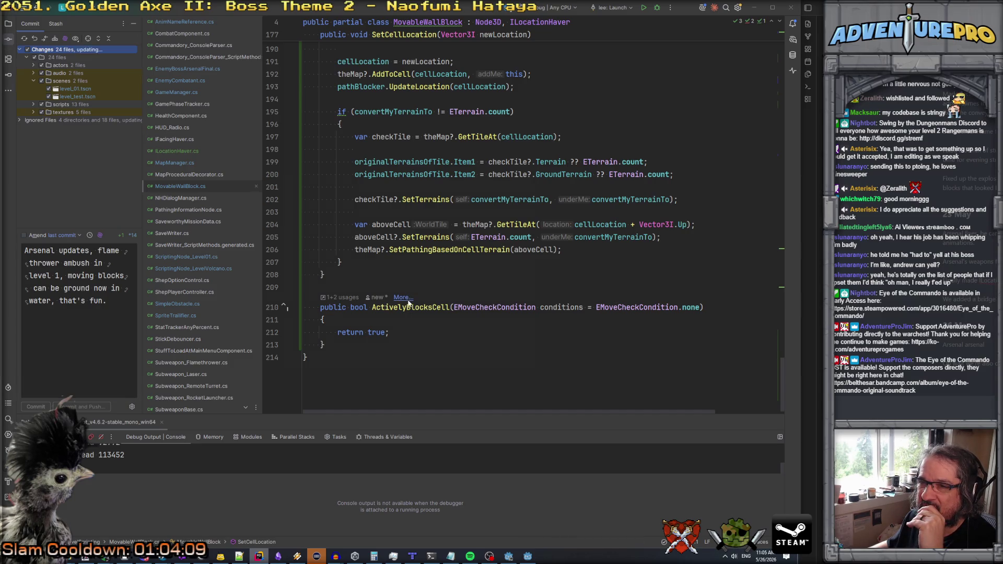
pyautogui.click(479, 371)
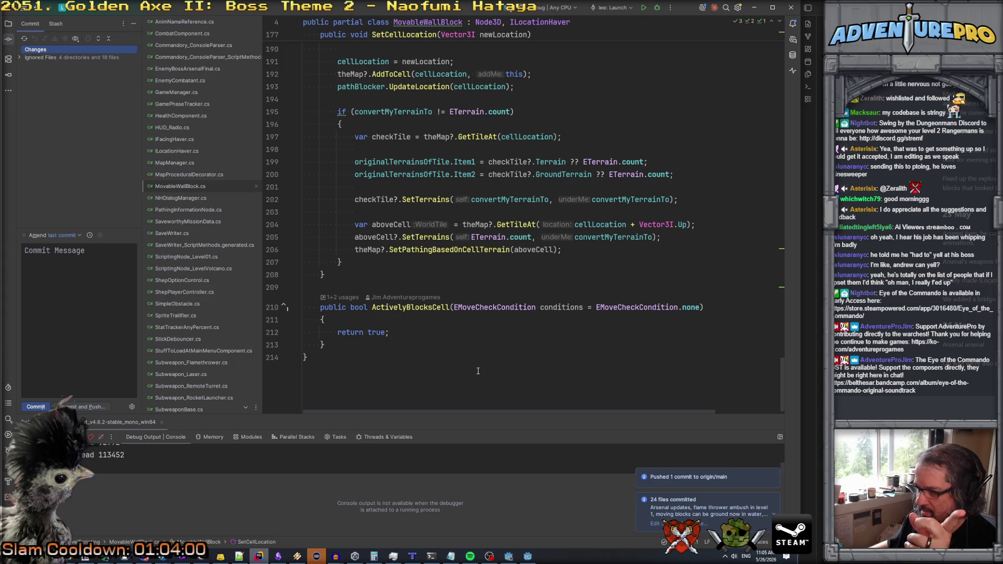
# - Check the arsenal boss final form and level_test scenes, then open EnemyBossArsenalFinal.cs
pyautogui.click(504, 556)
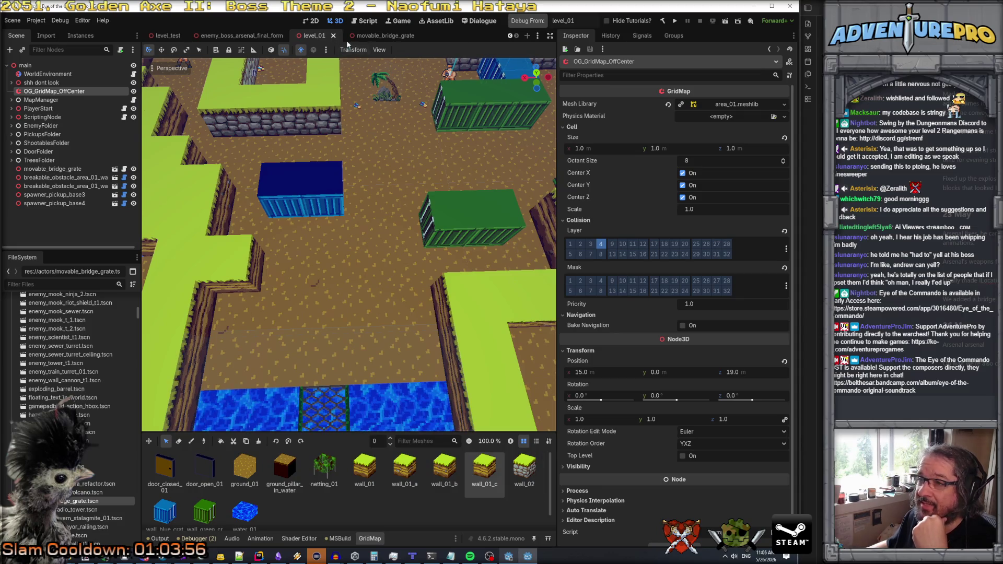
pyautogui.click(238, 36)
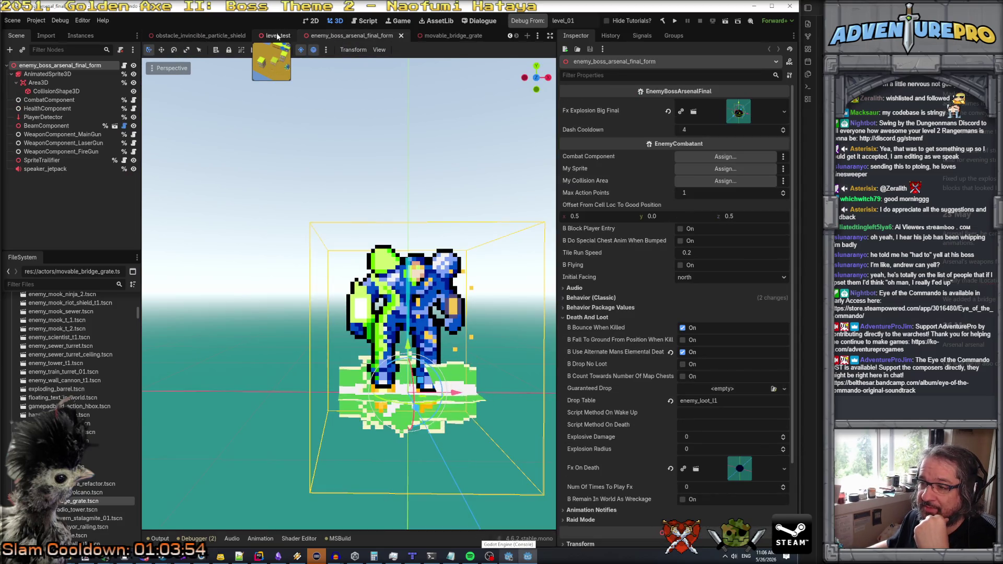
pyautogui.click(275, 35)
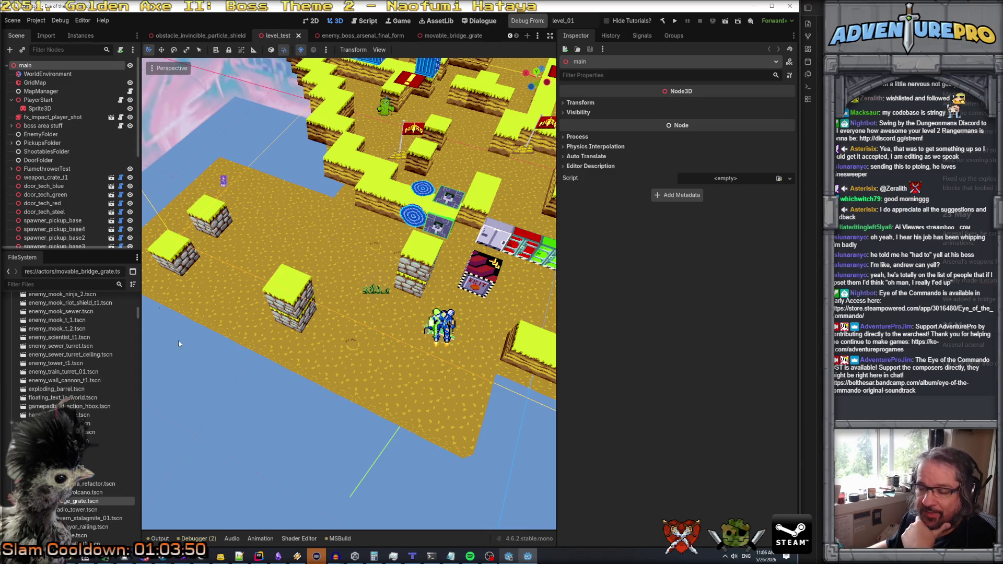
pyautogui.click(258, 556)
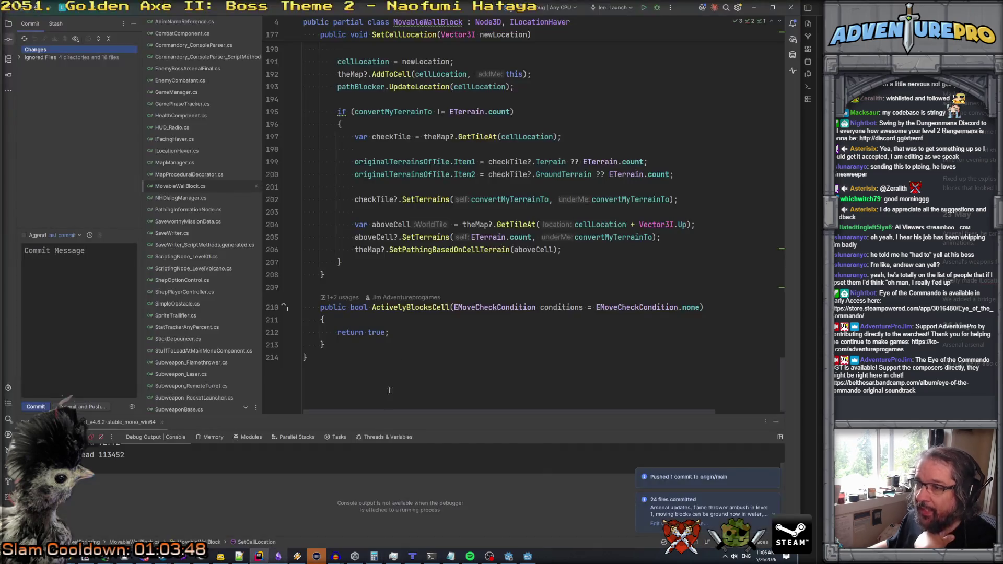
pyautogui.doubleClick(208, 68)
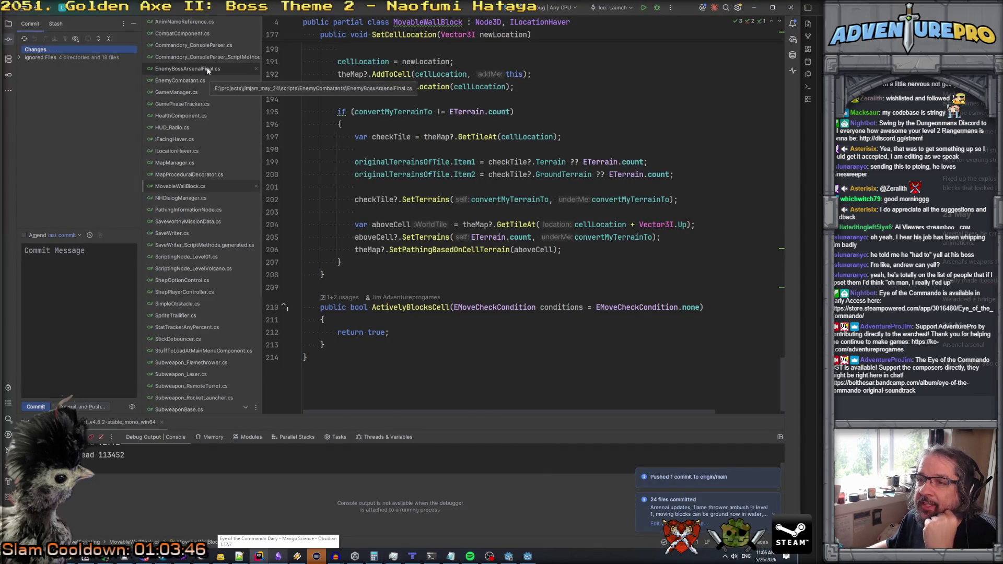
# - Move the dashCooldownRemaining <= 0 trail check below the cooldown block's closing brace in DecideWhatToDo
pyautogui.scroll(-12, 411, 167)
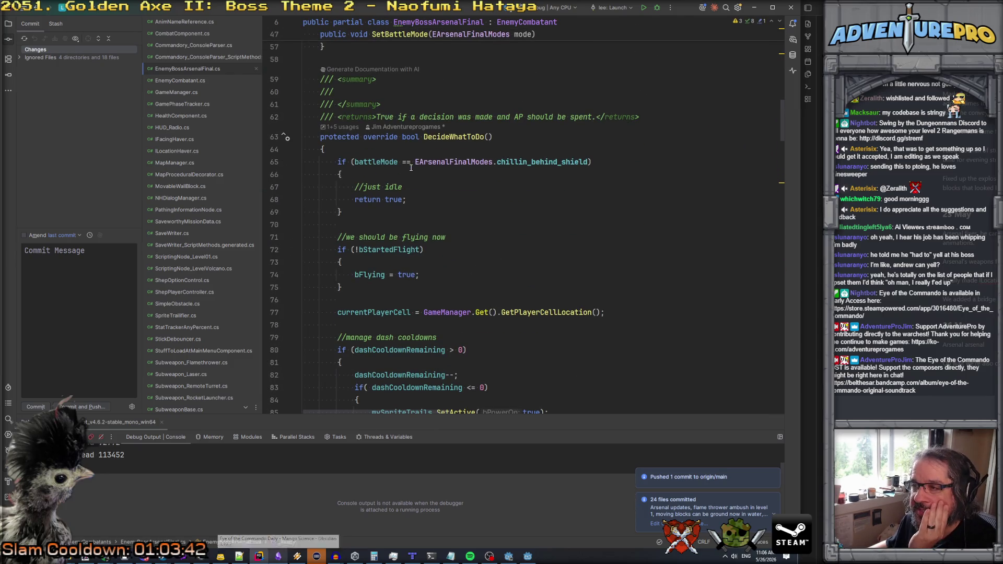
pyautogui.scroll(-2, 411, 167)
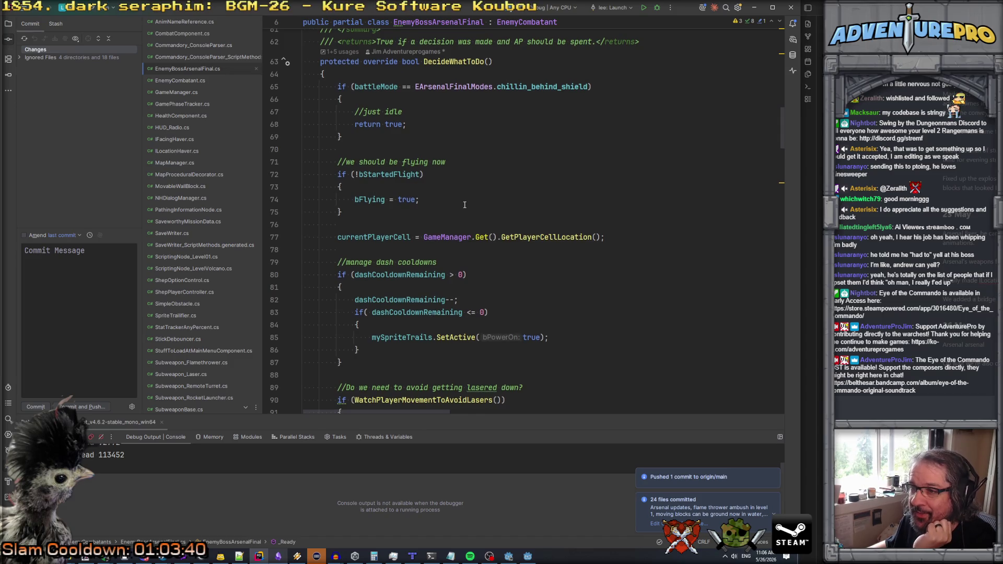
pyautogui.scroll(-2, 462, 216)
pyautogui.click(484, 203)
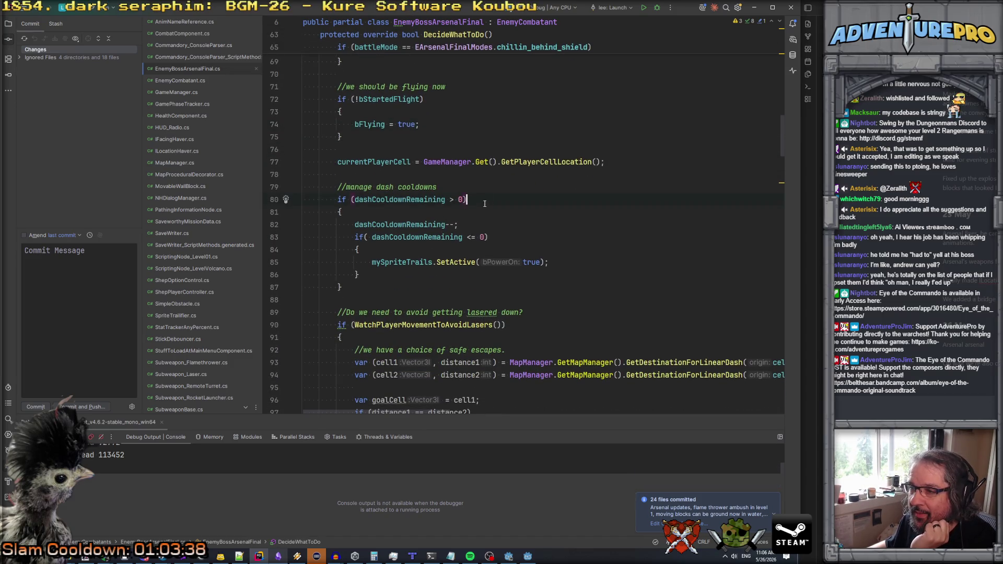
pyautogui.click(380, 285)
pyautogui.press('Return')
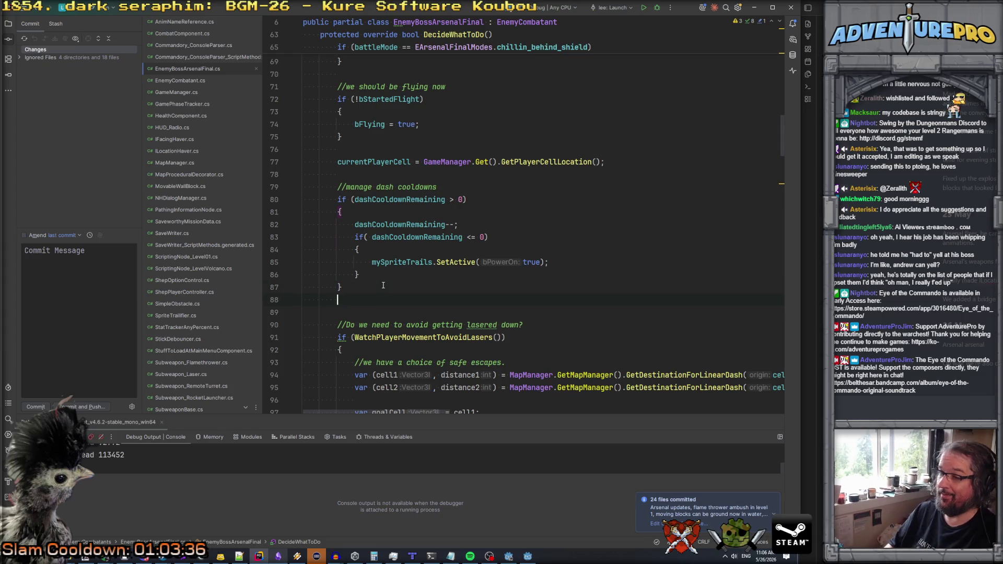
pyautogui.press('Up')
pyautogui.press('Up')
pyautogui.press('Up')
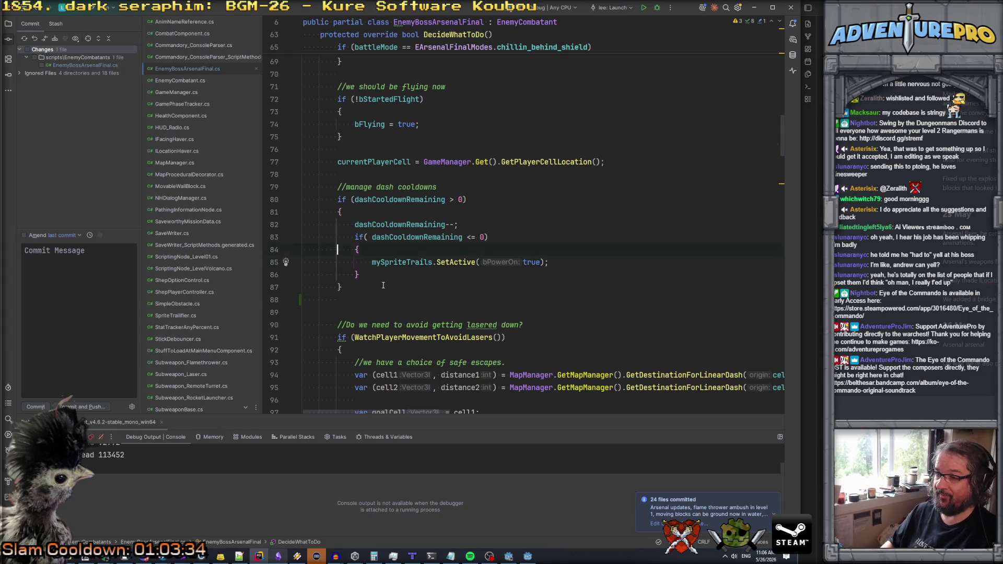
pyautogui.hotkey('shift', 'Down')
pyautogui.hotkey('shift', 'Down')
pyautogui.hotkey('shift', 'Down')
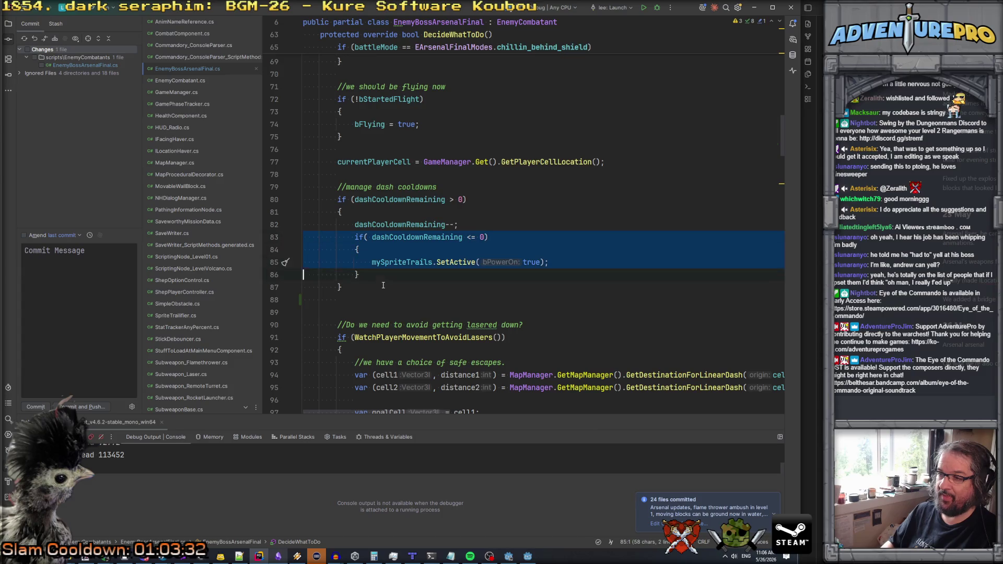
pyautogui.press('Delete')
pyautogui.hotkey('ctrl', 'z')
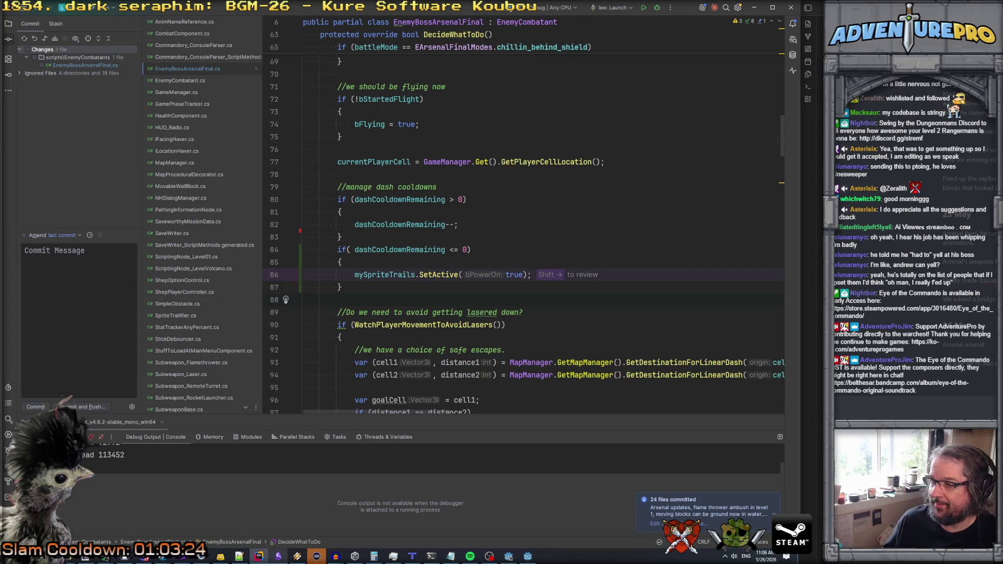
pyautogui.click(415, 239)
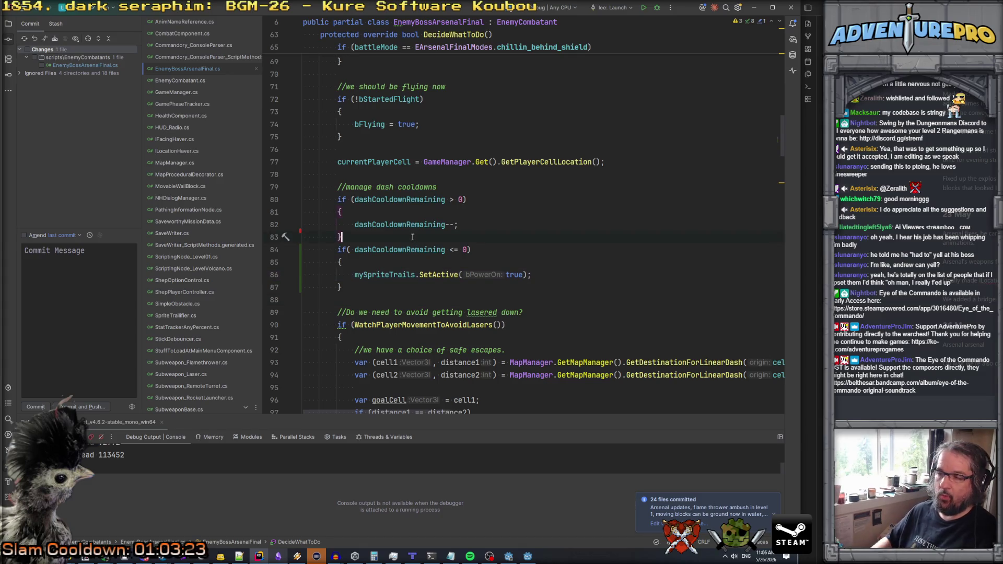
pyautogui.press('Return')
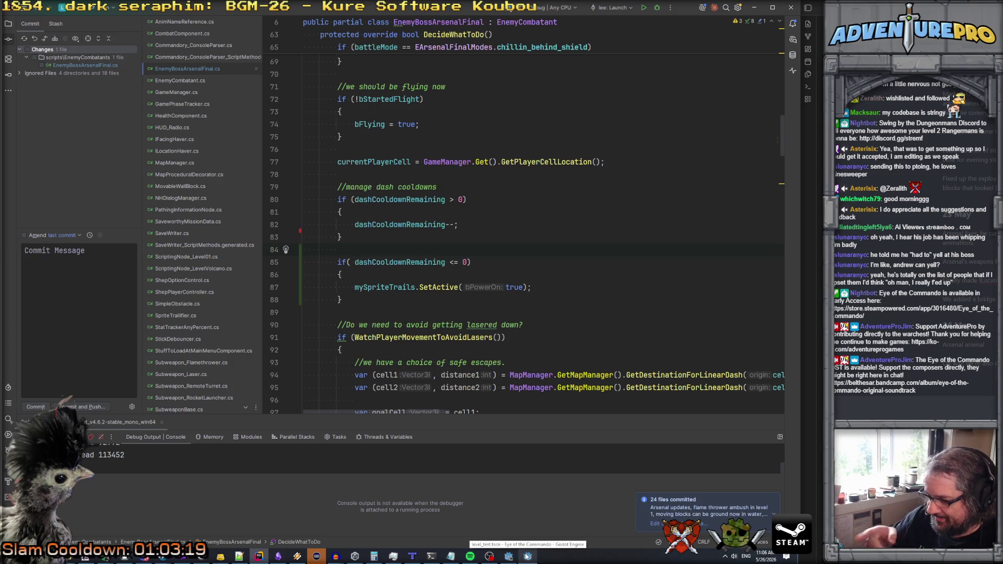
# - Set Debug From to level_test in Godot and build and launch the game
pyautogui.click(527, 556)
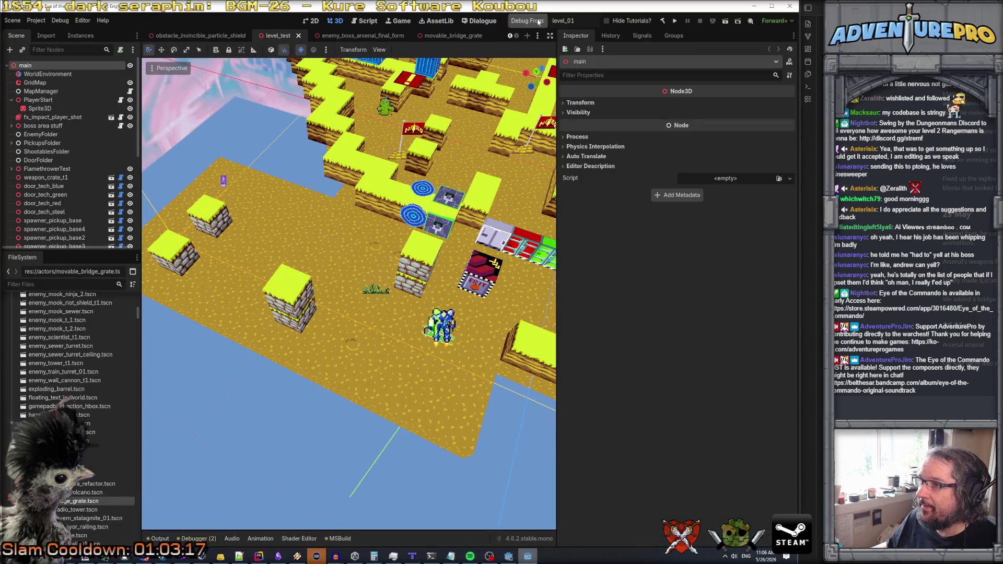
pyautogui.write('test')
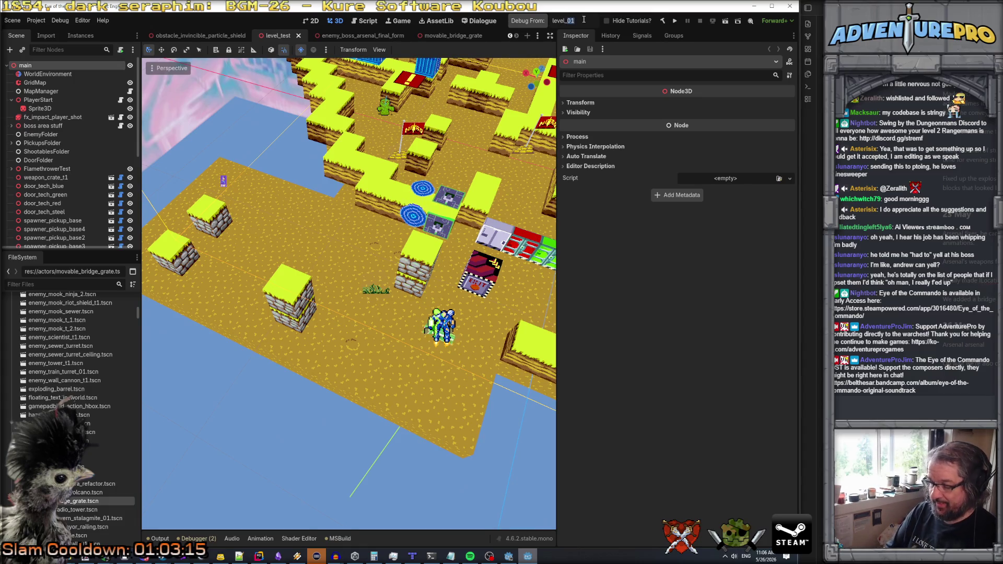
pyautogui.click(530, 21)
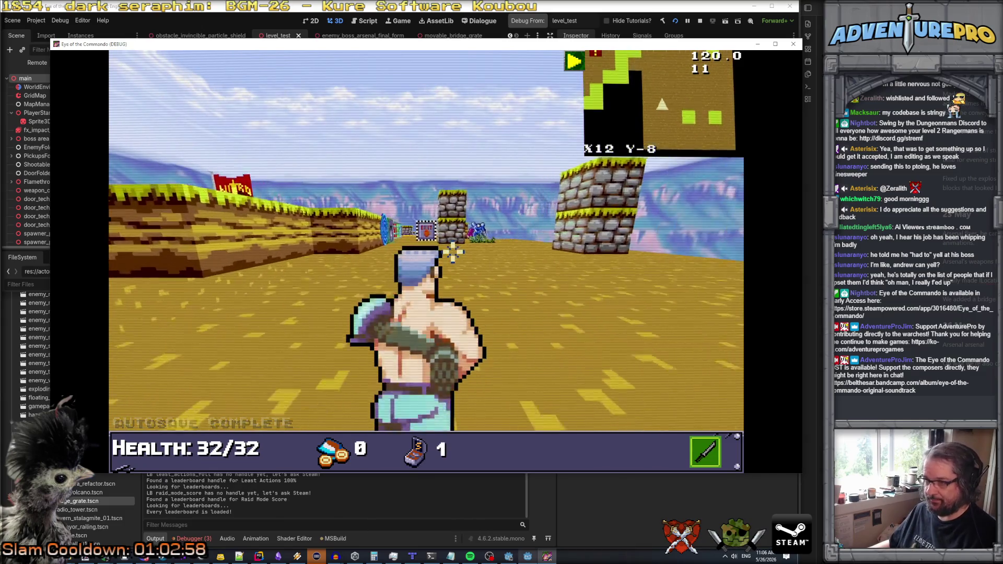
# - Switch the arsenal boss's mode with the ARCHANEMODE console cheat
pyautogui.press('`')
pyautogui.write('AR')
pyautogui.write('CHAN')
pyautogui.write('EMODE')
pyautogui.press('Return')
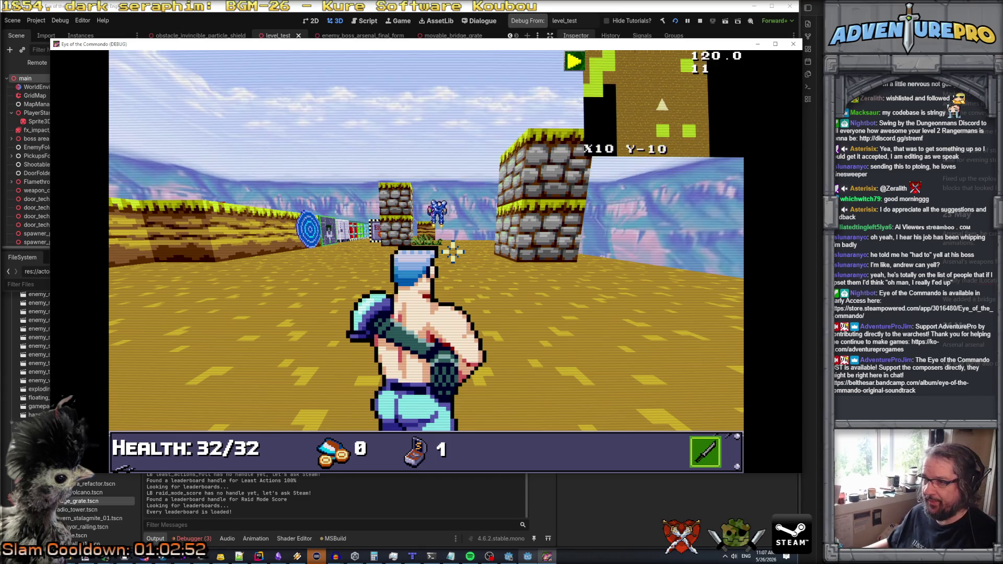
# - Strafe two tiles sideways to watch the flying boss's trail, then return to Rider
pyautogui.press('d')
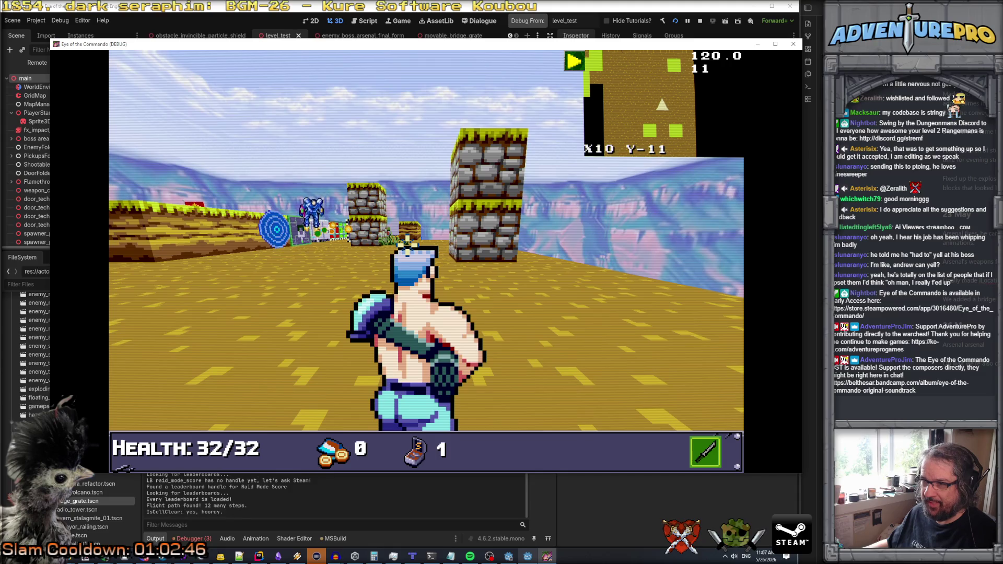
pyautogui.press('d')
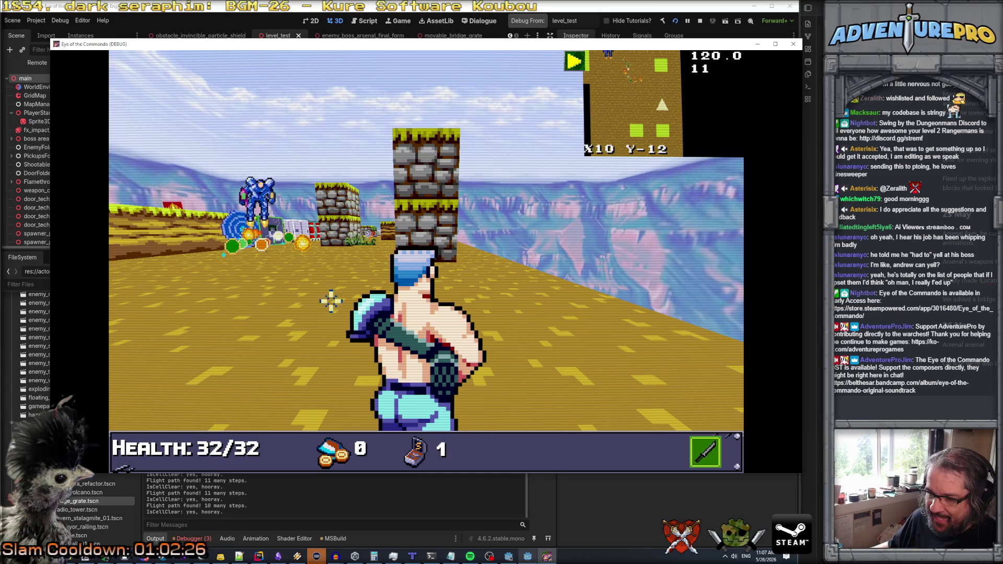
pyautogui.hotkey('alt', 'Tab')
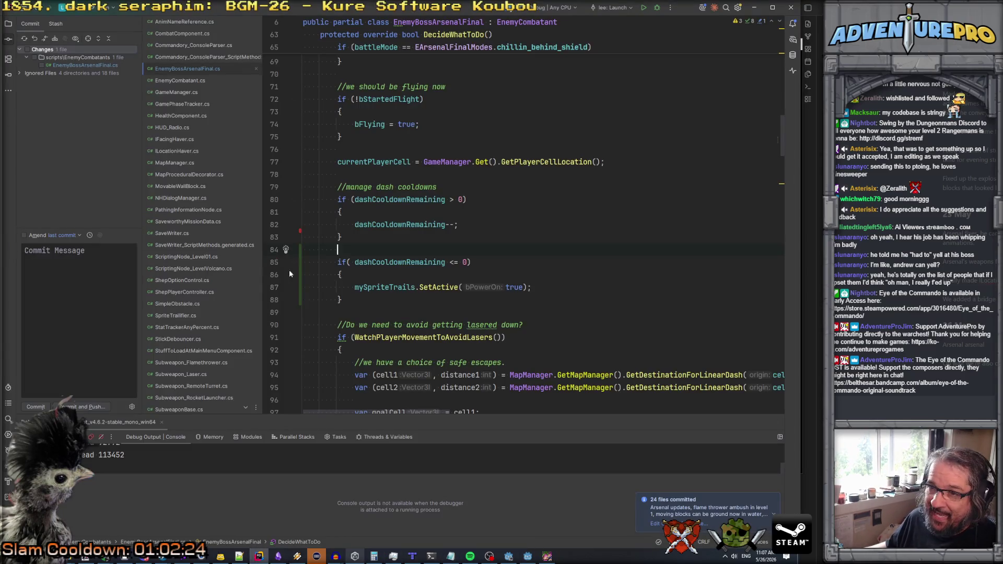
pyautogui.scroll(-2, 201, 225)
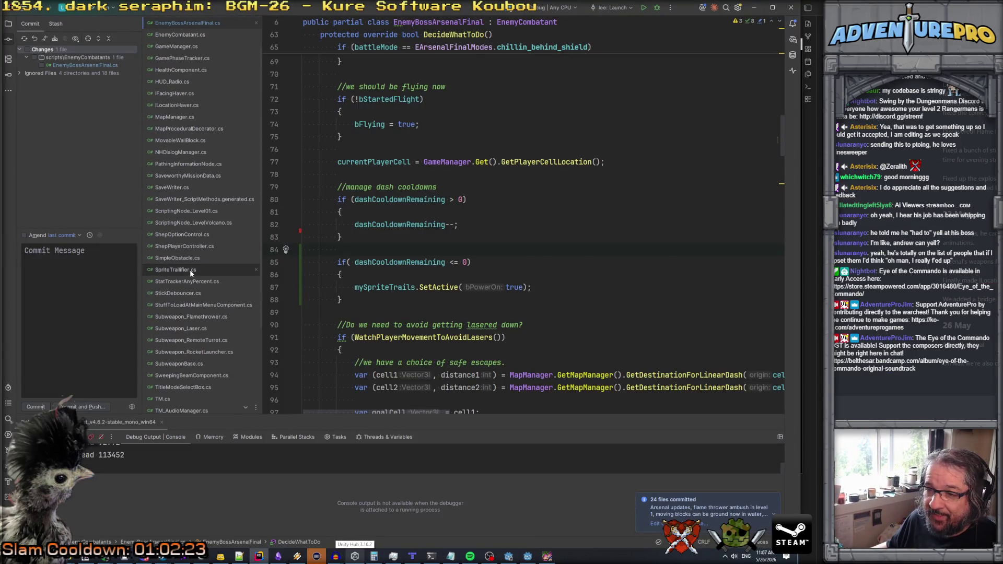
pyautogui.click(190, 270)
pyautogui.scroll(-4, 370, 270)
pyautogui.scroll(9, 370, 270)
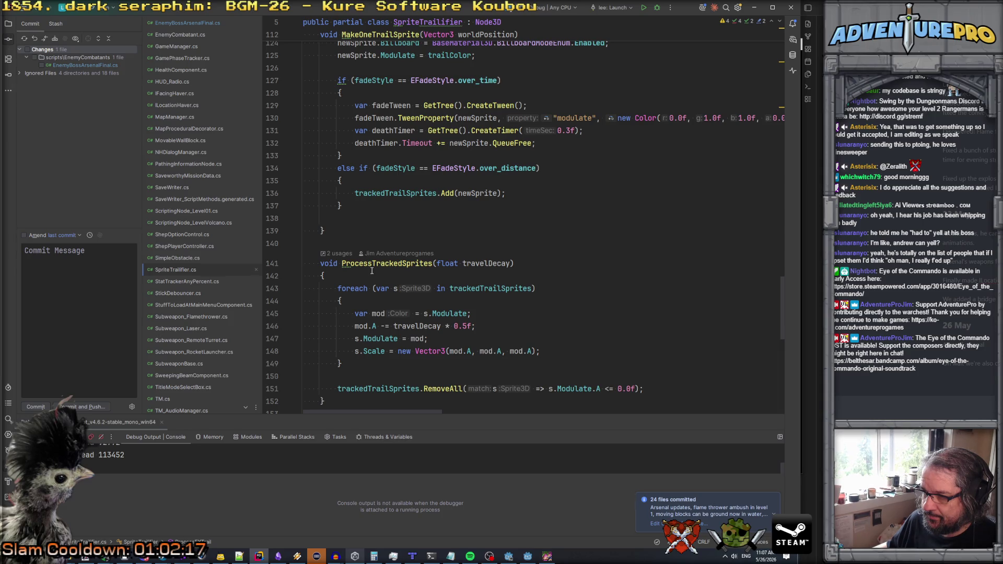
pyautogui.scroll(-3, 372, 270)
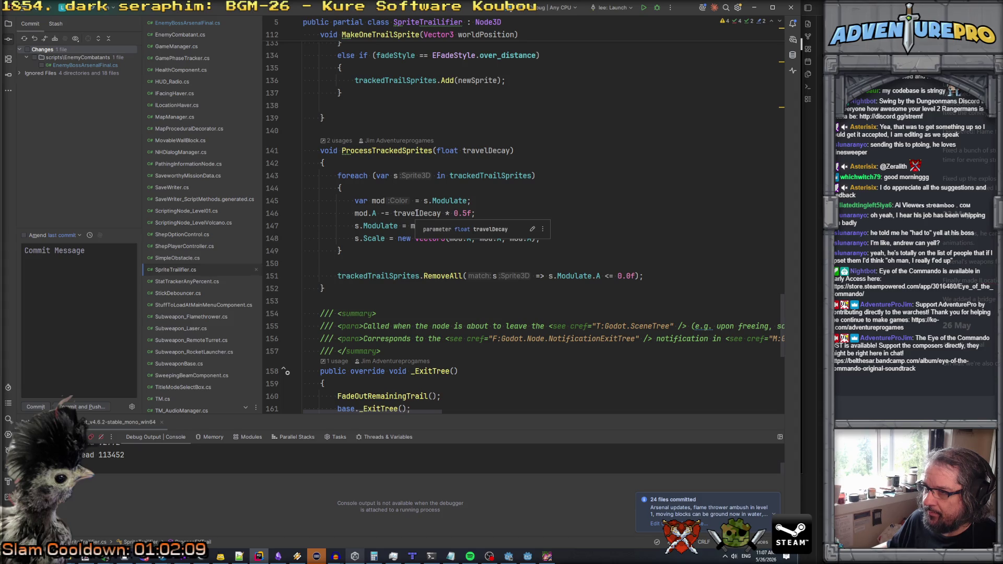
pyautogui.scroll(8, 417, 213)
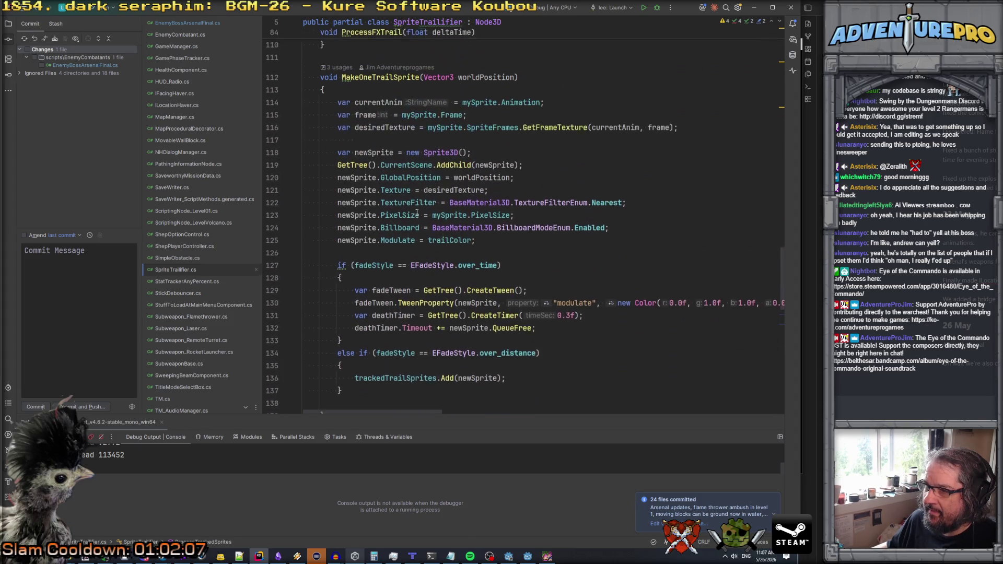
pyautogui.scroll(-3, 417, 213)
pyautogui.scroll(6, 416, 212)
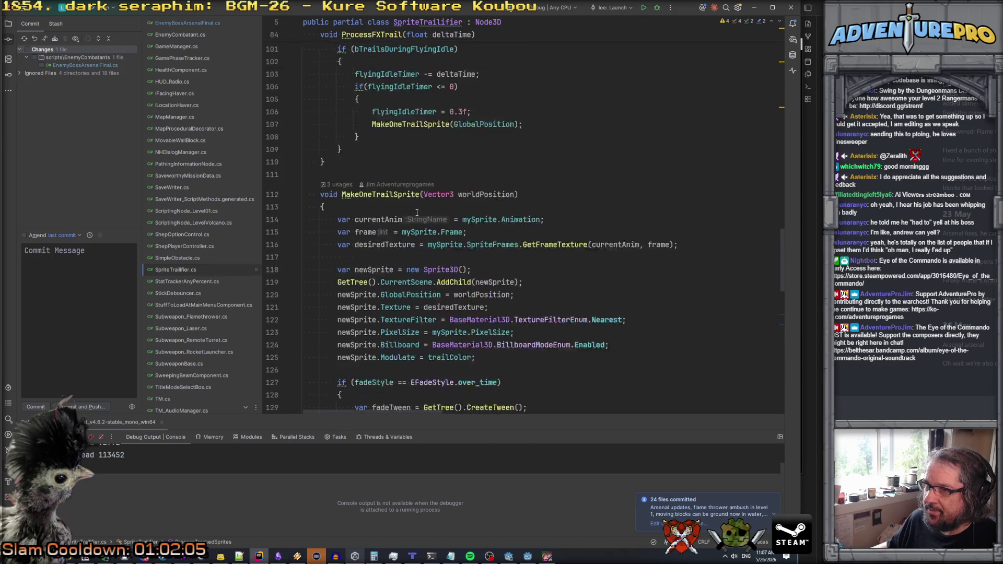
pyautogui.scroll(10, 417, 213)
pyautogui.scroll(-6, 417, 212)
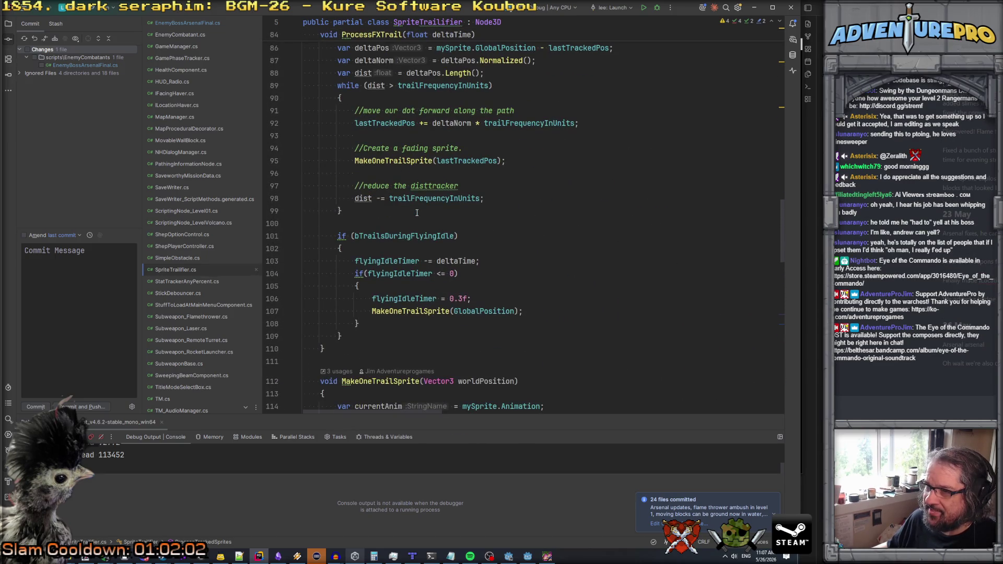
pyautogui.scroll(3, 416, 213)
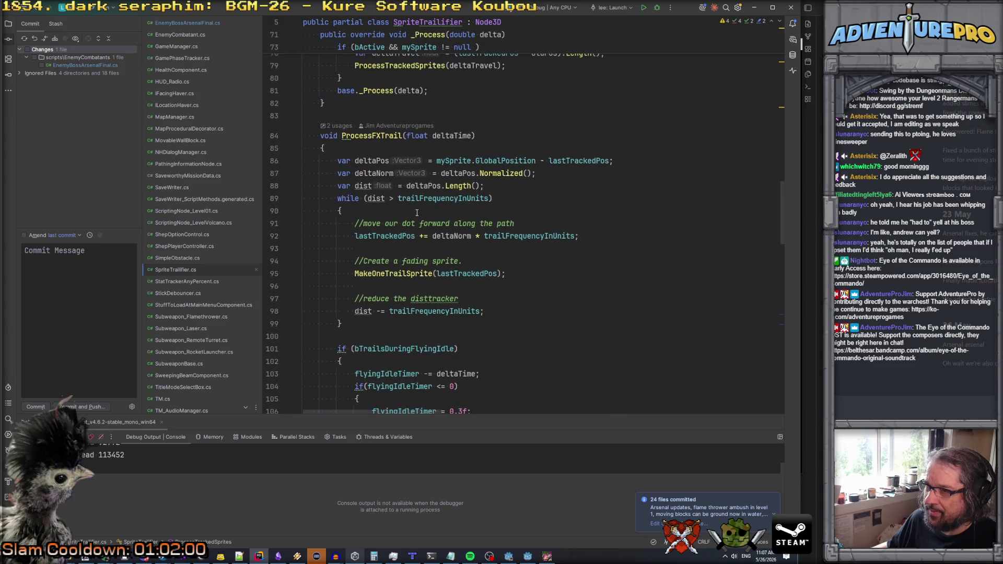
pyautogui.scroll(-3, 413, 261)
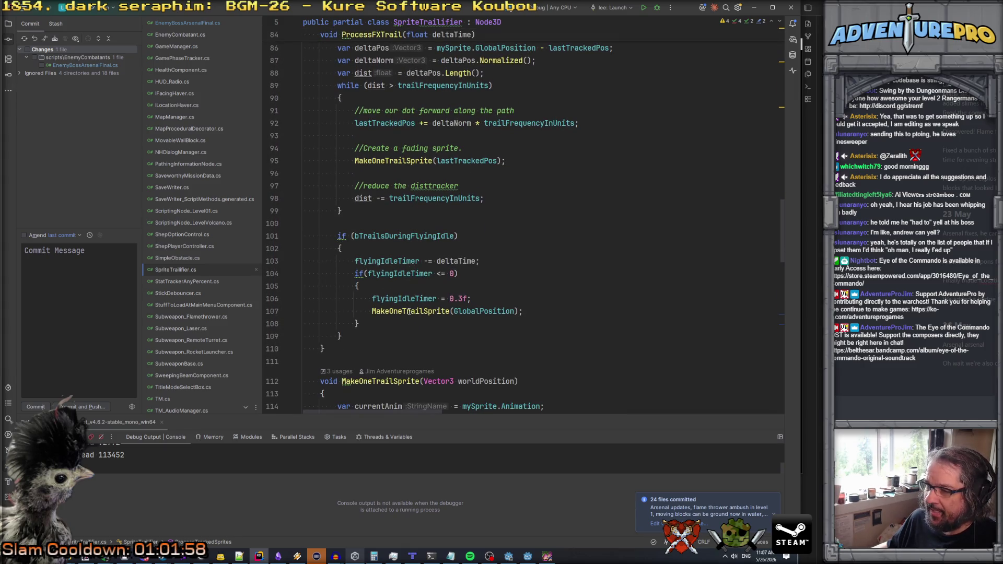
pyautogui.scroll(3, 410, 296)
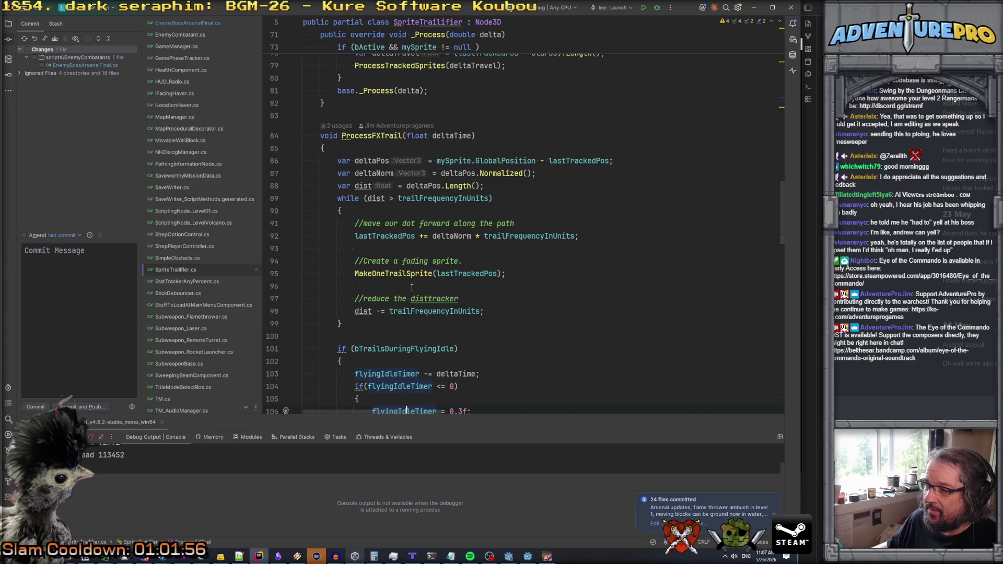
pyautogui.scroll(1, 412, 287)
pyautogui.scroll(-5, 412, 288)
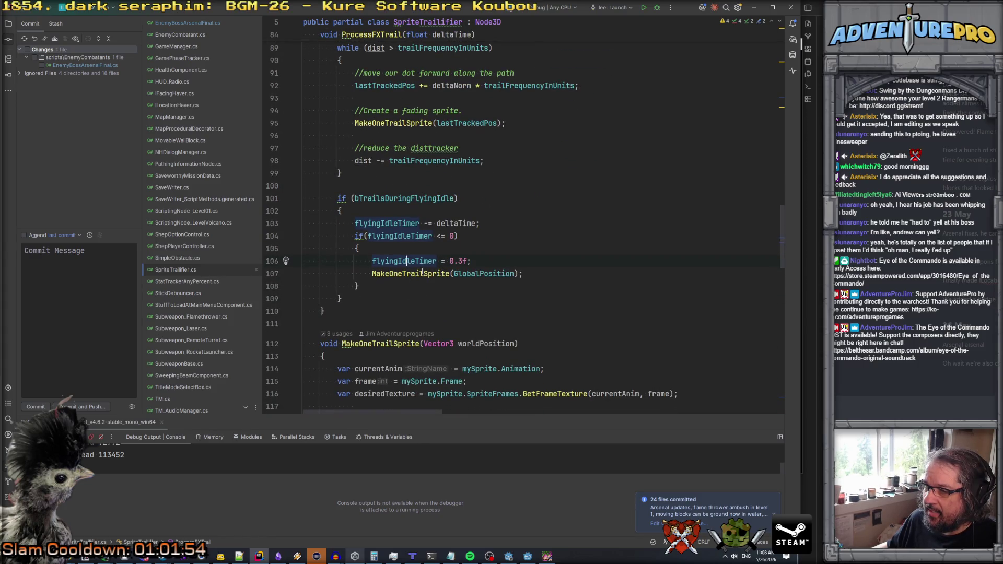
pyautogui.scroll(-7, 418, 270)
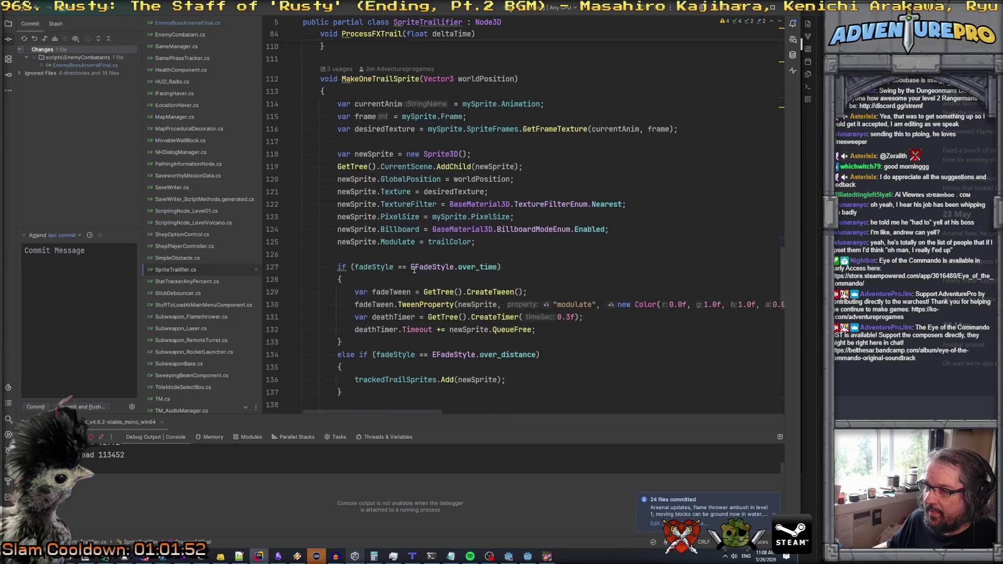
pyautogui.scroll(-1, 414, 270)
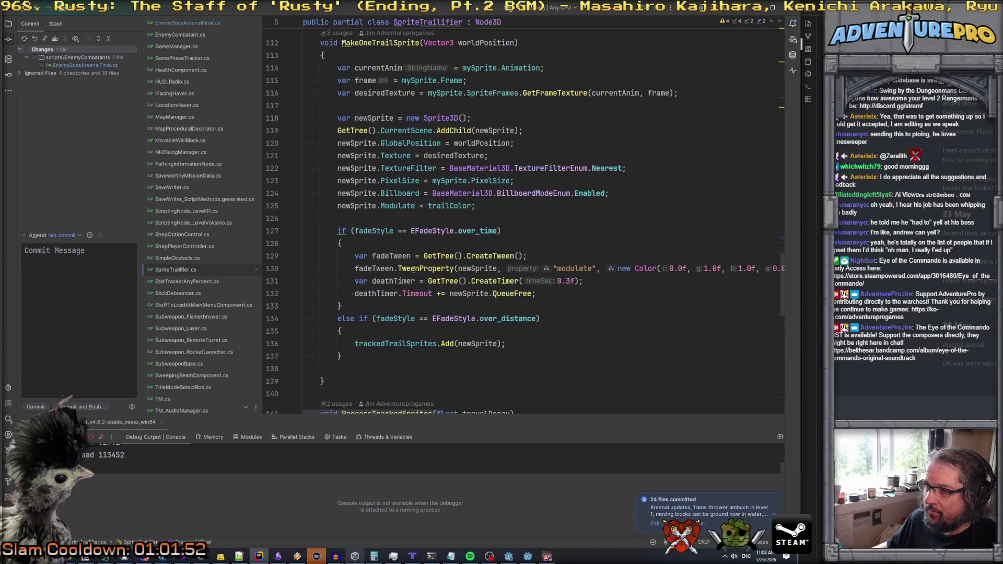
pyautogui.click(374, 231)
pyautogui.click(471, 231)
pyautogui.scroll(8, 471, 230)
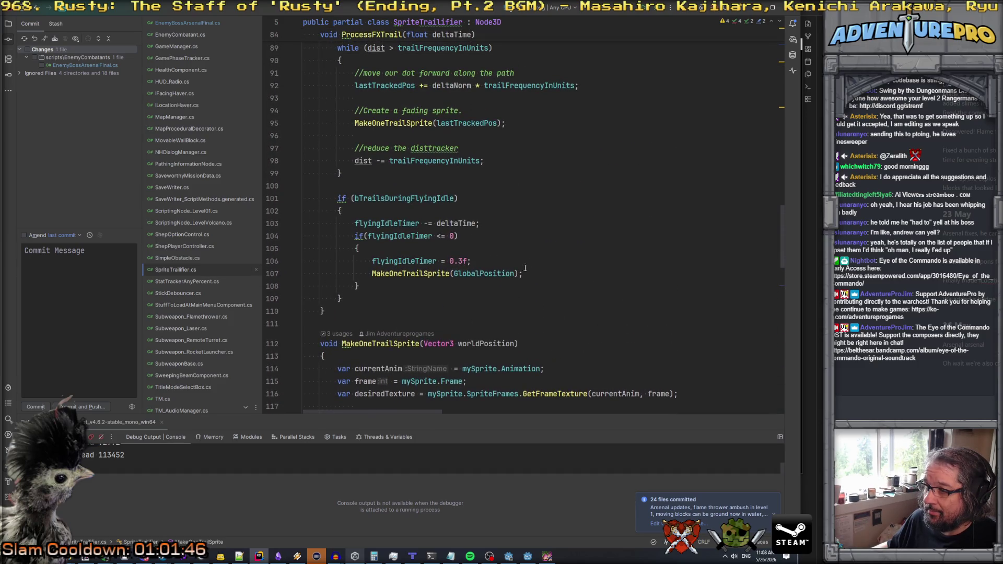
pyautogui.scroll(-1, 497, 266)
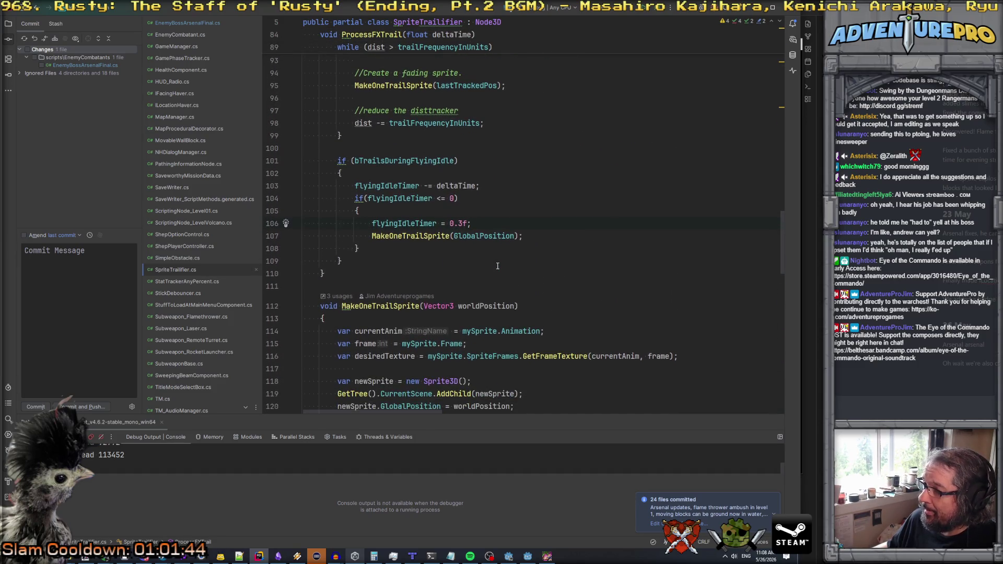
# - After the idle timer reset, save fadeStyle in oldStyle and set fadeStyle = EFadeStyle.over_time
pyautogui.press('Return')
pyautogui.write('v')
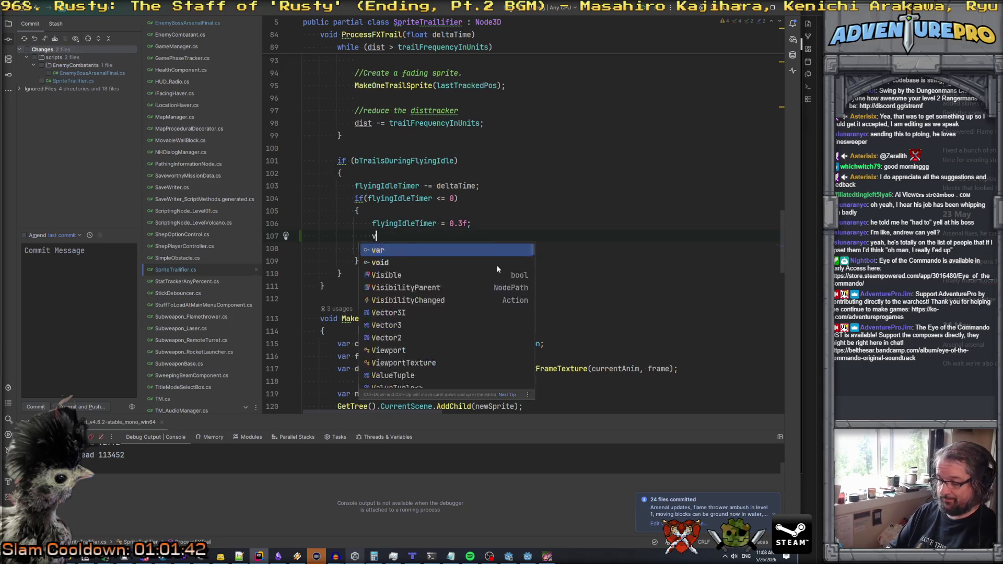
pyautogui.write('ar oldStyle = fade')
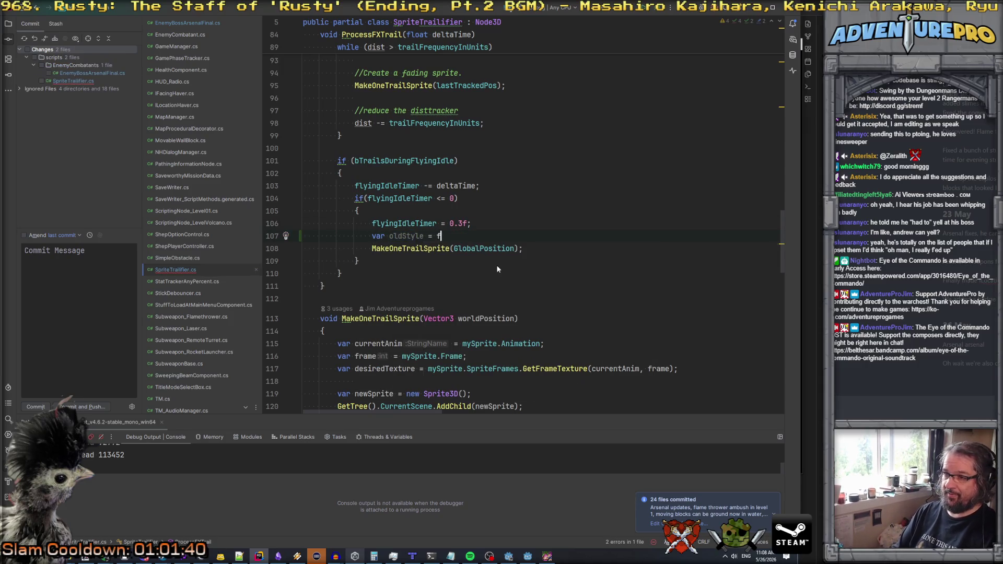
pyautogui.press('Return')
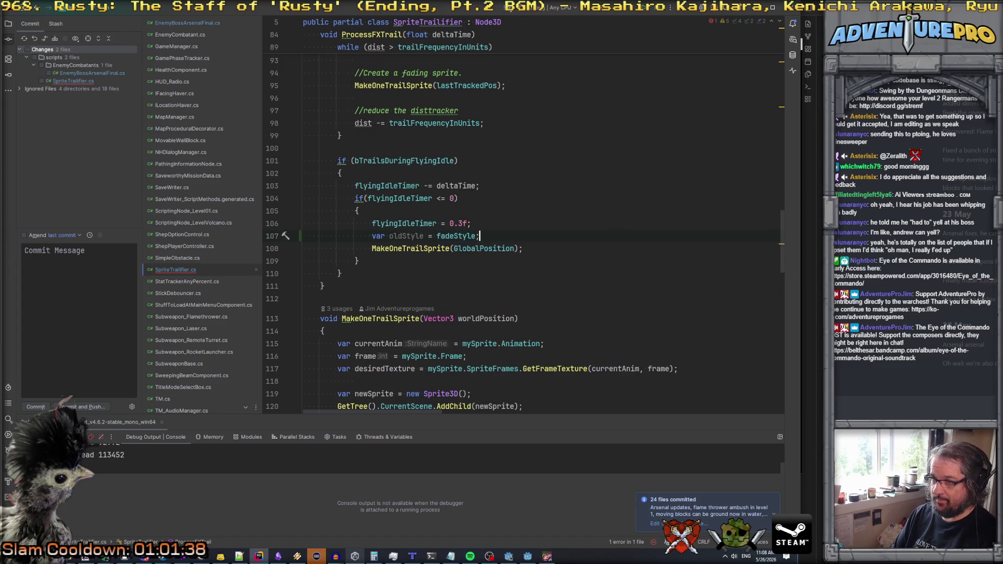
pyautogui.press('Return')
pyautogui.write('fade')
pyautogui.press('Return')
pyautogui.write('= o')
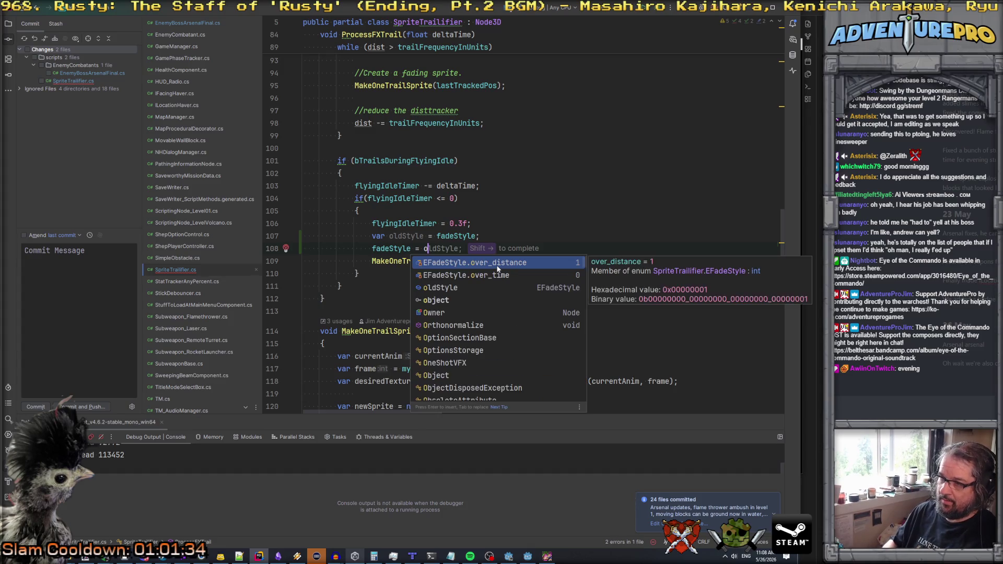
pyautogui.click(519, 272)
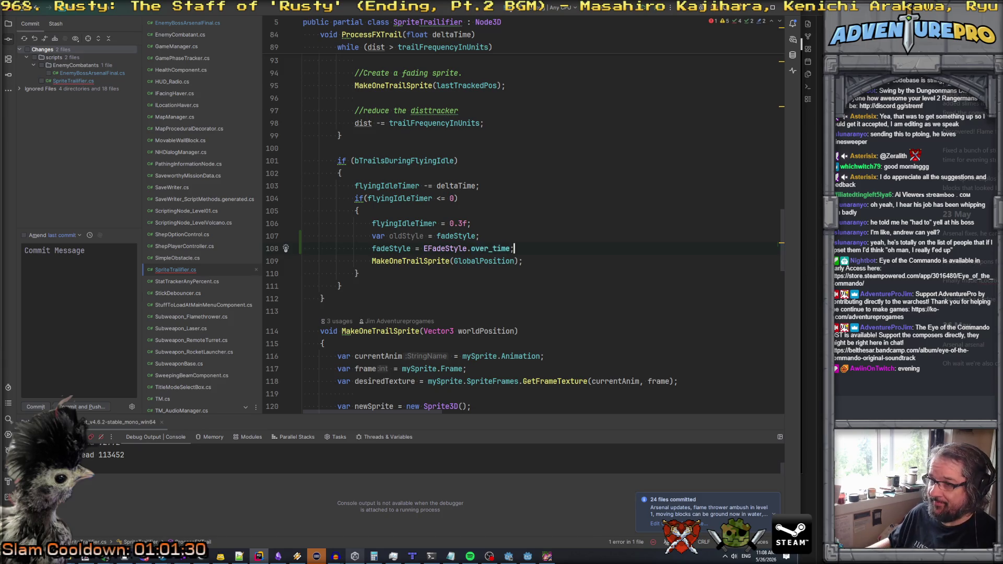
# - Restore fadeStyle = oldStyle after the MakeOneTrailSprite call
pyautogui.press('Down')
pyautogui.press('End')
pyautogui.press('Return')
pyautogui.write('fad')
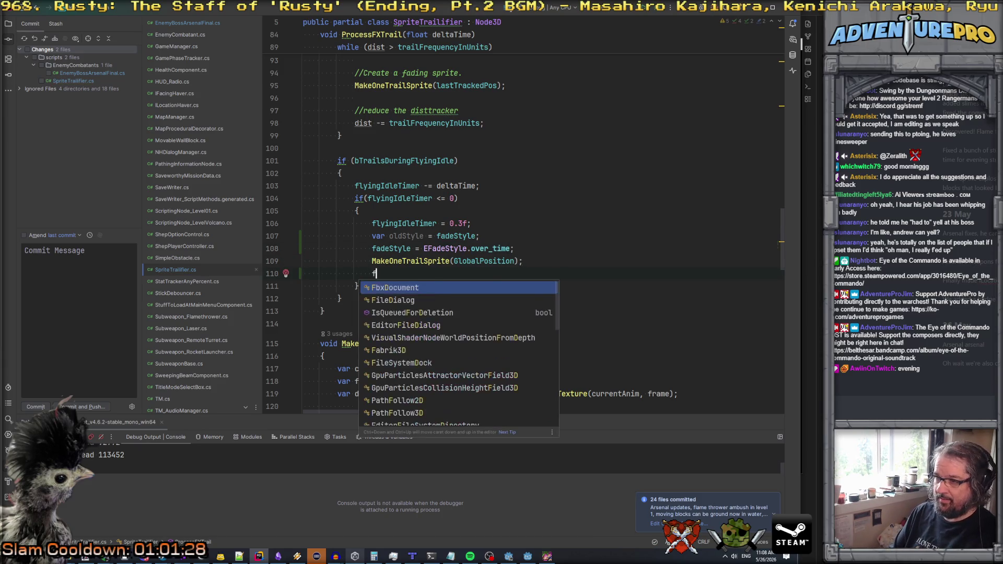
pyautogui.hotkey('shift', 'Right')
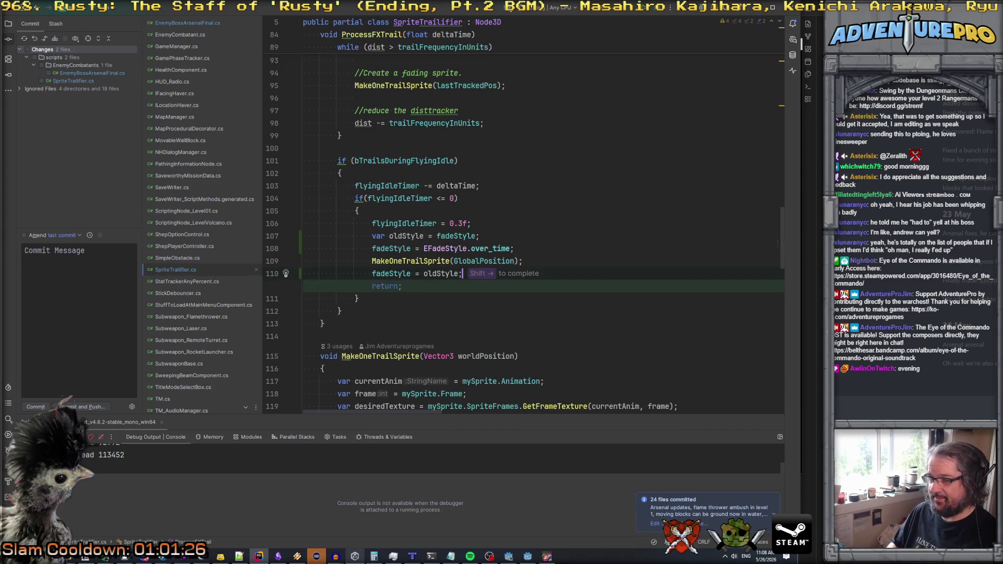
pyautogui.click(397, 236)
# - Put a breakpoint on the idle timer reset line 106 and bring the code editor back in front
pyautogui.click(389, 224)
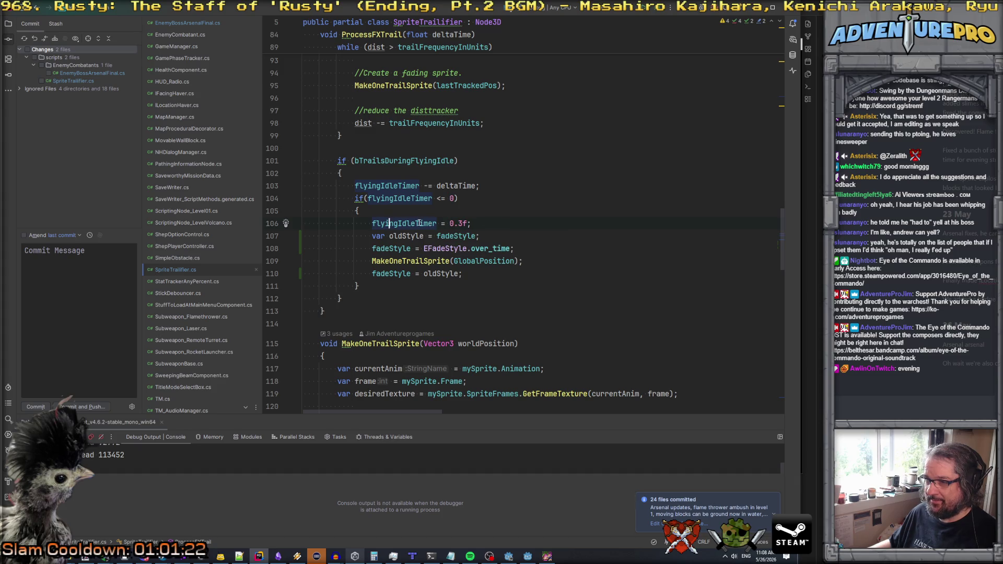
pyautogui.press('F9')
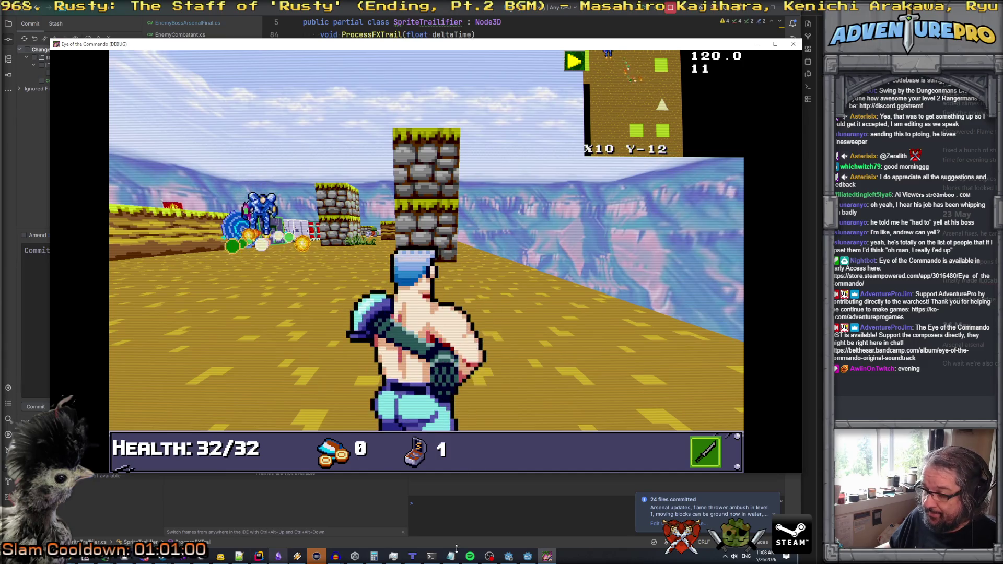
pyautogui.click(261, 556)
# - Set a breakpoint on the bActive check in _Process
pyautogui.scroll(6, 385, 213)
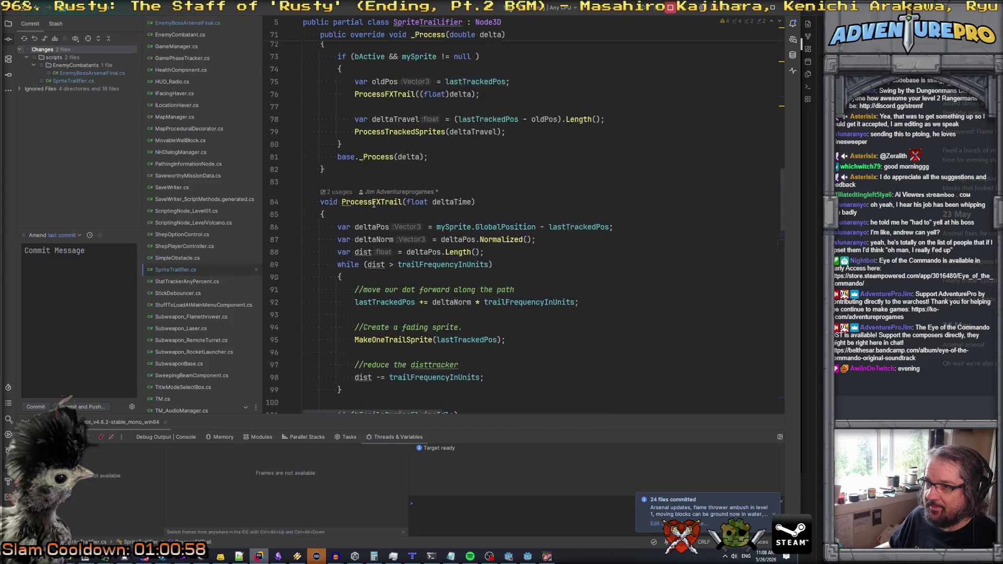
pyautogui.click(363, 274)
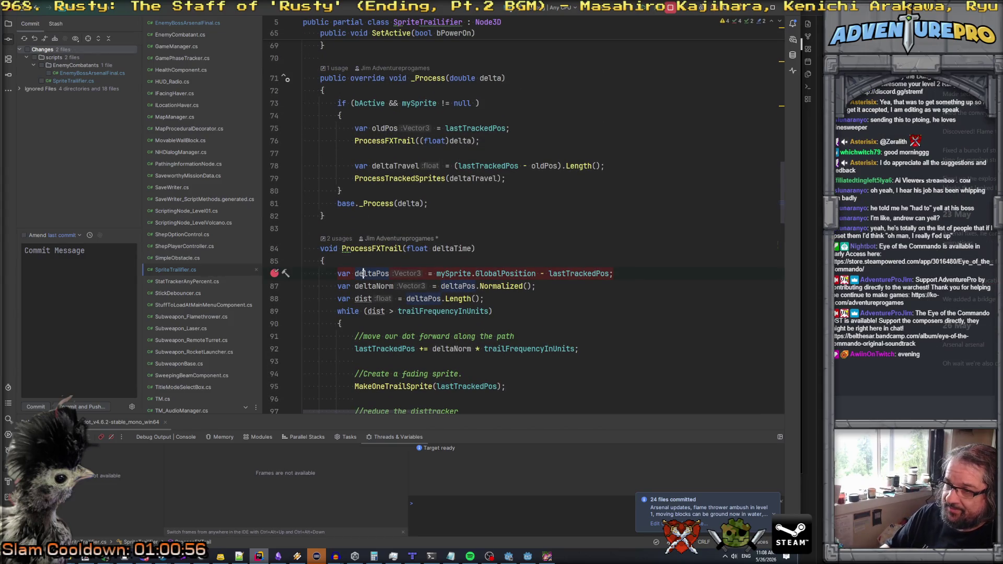
pyautogui.scroll(4, 363, 273)
pyautogui.scroll(-1, 363, 273)
pyautogui.click(363, 255)
pyautogui.hotkey('ctrl', 'F8')
# - Once hit, remove the bActive breakpoint and resume the game
pyautogui.scroll(-1, 363, 255)
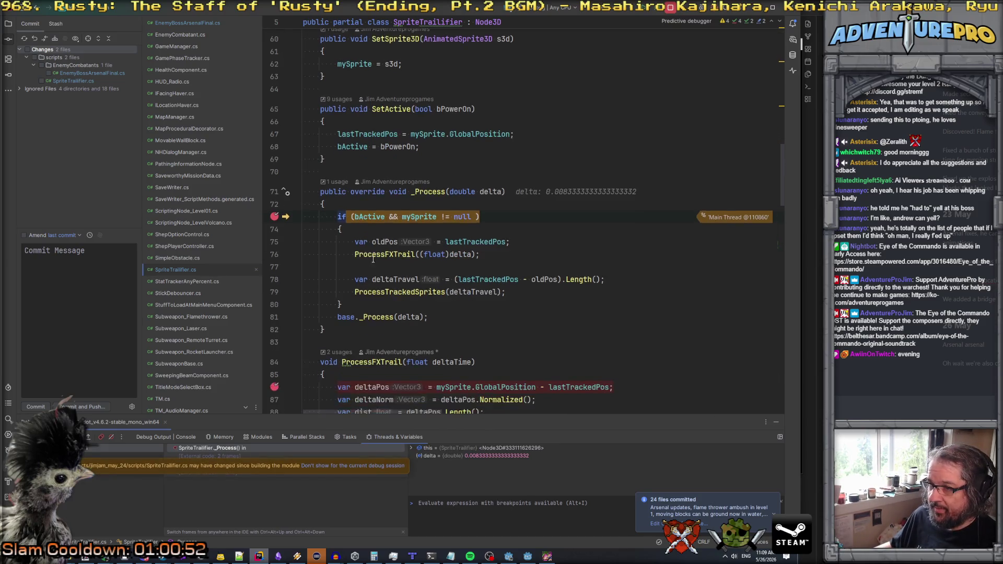
pyautogui.moveTo(376, 213)
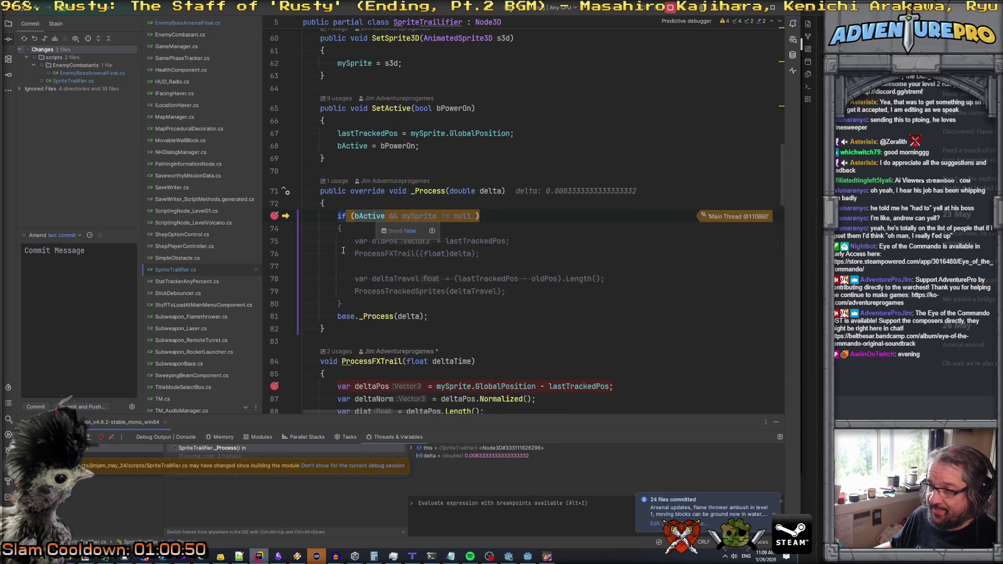
pyautogui.hotkey('ctrl', 'F8')
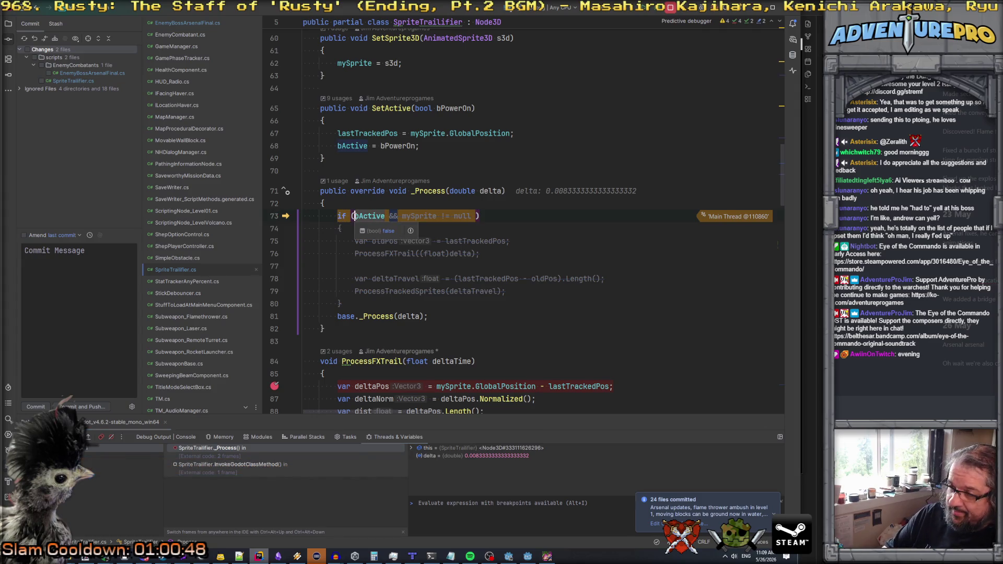
pyautogui.press('F9')
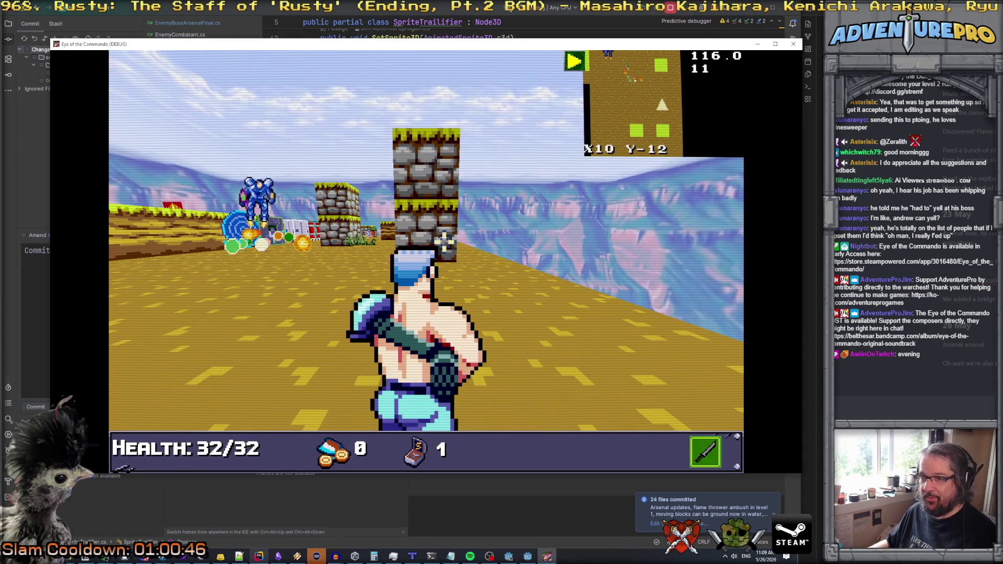
# - Continue past the deltaPos line to the idle-timer breakpoint, remove the deltaPos breakpoint, and resume
pyautogui.moveTo(444, 242)
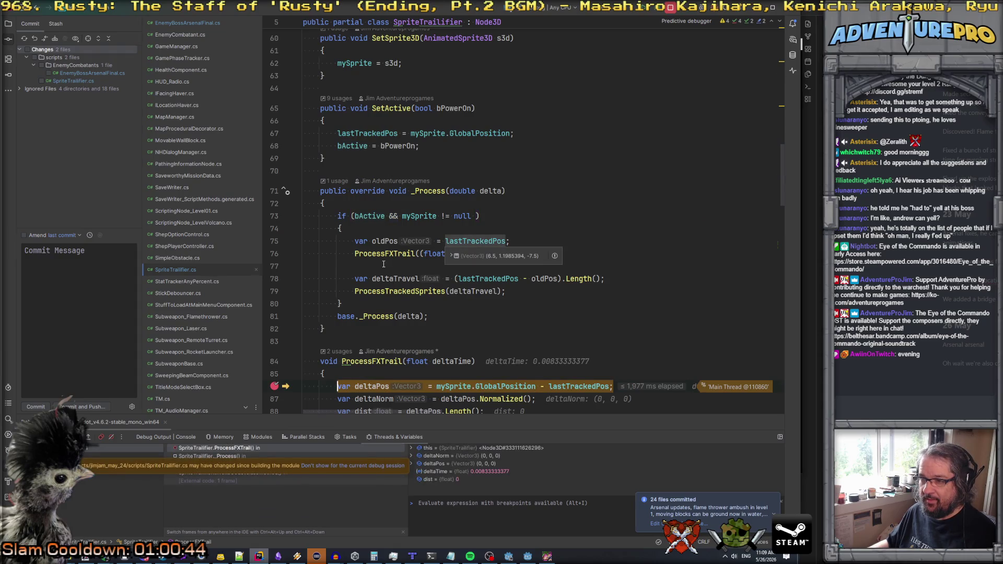
pyautogui.scroll(-2, 366, 303)
pyautogui.moveTo(351, 349)
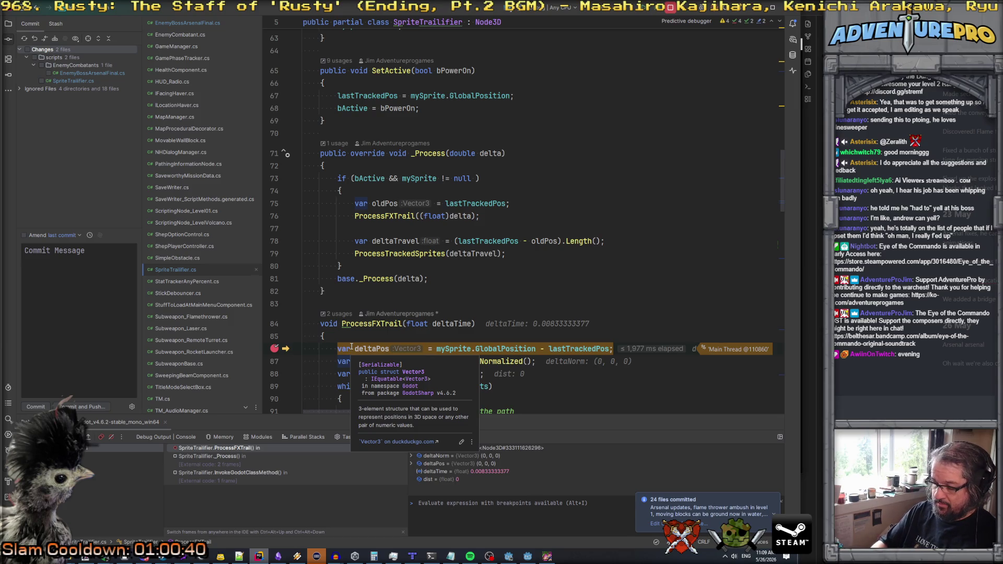
pyautogui.press('F5')
pyautogui.press('F5')
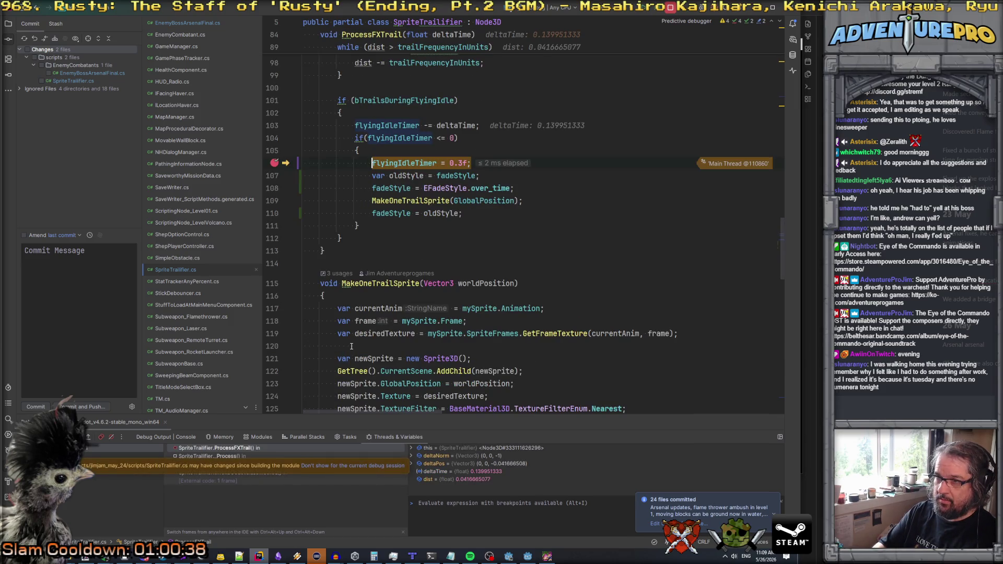
pyautogui.press('F5')
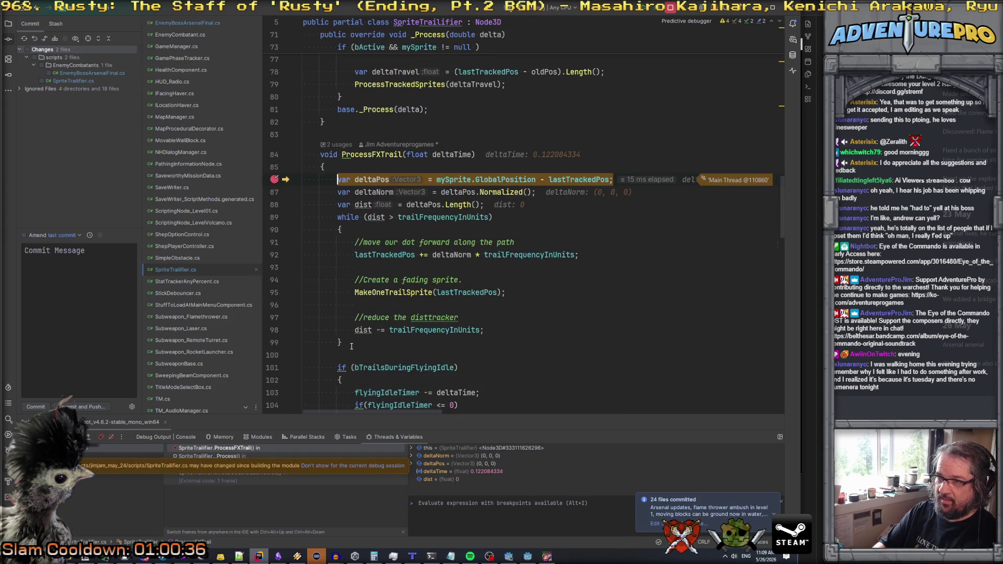
pyautogui.press('F9')
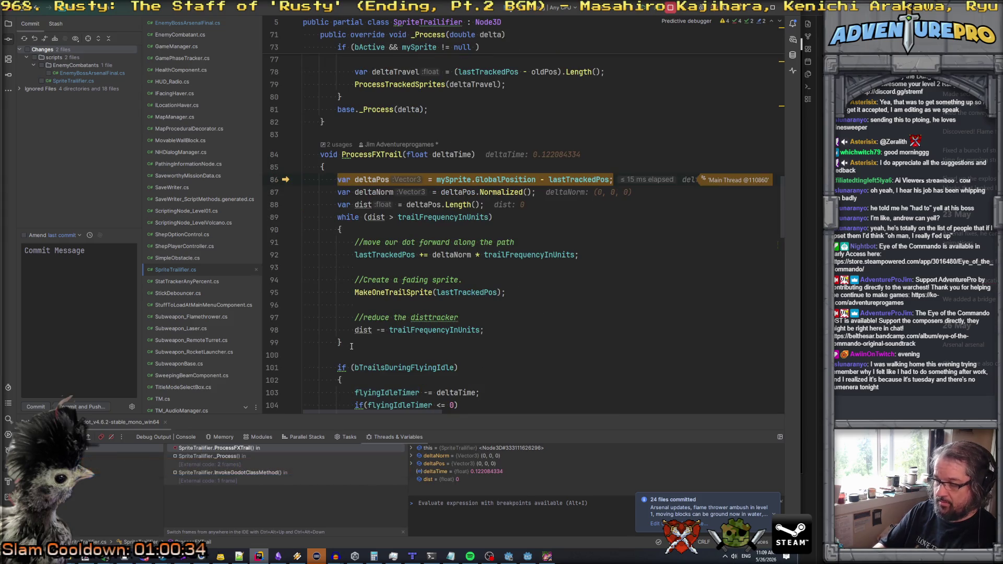
pyautogui.press('F5')
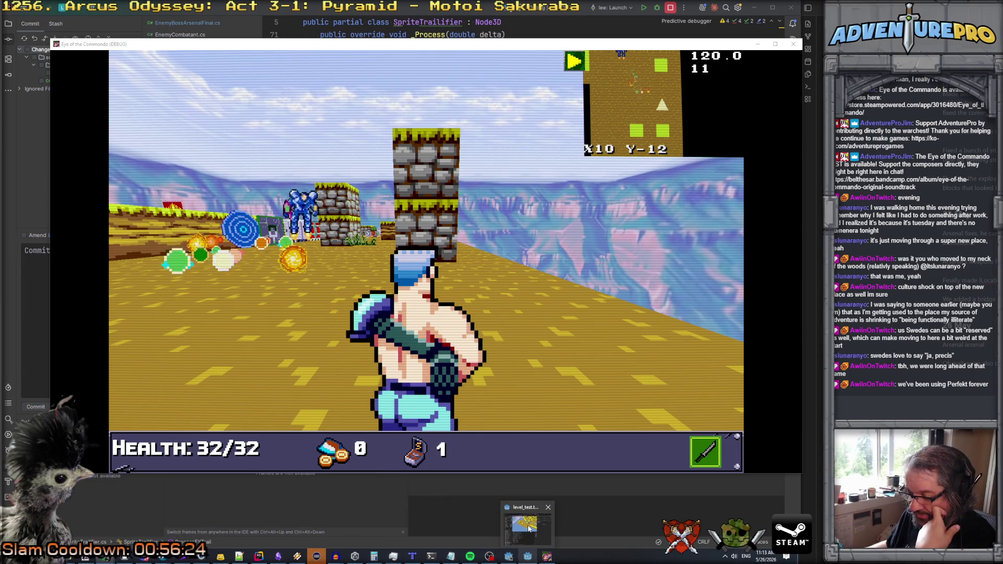
# - Return to Rider and open the EnemyCombatant.cs script
pyautogui.click(527, 539)
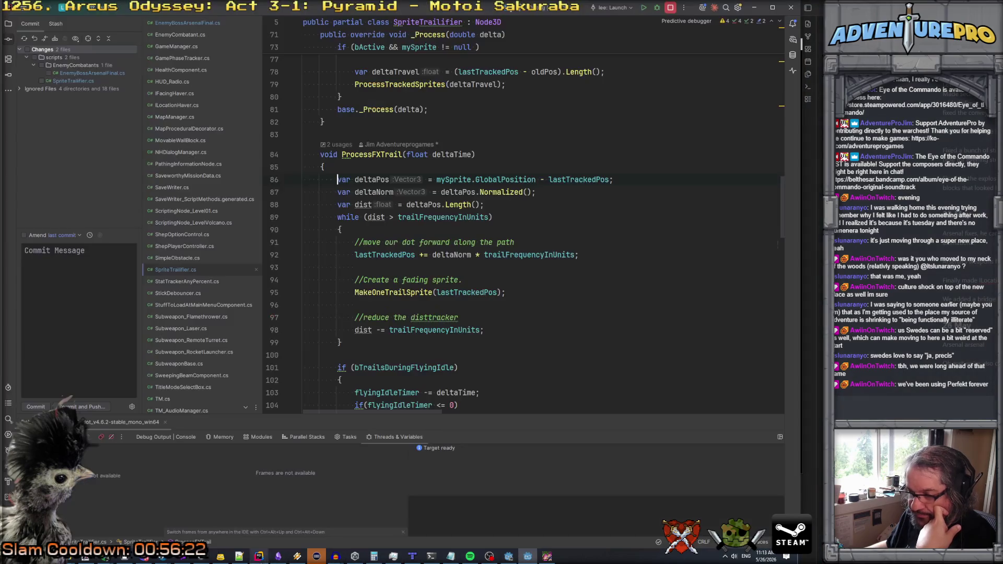
pyautogui.click(259, 556)
pyautogui.scroll(2, 235, 196)
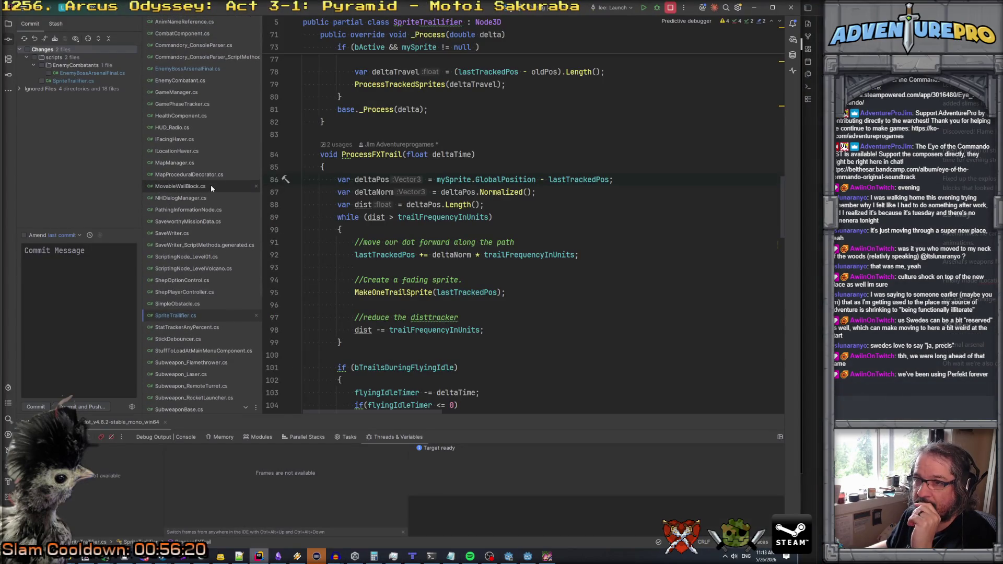
pyautogui.click(181, 81)
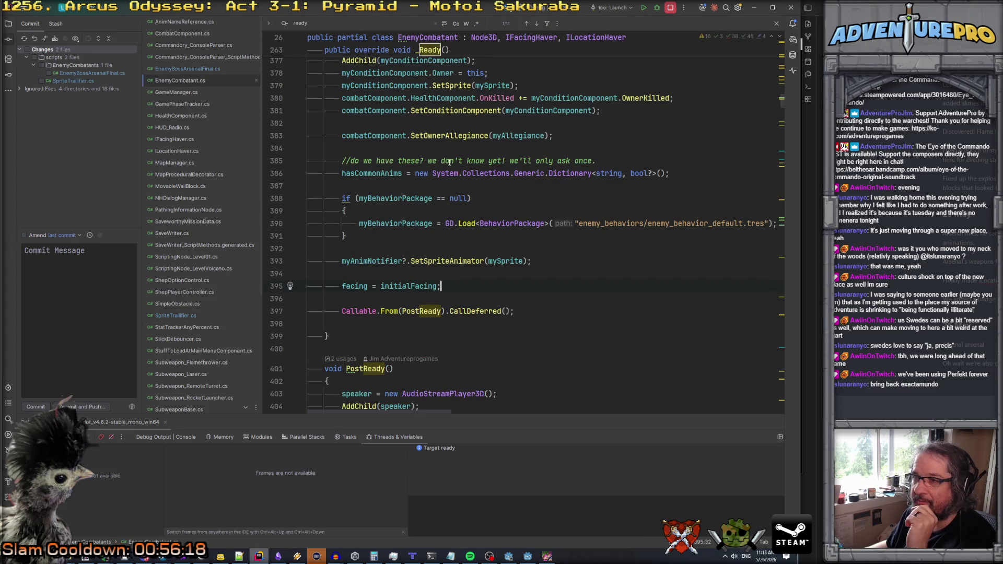
pyautogui.scroll(15, 453, 157)
# - Find PlayIdleAnimation and breakpoint its trail-disabling line 1053
pyautogui.hotkey('ctrl', 'f')
pyautogui.write('playidle')
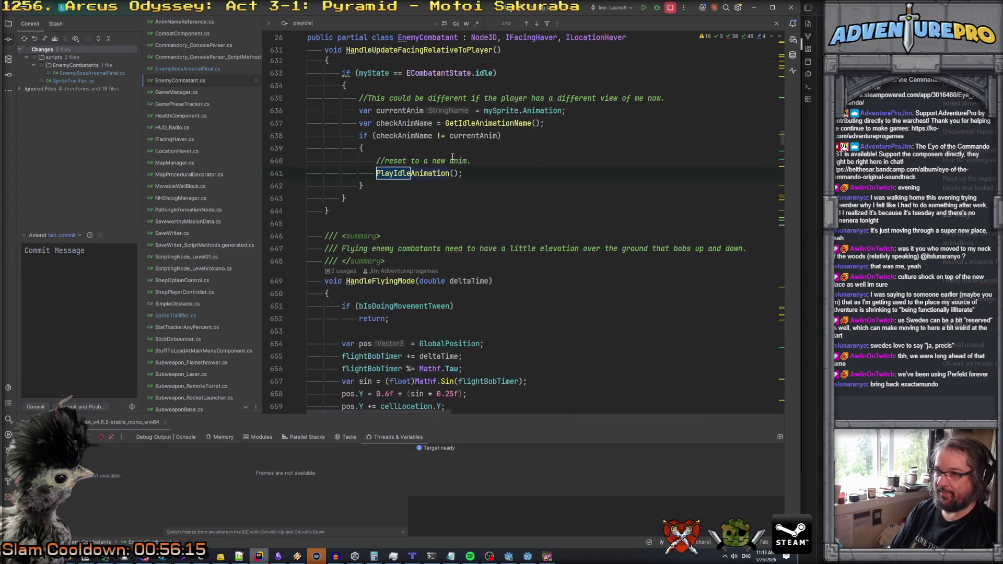
pyautogui.click(427, 175)
pyautogui.keyDown('ctrl'); pyautogui.click(428, 176); pyautogui.keyUp('ctrl')
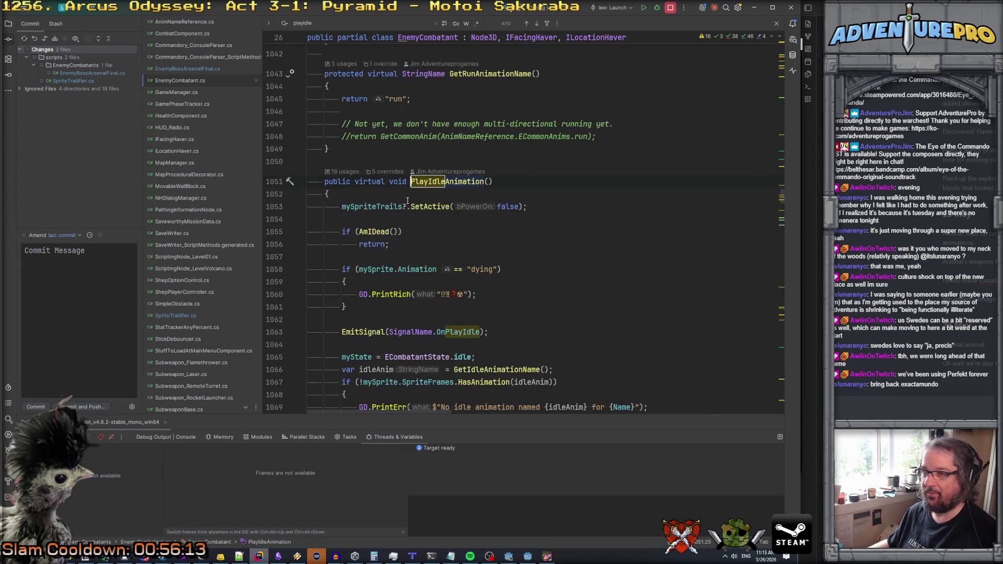
pyautogui.press('F9')
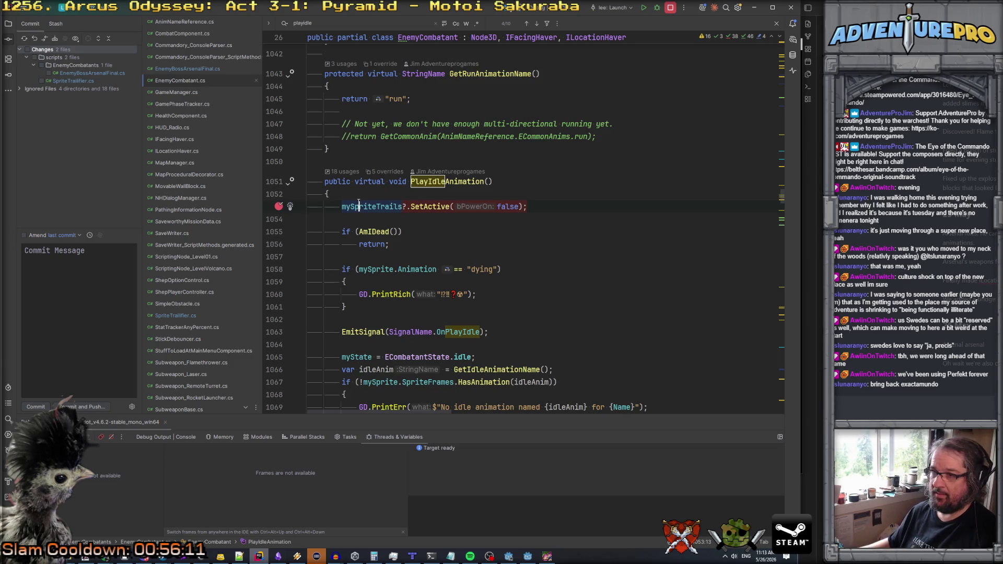
# - Search all files for usages of PlayIdleAnimation
pyautogui.moveTo(438, 204)
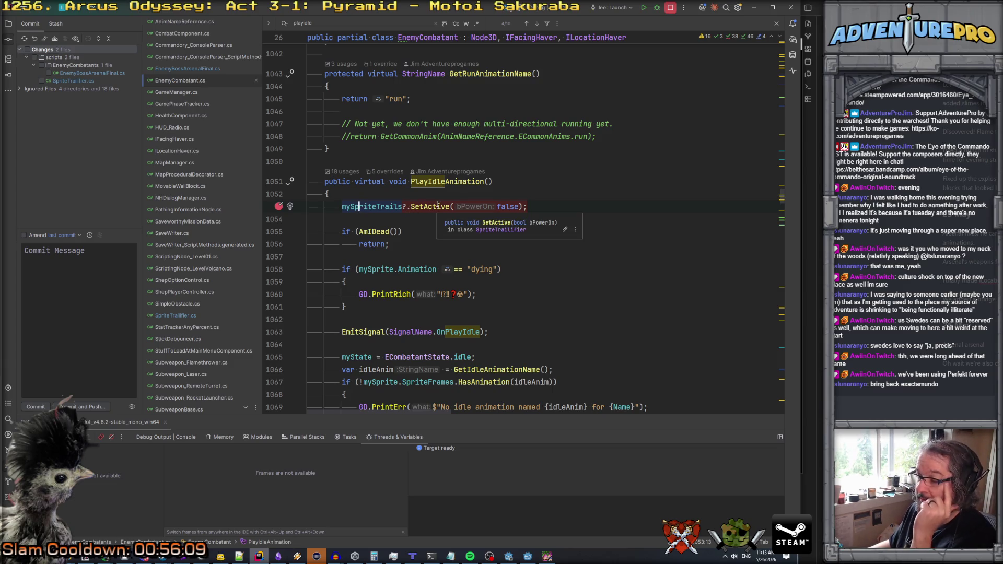
pyautogui.click(460, 180)
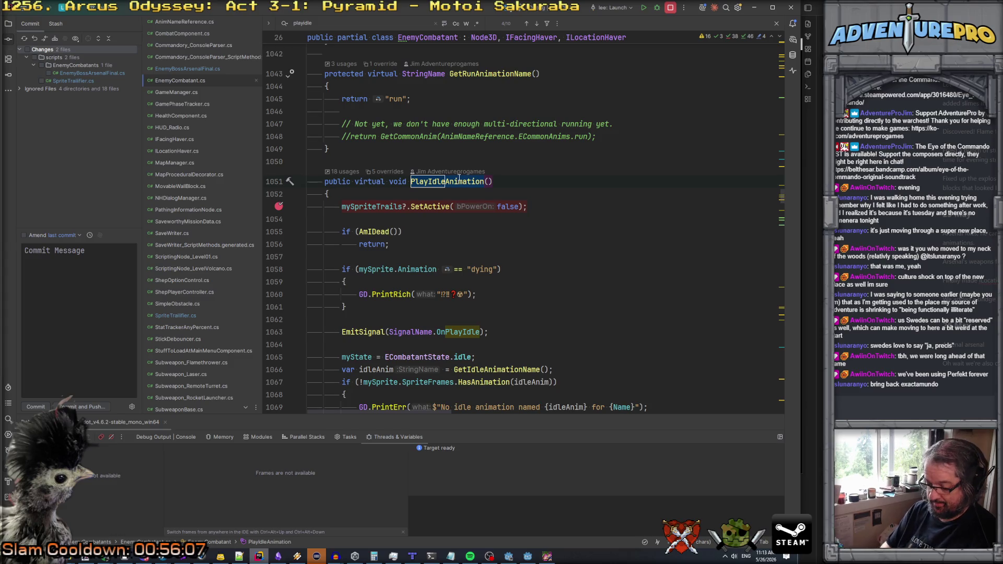
pyautogui.hotkey('ctrl', 'shift', 'f')
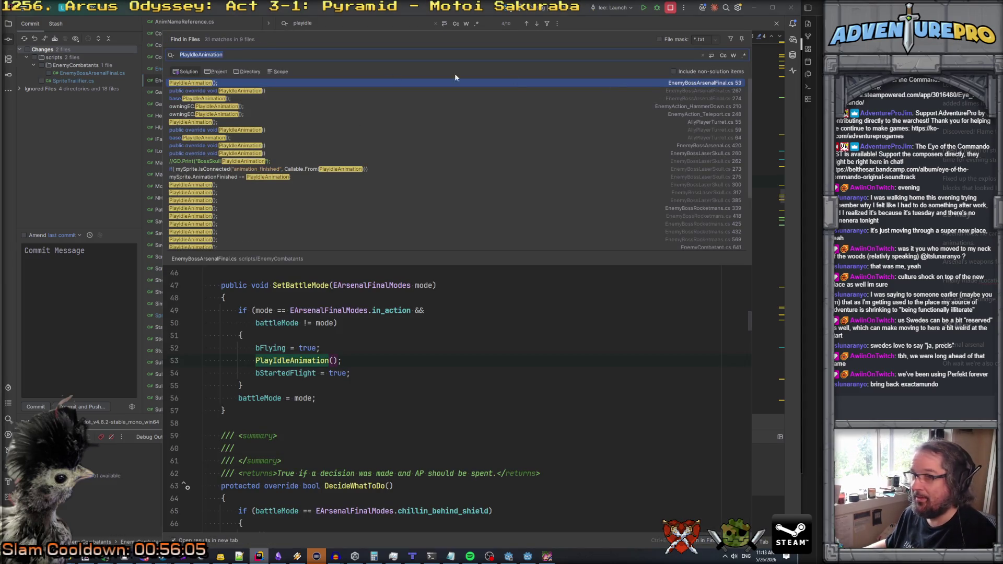
# - Change the boss's dashCooldown check on line 277 from == 0 to <= 0
pyautogui.press('Down')
pyautogui.click(306, 493)
pyautogui.click(319, 451)
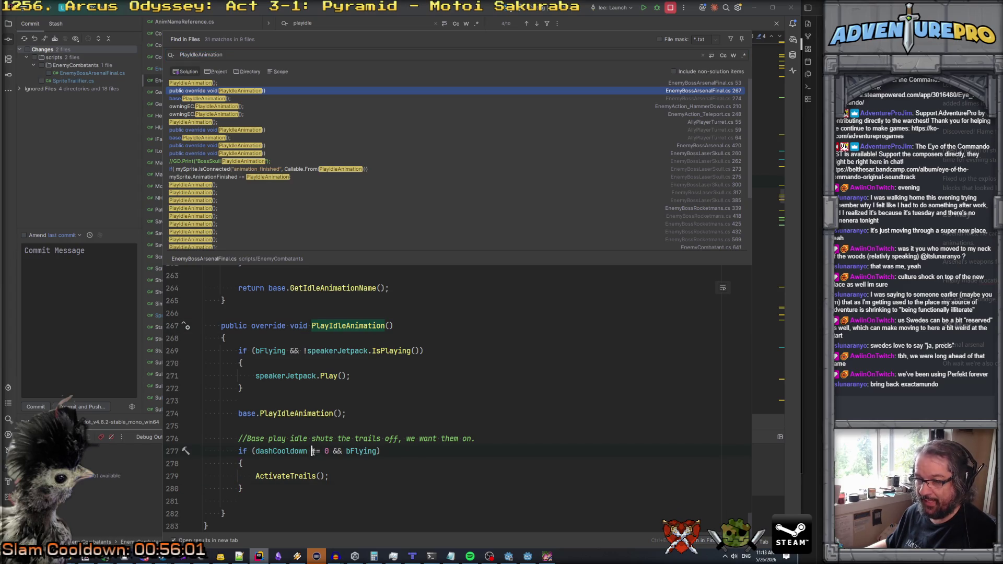
pyautogui.press('BackSpace')
pyautogui.write('<')
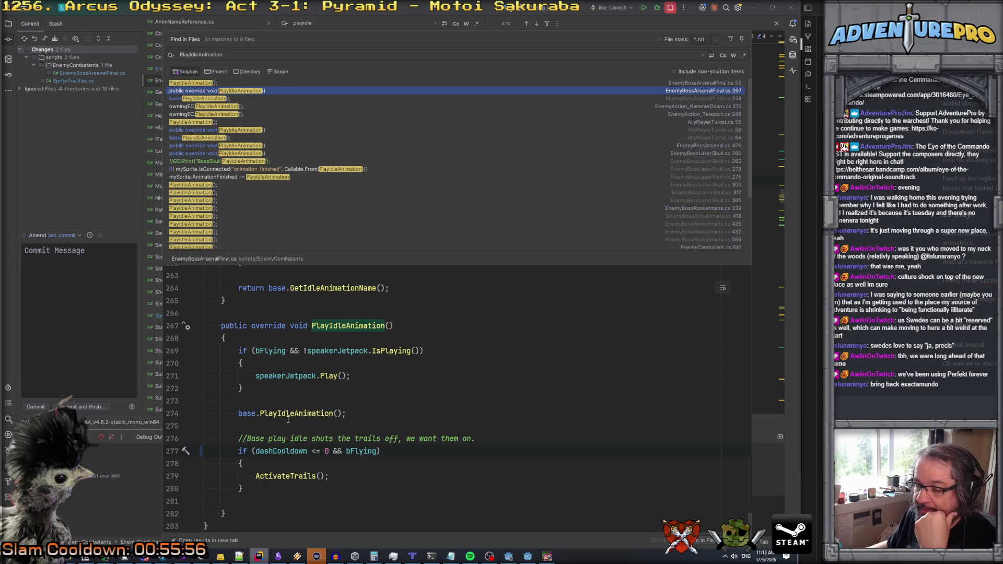
# - Follow ActivateTrails and its SetActive call through to SpriteTrailifier.cs's SetActive definition
pyautogui.keyDown('ctrl'); pyautogui.click(282, 474); pyautogui.keyUp('ctrl')
pyautogui.click(432, 198)
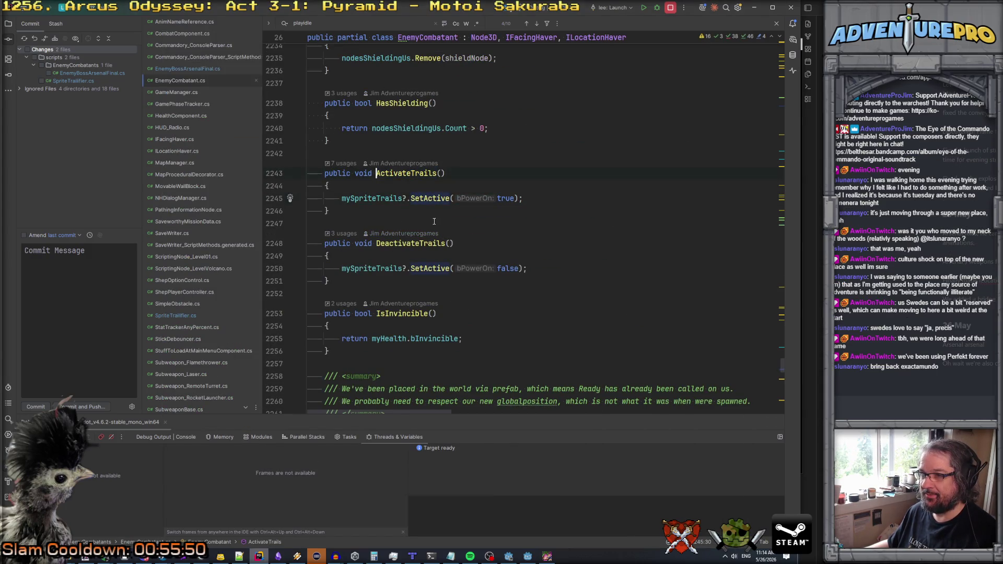
pyautogui.hotkey('ctrl', 'alt', 'Left')
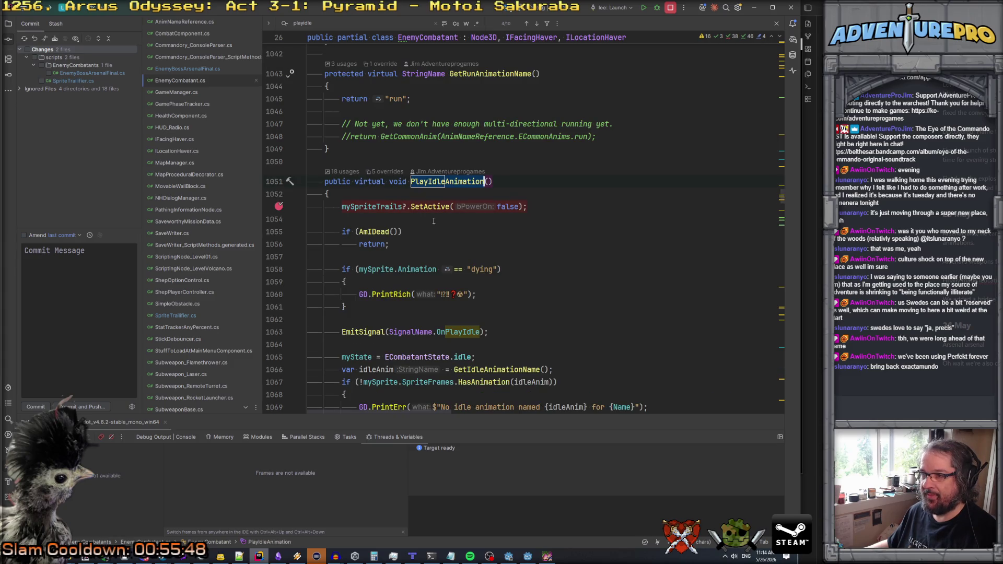
pyautogui.click(429, 206)
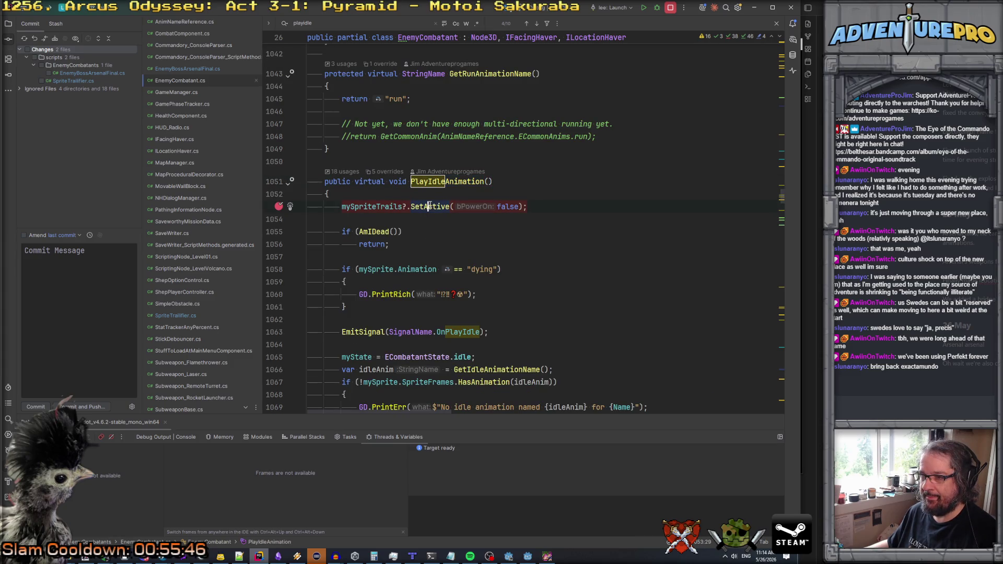
pyautogui.keyDown('ctrl'); pyautogui.click(427, 206); pyautogui.keyUp('ctrl')
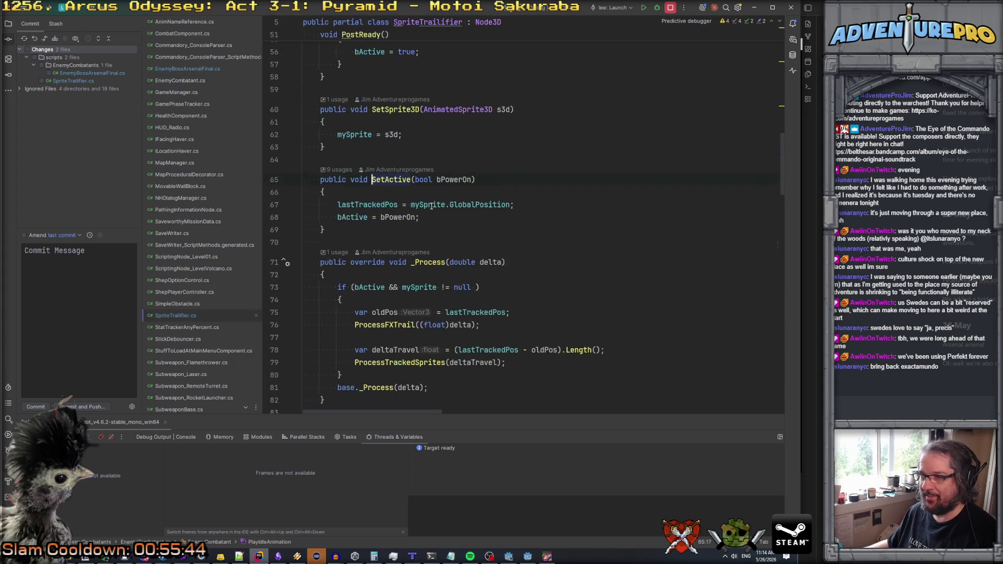
# - Breakpoint line 68's bActive assignment and review the flying-idle trail block
pyautogui.click(365, 205)
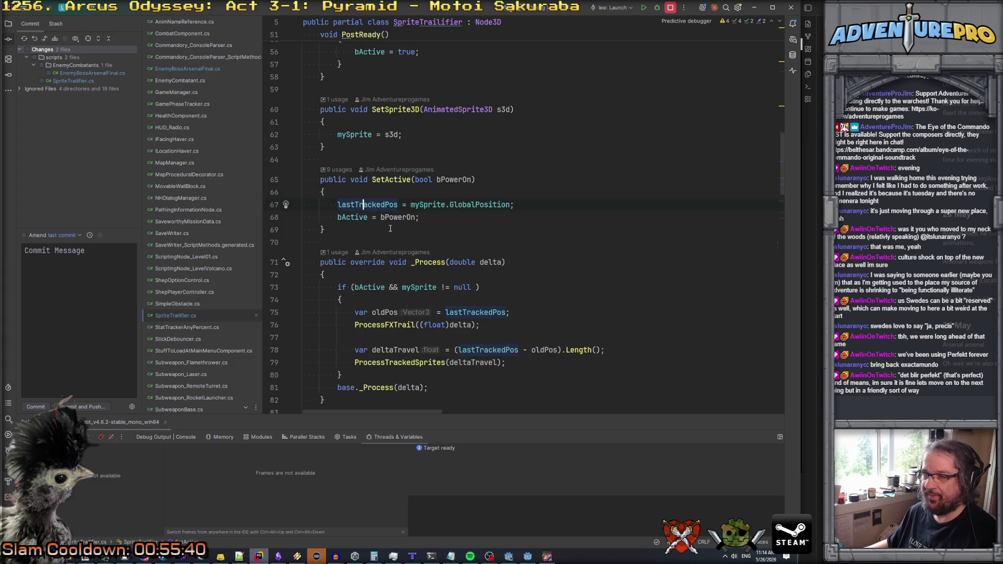
pyautogui.click(368, 217)
pyautogui.press('F9')
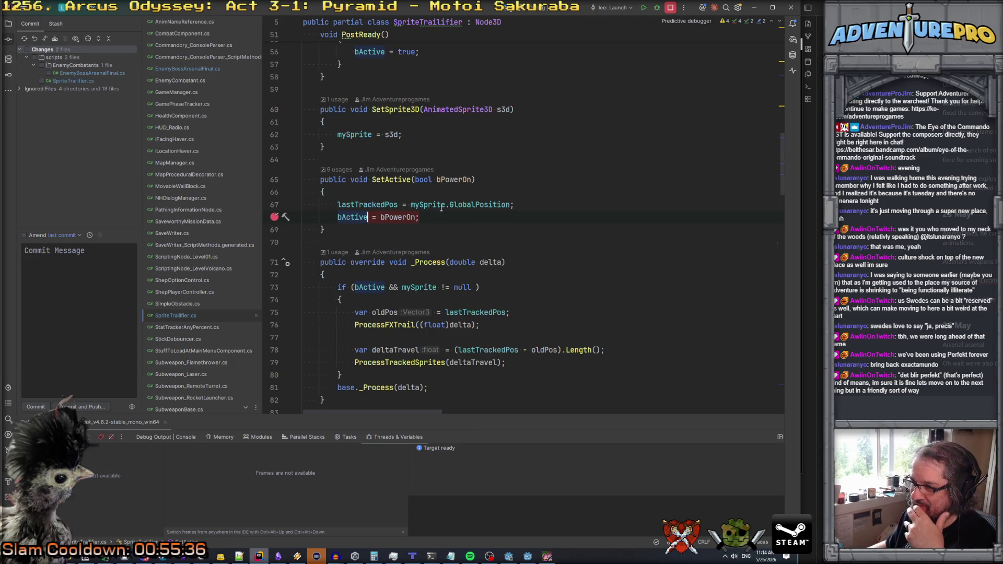
pyautogui.scroll(-4, 441, 207)
pyautogui.scroll(-8, 437, 183)
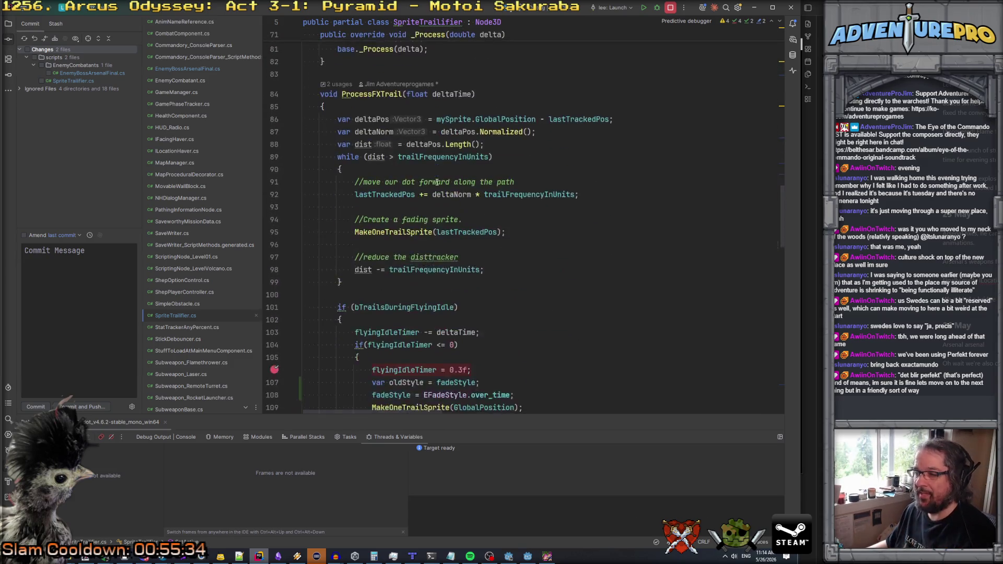
pyautogui.click(406, 195)
pyautogui.click(397, 220)
pyautogui.click(466, 293)
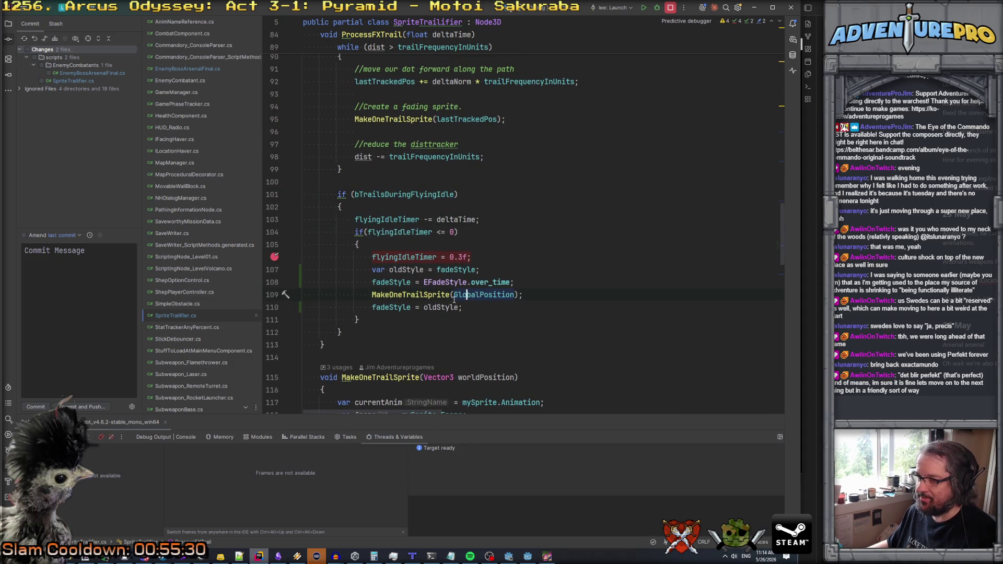
# - Change line 109's argument to mySprite.GlobalPosition and stop the game's debug session
pyautogui.scroll(10, 455, 294)
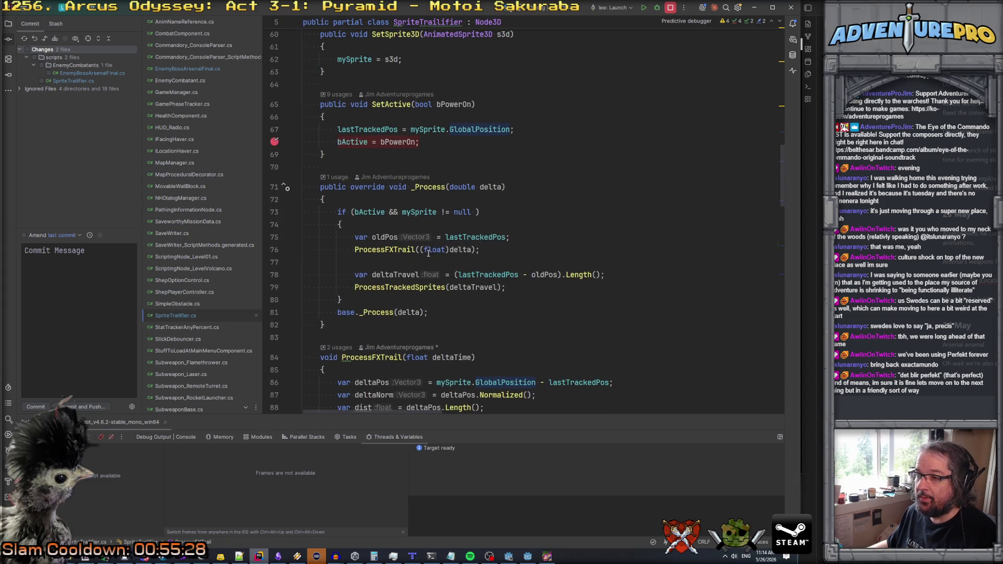
pyautogui.scroll(-8, 428, 253)
pyautogui.click(456, 373)
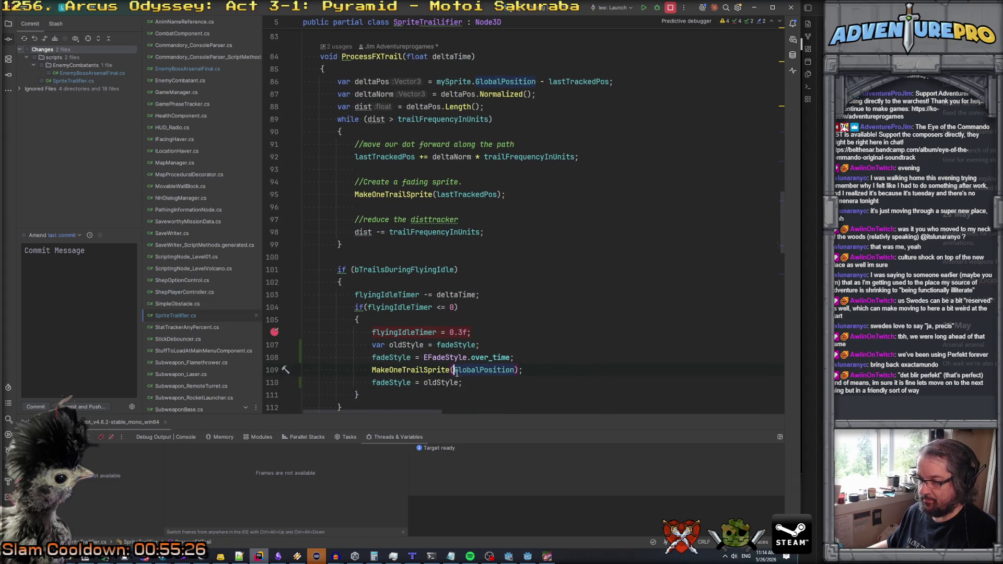
pyautogui.write('my')
pyautogui.press('Tab')
pyautogui.write('.gl')
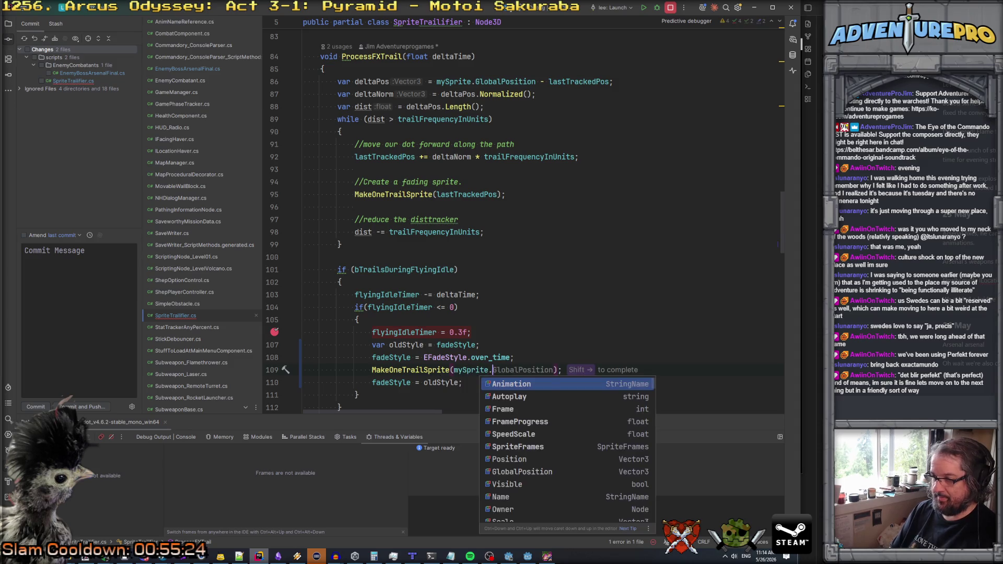
pyautogui.press('Tab')
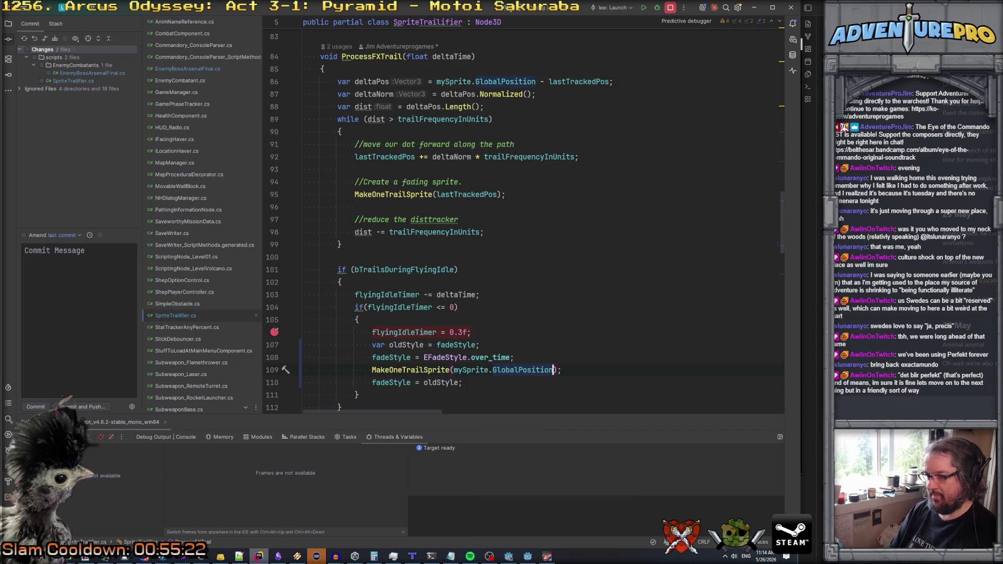
pyautogui.click(436, 333)
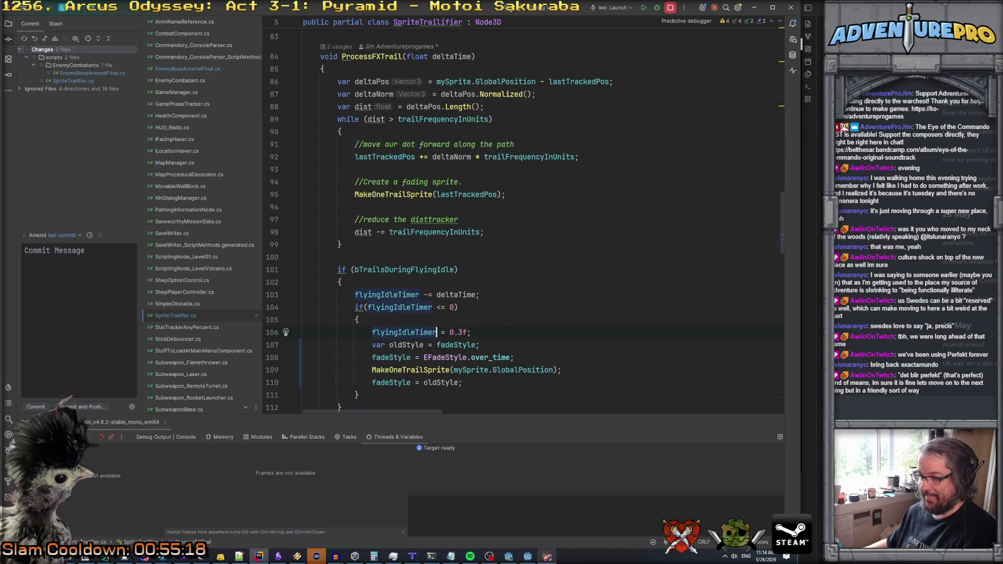
pyautogui.hotkey('alt', 'F4')
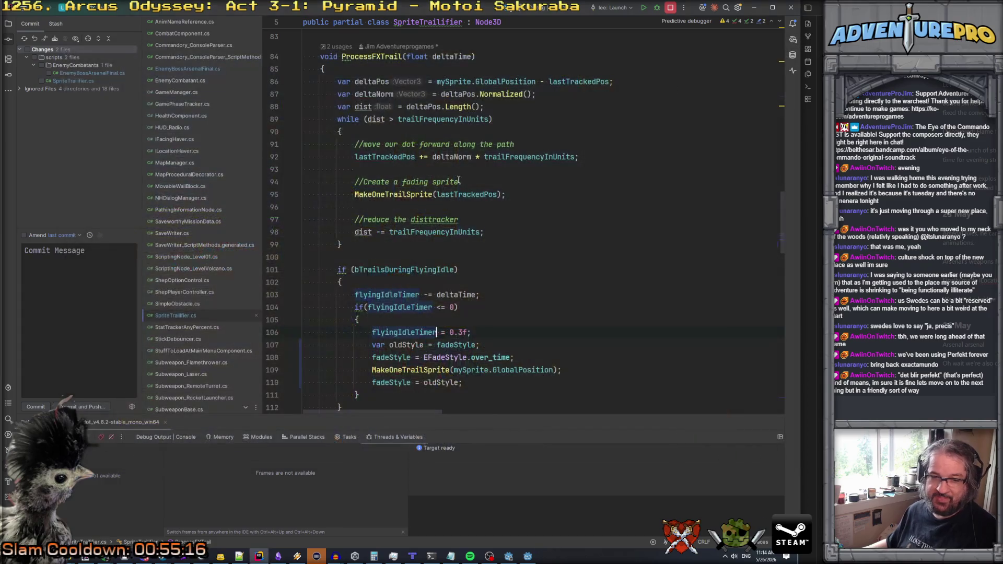
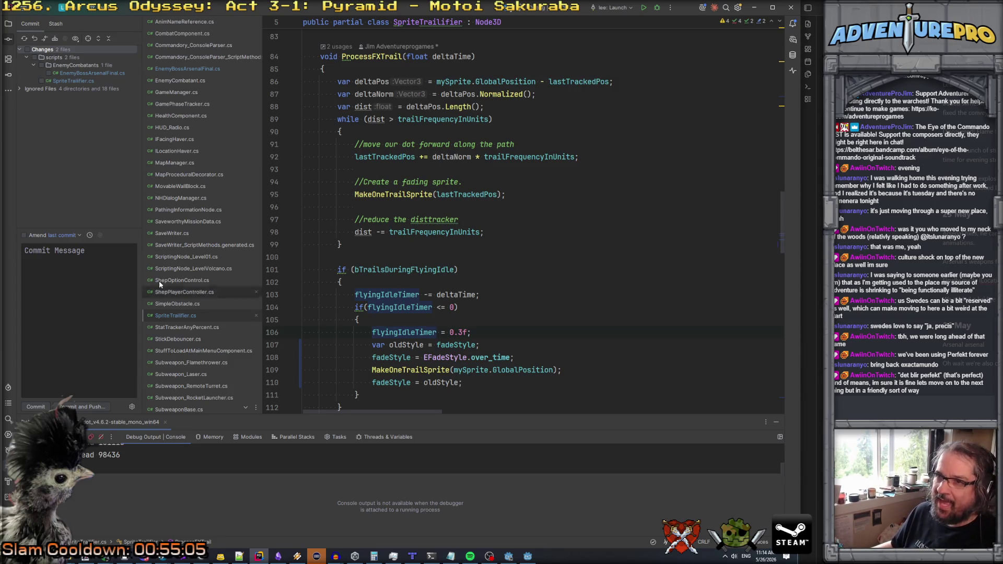
# - Bring the Godot editor with the level_test scene in front of the Rider trail code
pyautogui.click(529, 556)
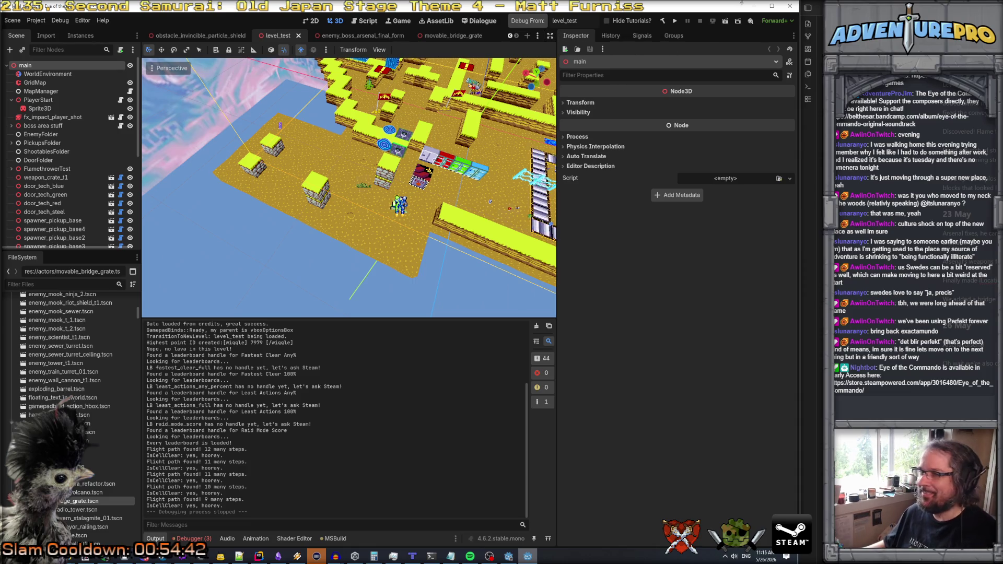
# - Start a playtest of the level, move the player around, and return to the game
pyautogui.click(517, 24)
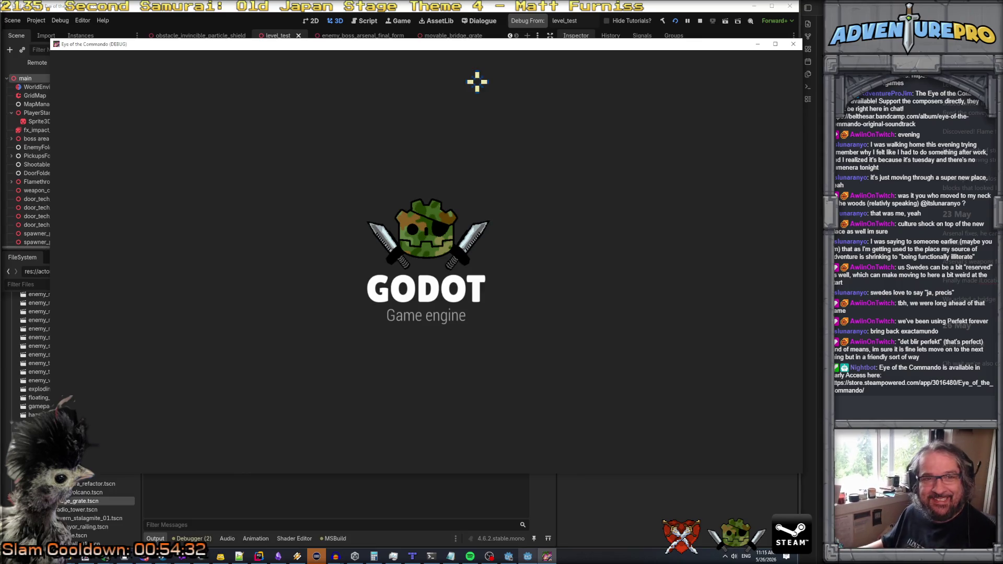
pyautogui.press('Left')
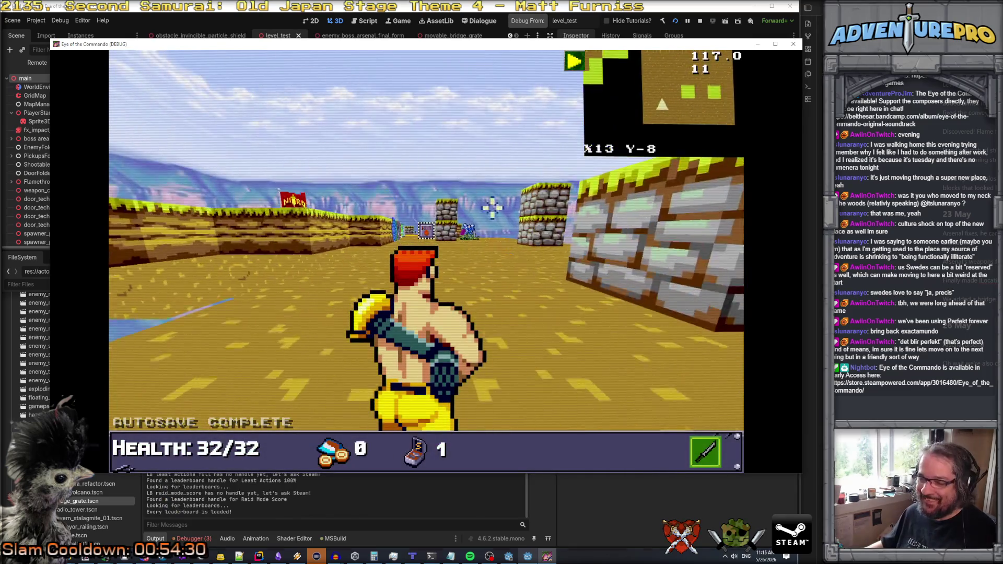
pyautogui.press('Up')
pyautogui.press('F8')
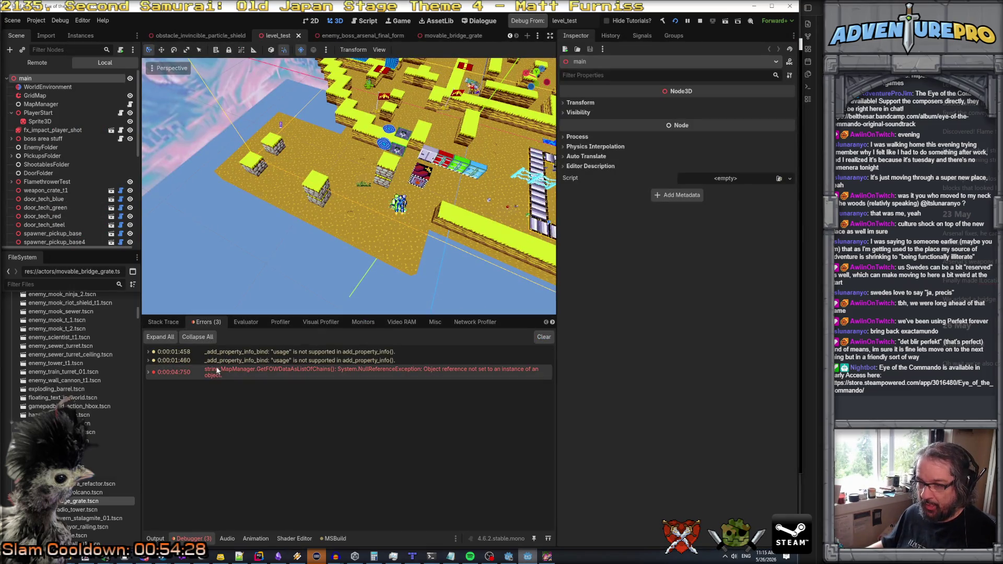
pyautogui.hotkey('alt', 'Tab')
# - Run ARS_CHANGEMODE in the in-game console, walk toward the boss, and minimize the game
pyautogui.press('`')
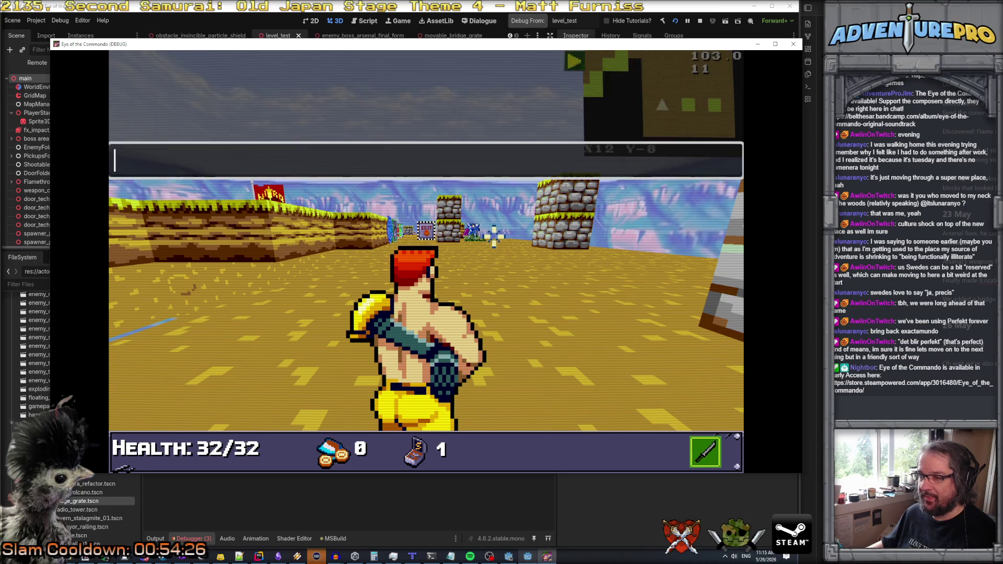
pyautogui.write('ARS_')
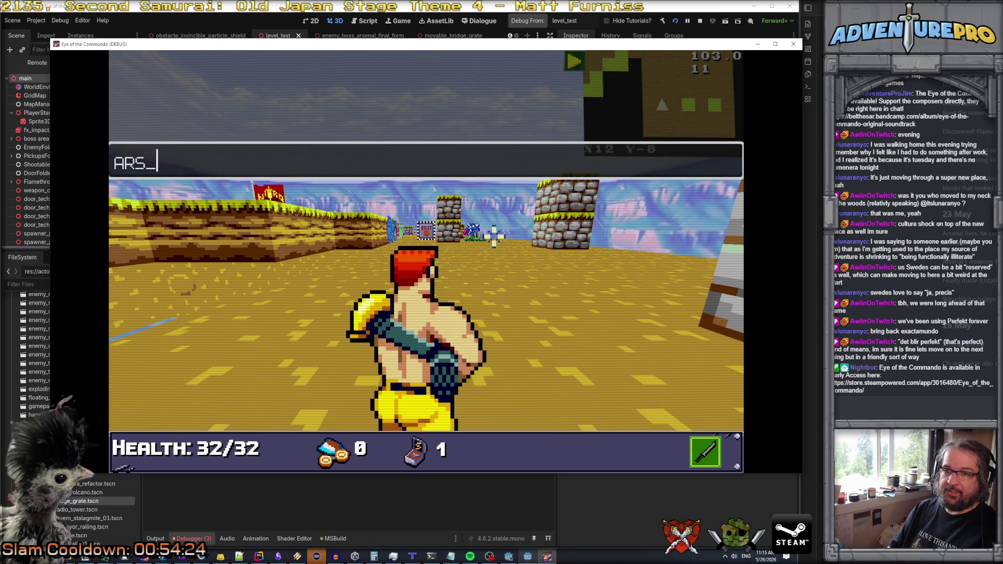
pyautogui.write('CHANGEMODE')
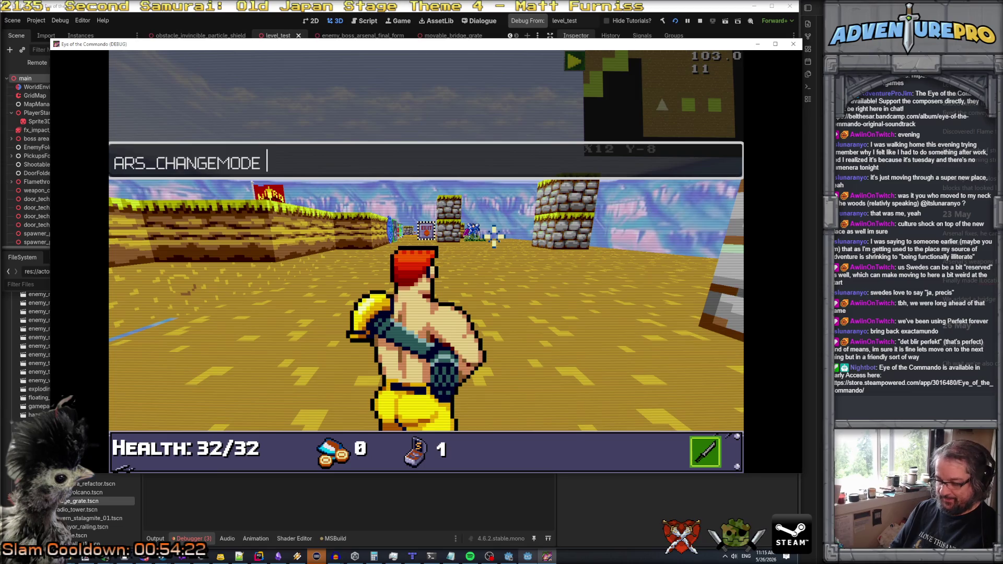
pyautogui.press('Return')
pyautogui.press('w')
pyautogui.press('w')
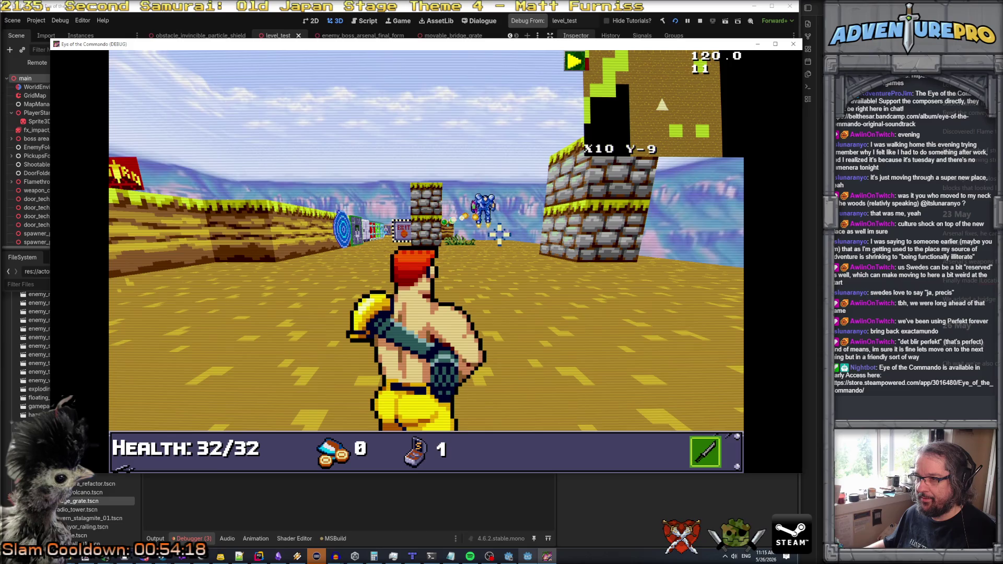
pyautogui.press('w')
pyautogui.press('s')
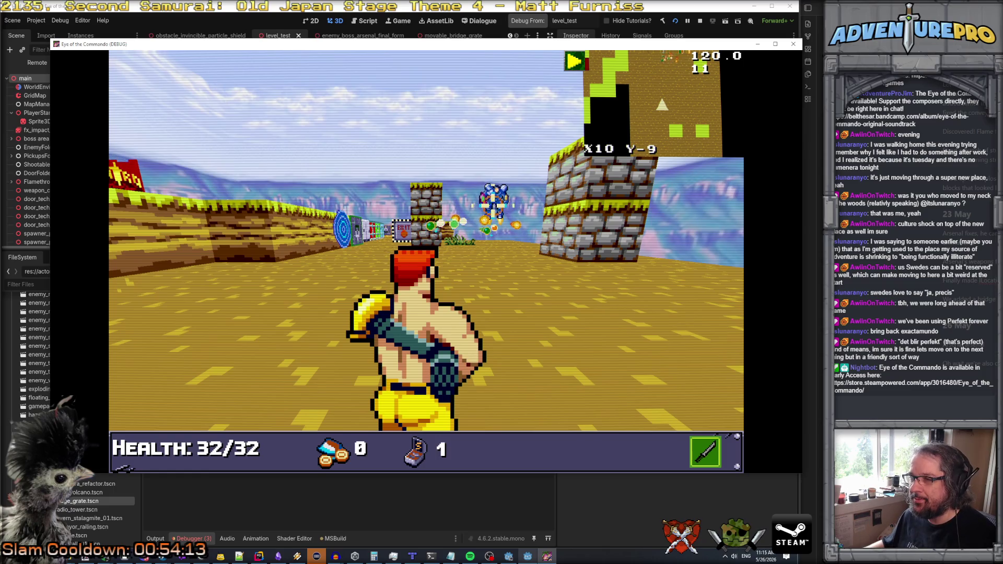
pyautogui.click(525, 559)
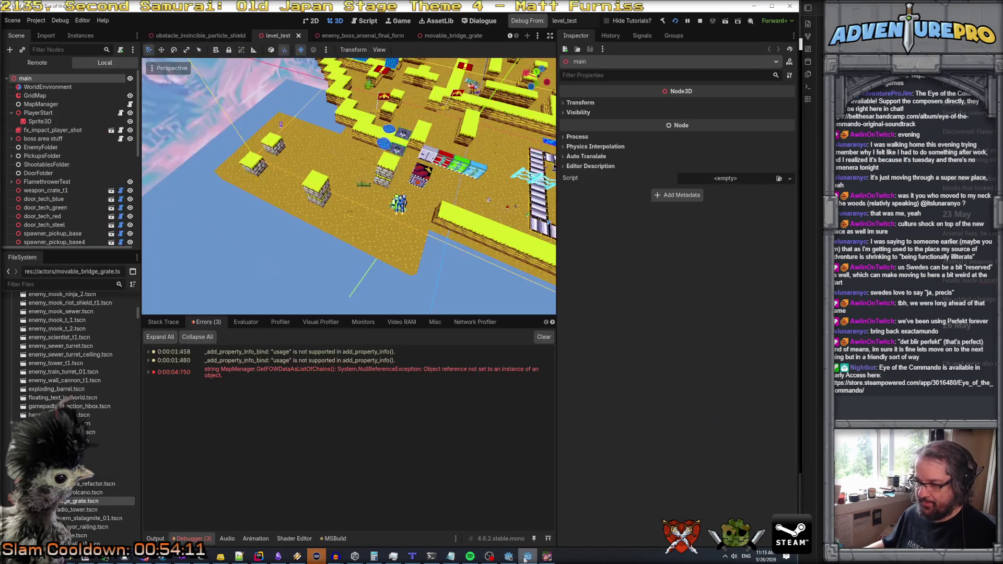
# - In Rider, set a breakpoint on line 103 and attach the debugger to the running game
pyautogui.click(258, 557)
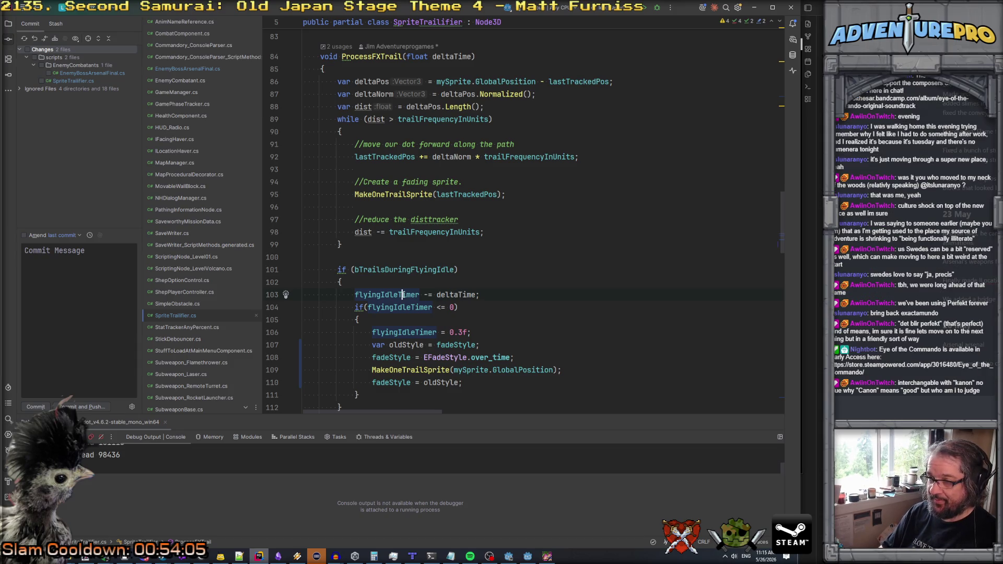
pyautogui.press('F9')
pyautogui.hotkey('shift', 'F9')
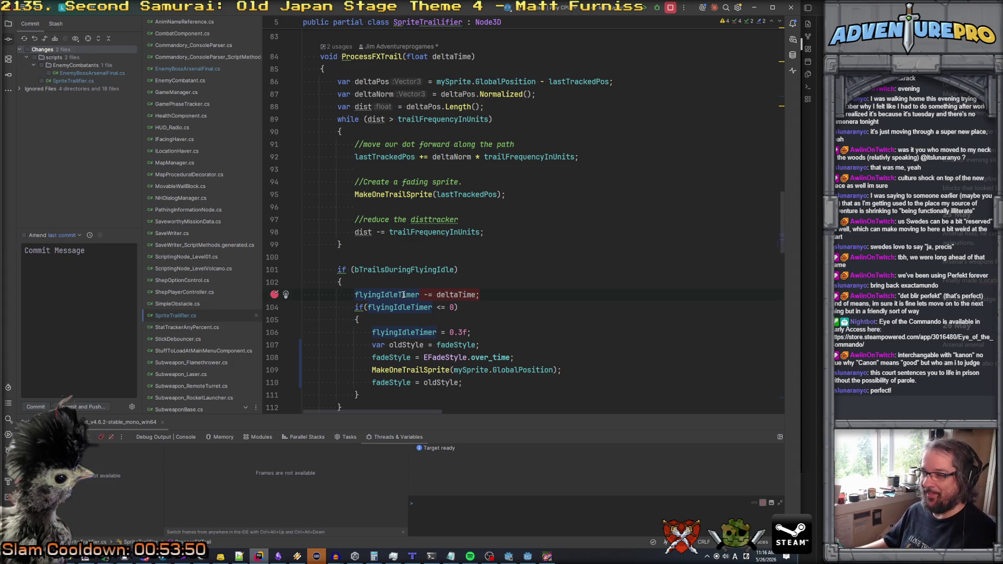
# - Add a breakpoint on line 86 and inspect the surrounding values
pyautogui.scroll(3, 387, 313)
pyautogui.click(341, 193)
pyautogui.press('F9')
pyautogui.scroll(5, 387, 212)
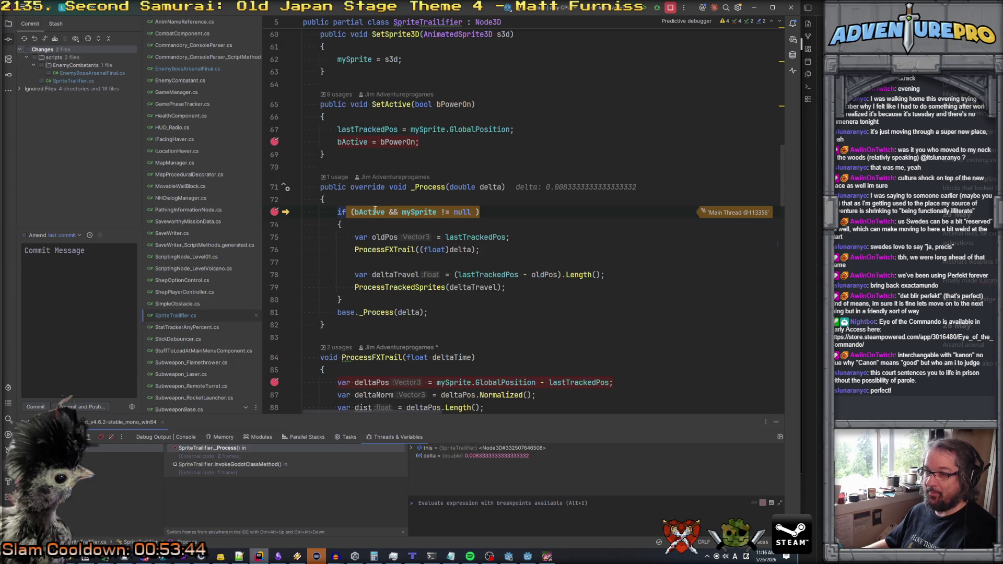
pyautogui.moveTo(375, 209)
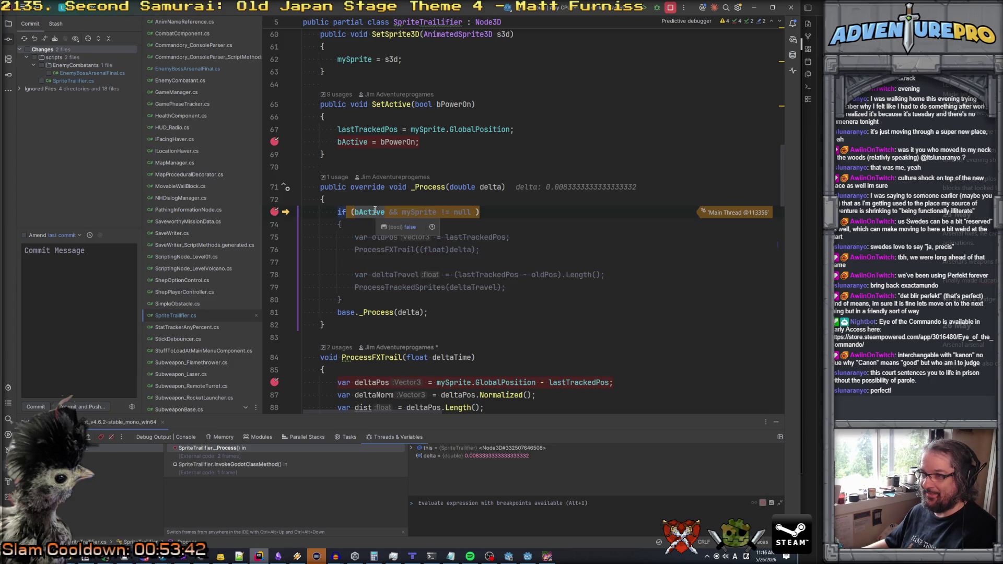
pyautogui.moveTo(364, 132)
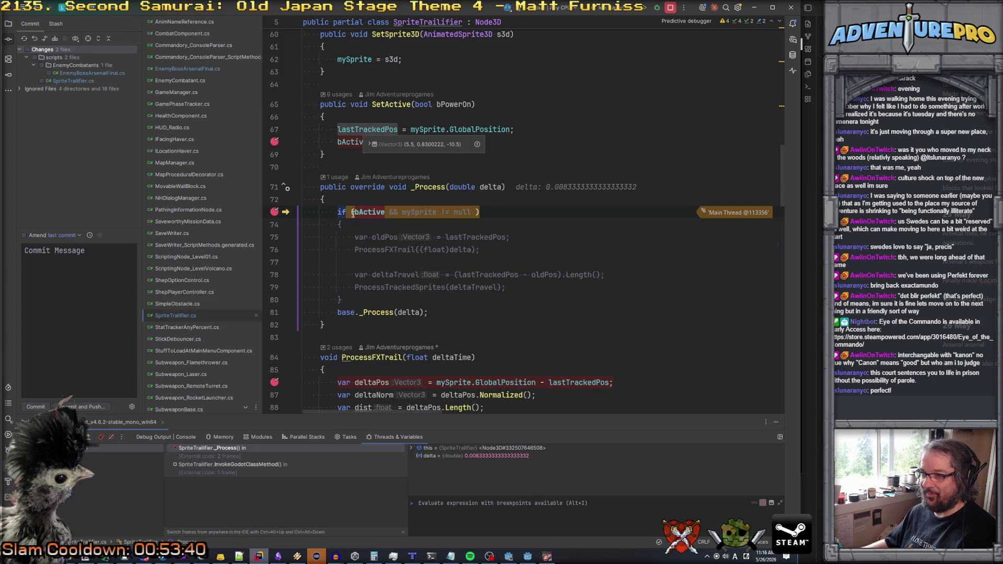
# - Remove the line 103 breakpoint and resume execution
pyautogui.scroll(-3, 339, 219)
pyautogui.scroll(-5, 350, 288)
pyautogui.click(351, 296)
pyautogui.press('F9')
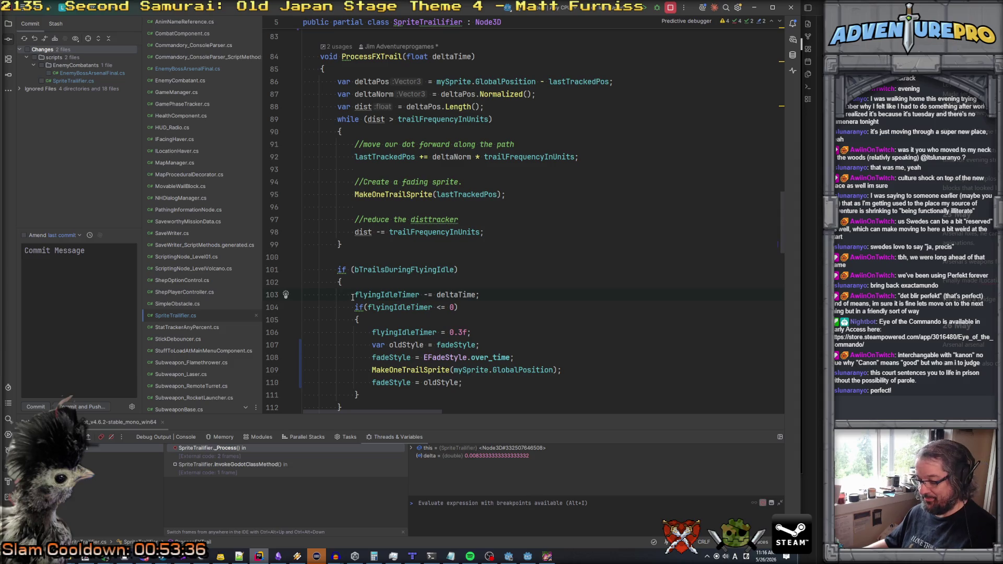
pyautogui.press('F5')
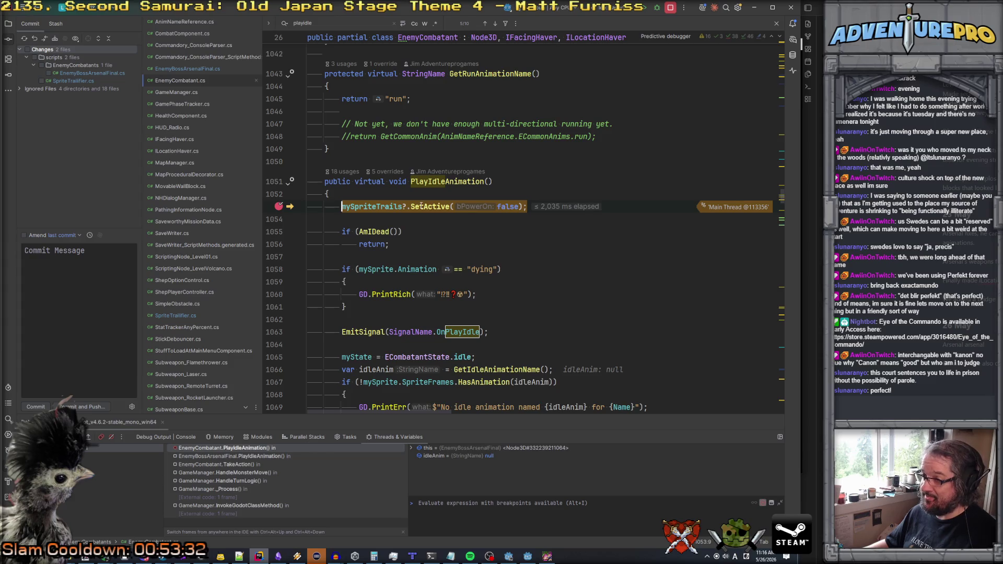
# - Step into SetActive and over the bActive = bPowerOn statement, continuing between breakpoints
pyautogui.press('F11')
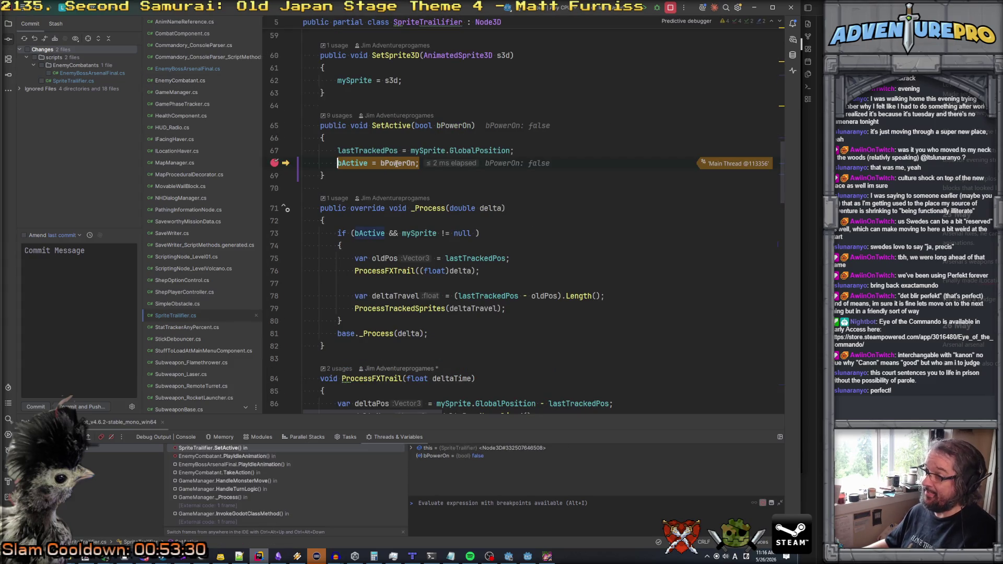
pyautogui.moveTo(396, 163)
pyautogui.press('F5')
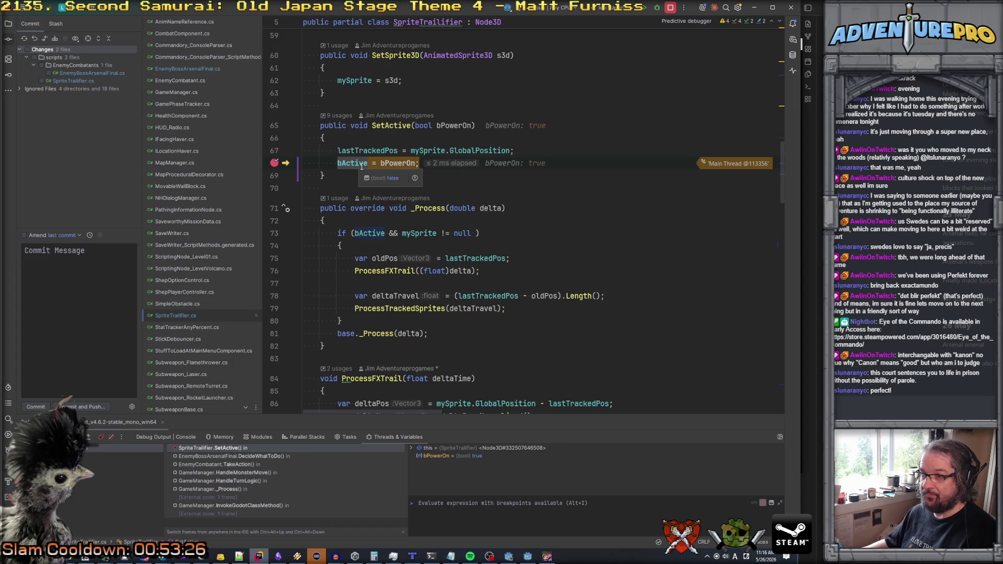
pyautogui.moveTo(419, 164); pyautogui.dragTo(323, 169)
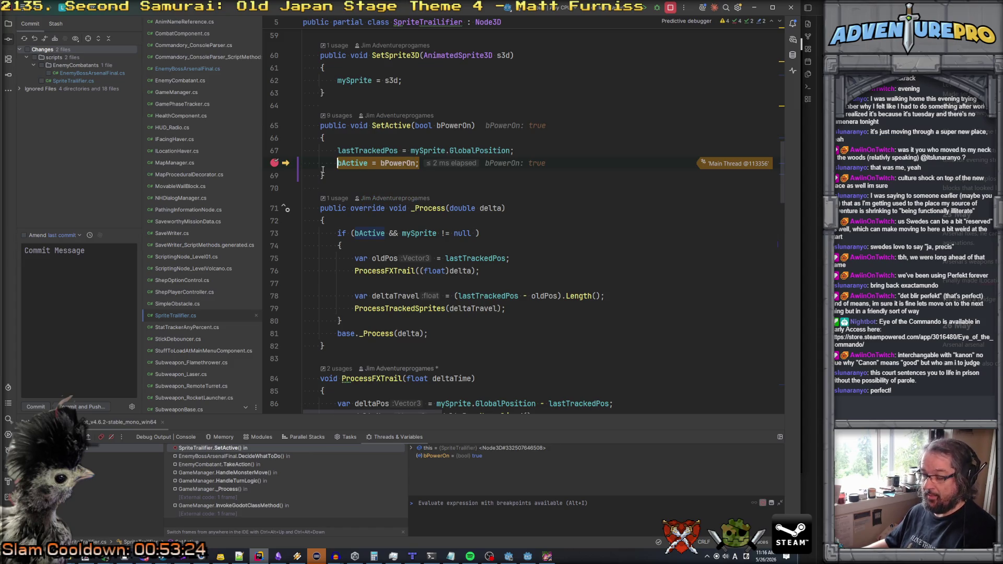
pyautogui.press('F10')
pyautogui.moveTo(343, 165)
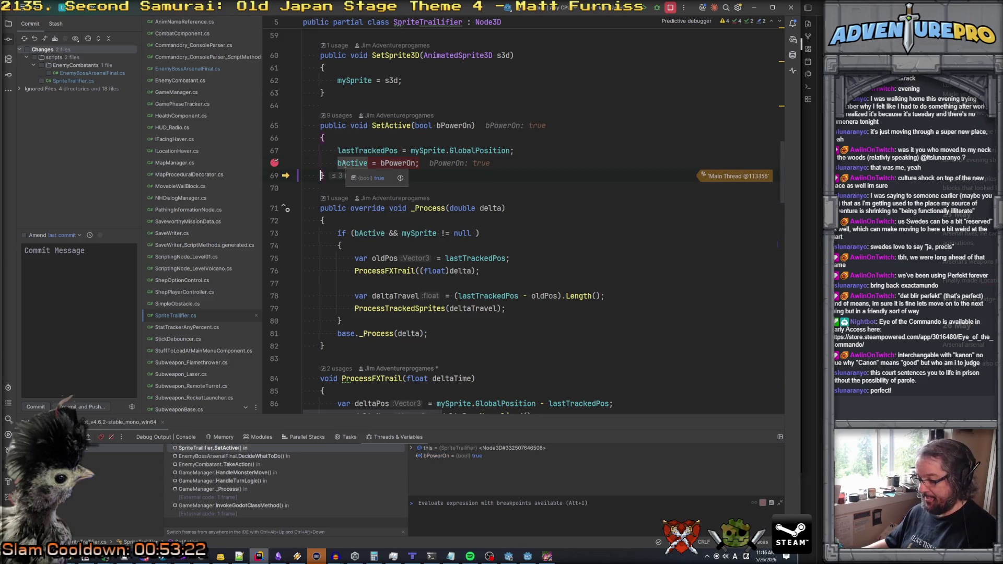
pyautogui.press('F5')
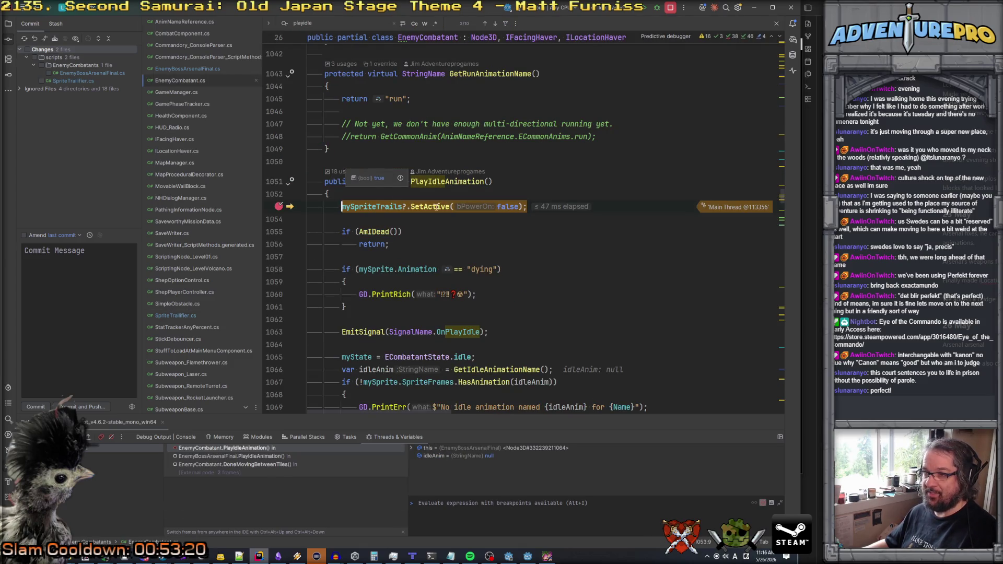
# - Inspect the DoneMovingBetweenTiles frame, then switch to EnemyBossArsenalFinal.PlayIdleAnimation in the call stack
pyautogui.moveTo(435, 208)
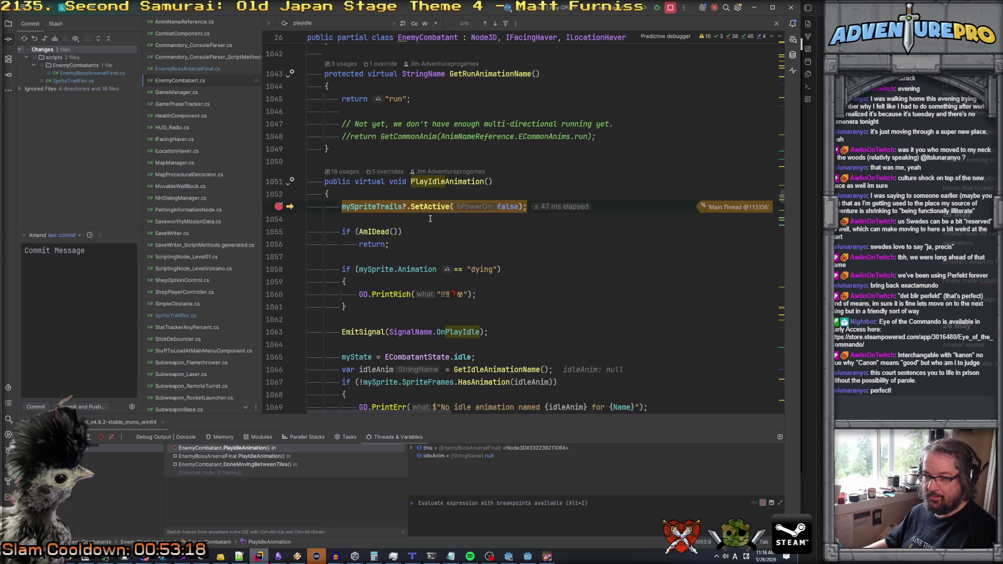
pyautogui.click(261, 465)
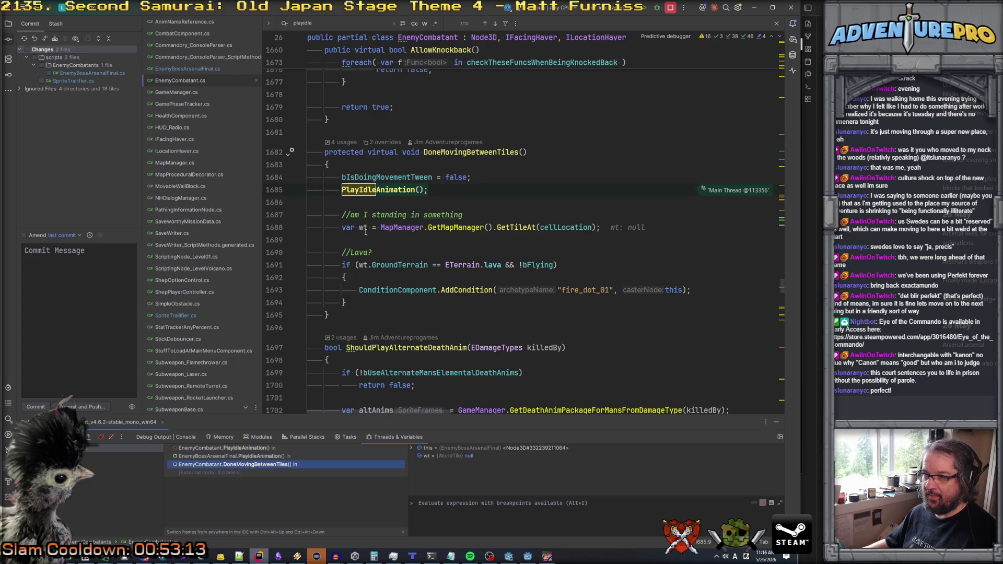
pyautogui.moveTo(670, 290)
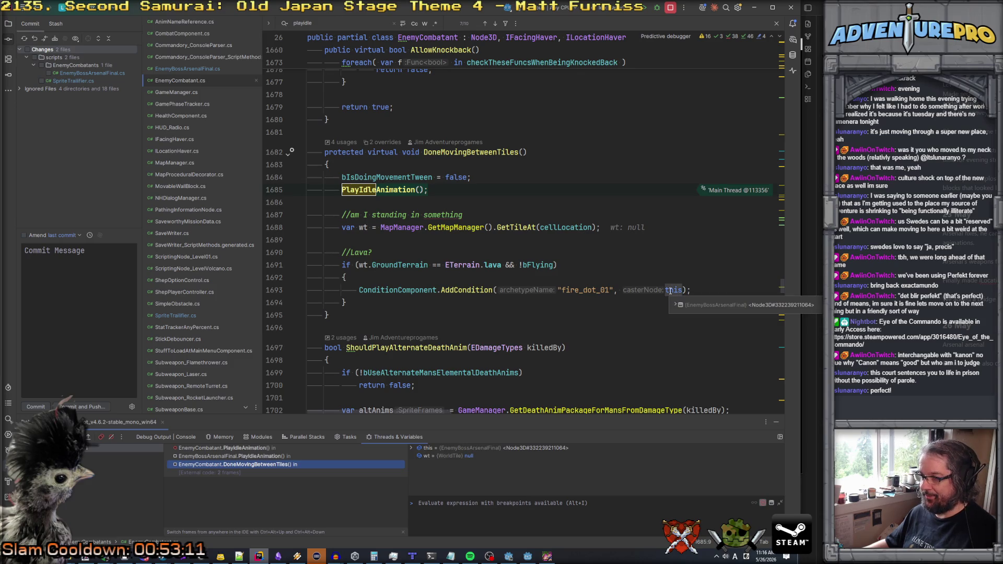
pyautogui.click(236, 457)
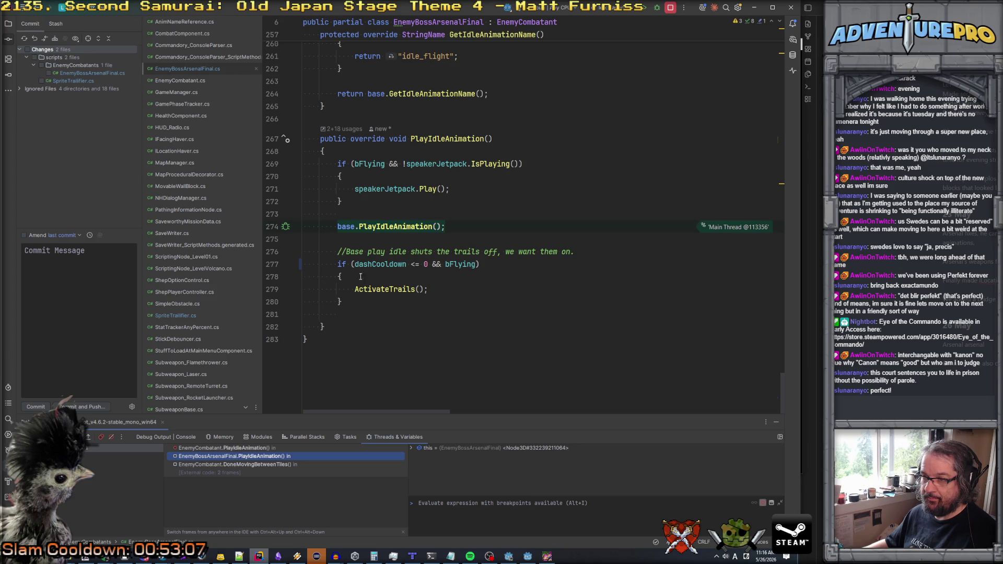
# - Select dashCooldown on line 277 and search the file for it
pyautogui.moveTo(372, 265)
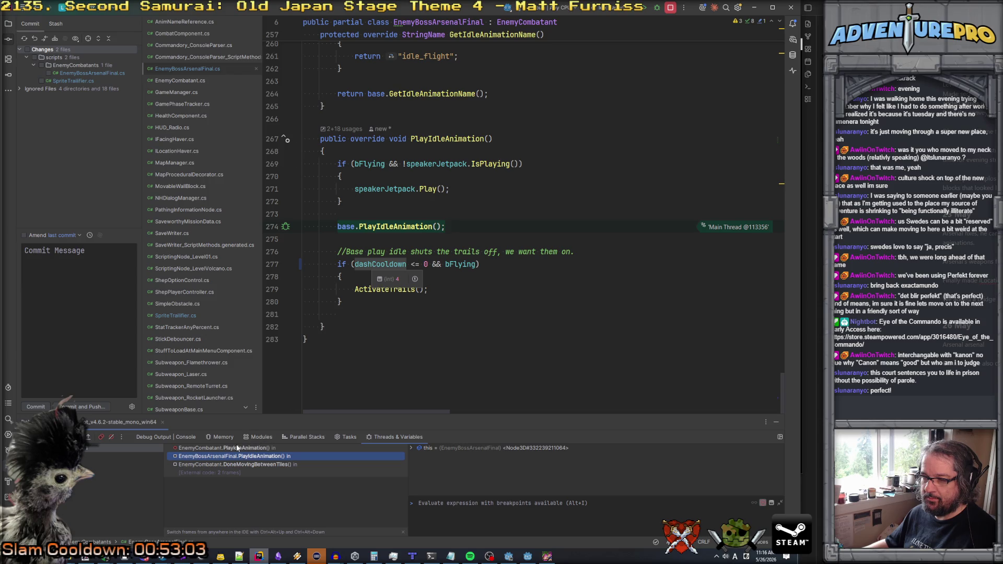
pyautogui.doubleClick(371, 265)
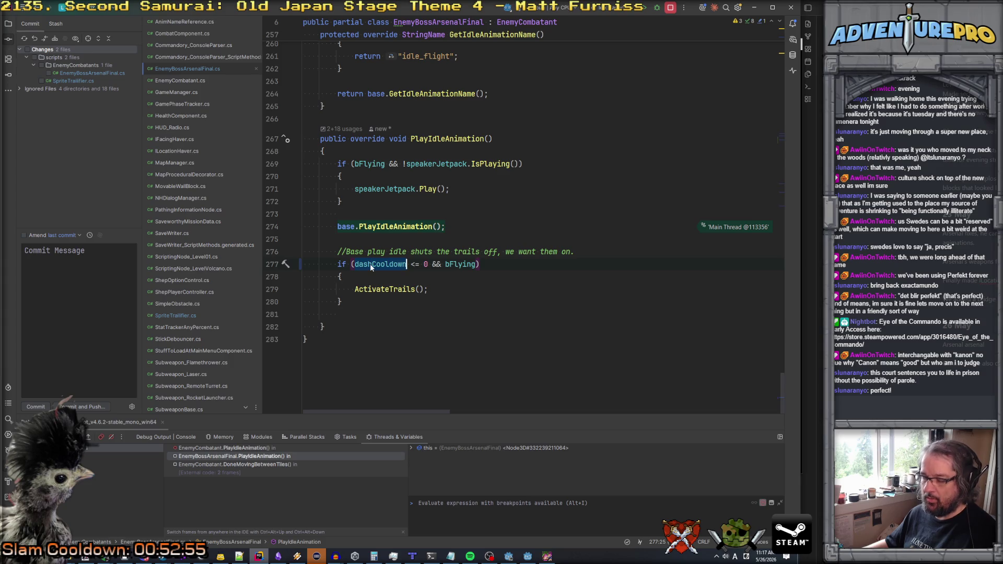
pyautogui.hotkey('ctrl', 'f')
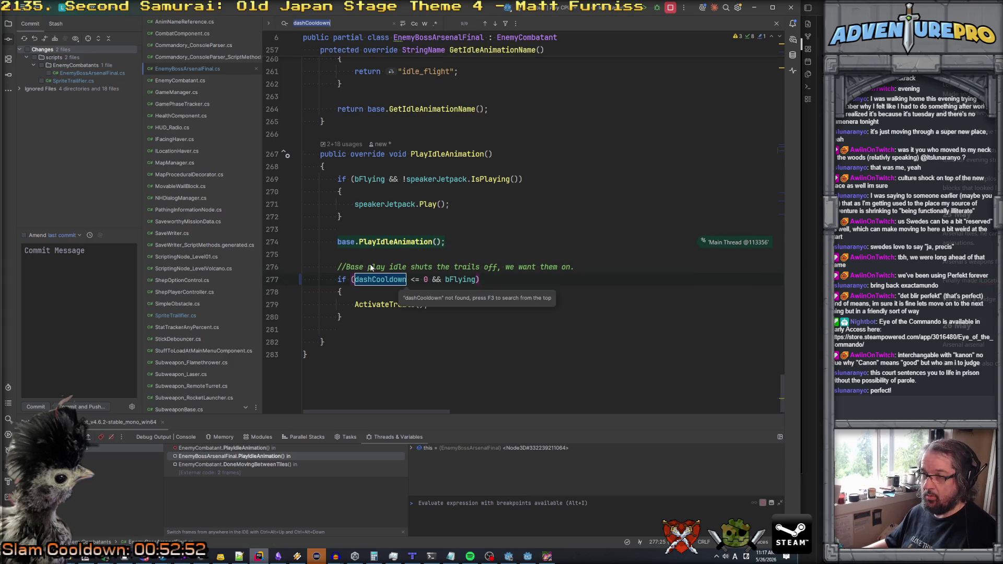
# - Replace dashCooldown with dashCooldownRemaining in line 277's trail check
pyautogui.press('Return')
pyautogui.press('Return')
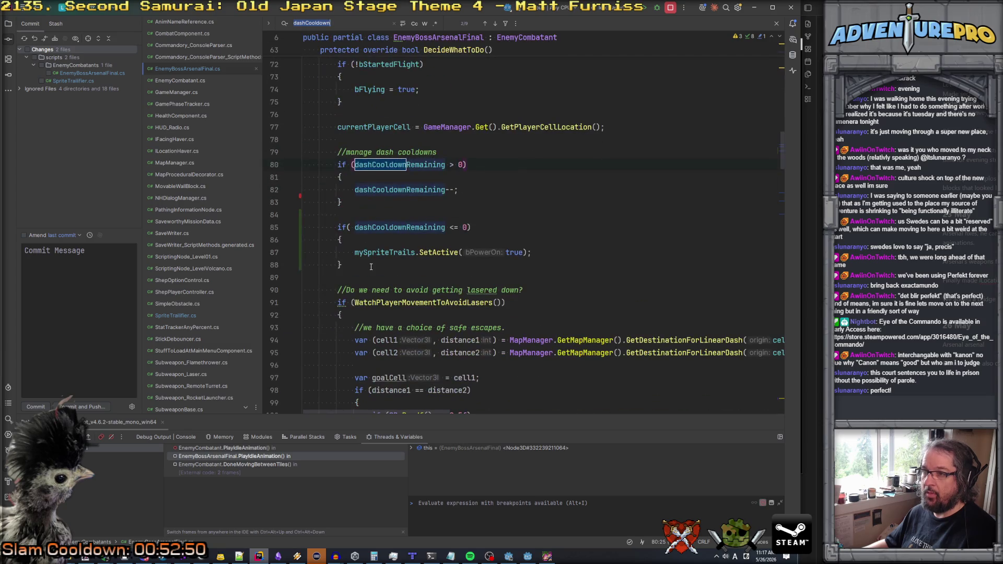
pyautogui.doubleClick(417, 164)
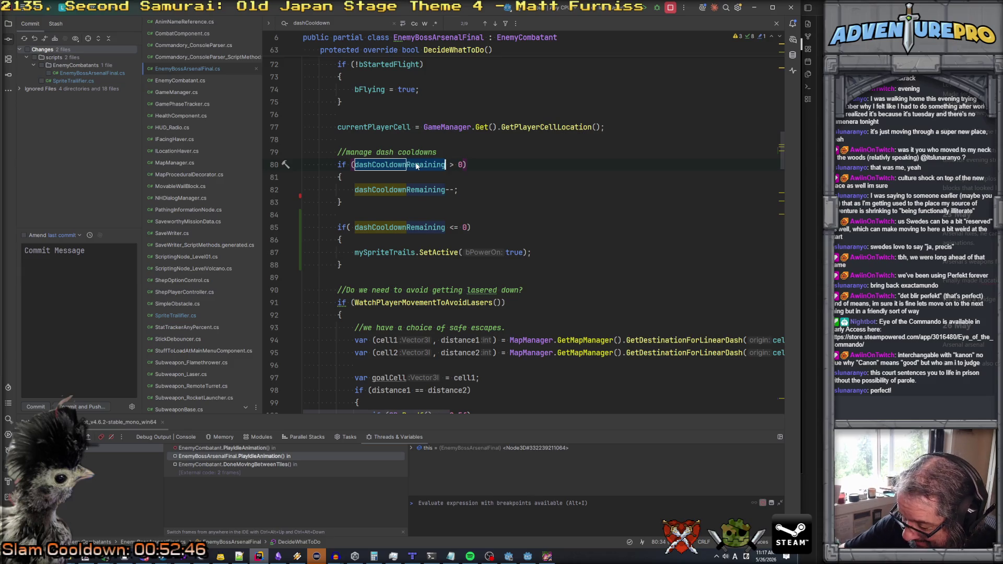
pyautogui.hotkey('shift', 'Return')
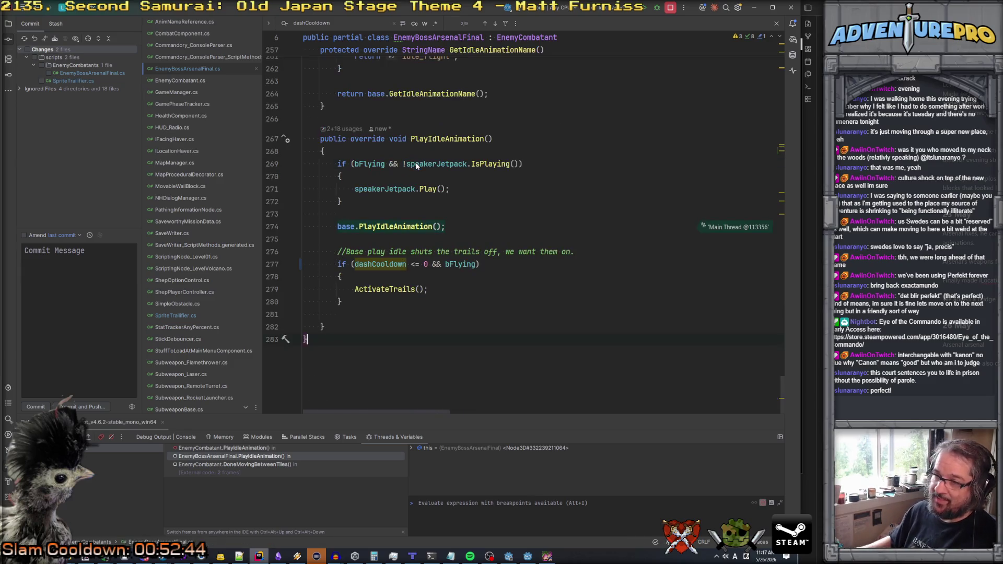
pyautogui.write('dashCooldownRemaining')
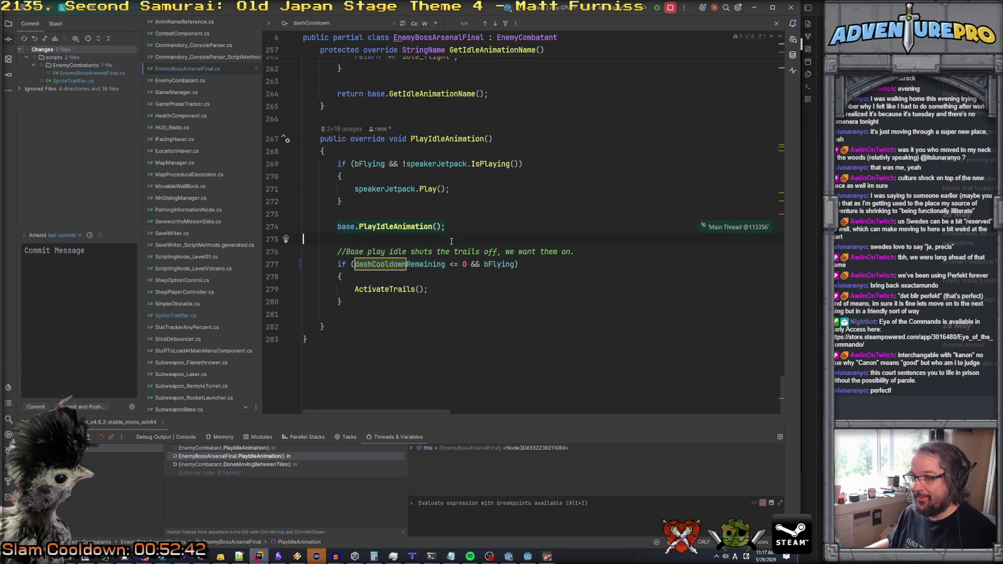
pyautogui.press('Escape')
# - Check the dashCooldownRemaining declaration and resume the paused game
pyautogui.keyDown('ctrl'); pyautogui.click(386, 265); pyautogui.keyUp('ctrl')
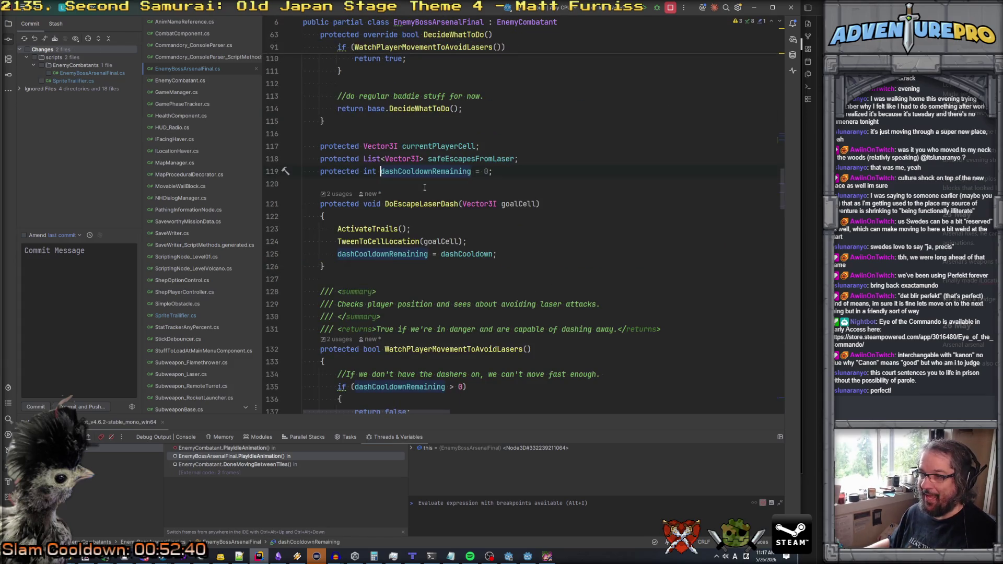
pyautogui.scroll(10, 424, 187)
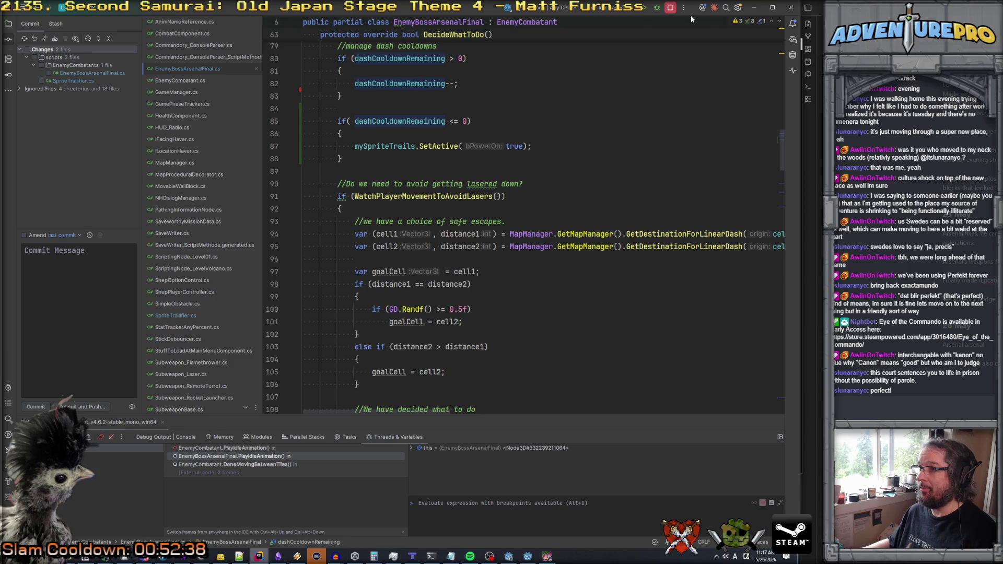
pyautogui.click(670, 9)
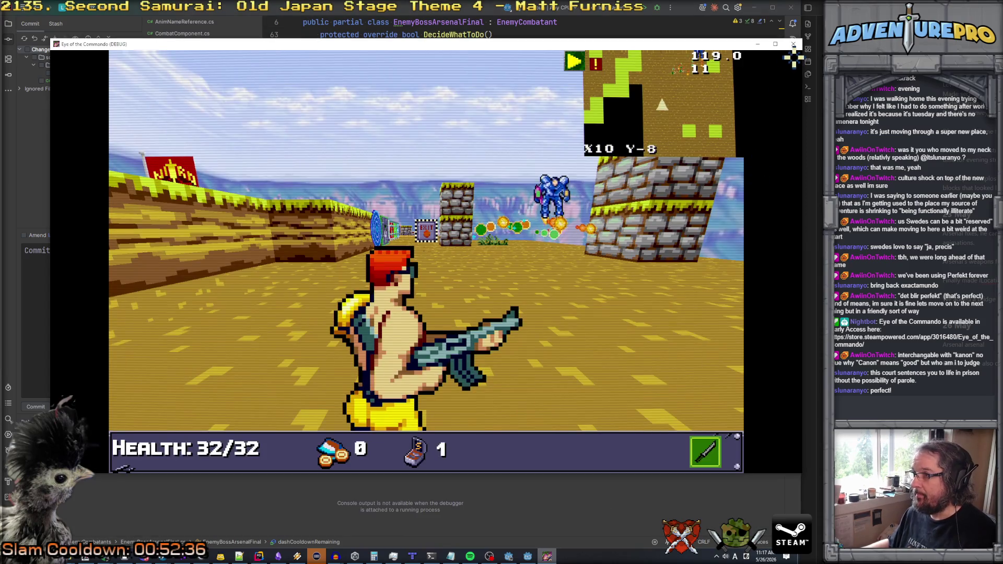
# - Close the running game window and scroll to the field declarations at the top
pyautogui.click(793, 45)
pyautogui.scroll(20, 549, 272)
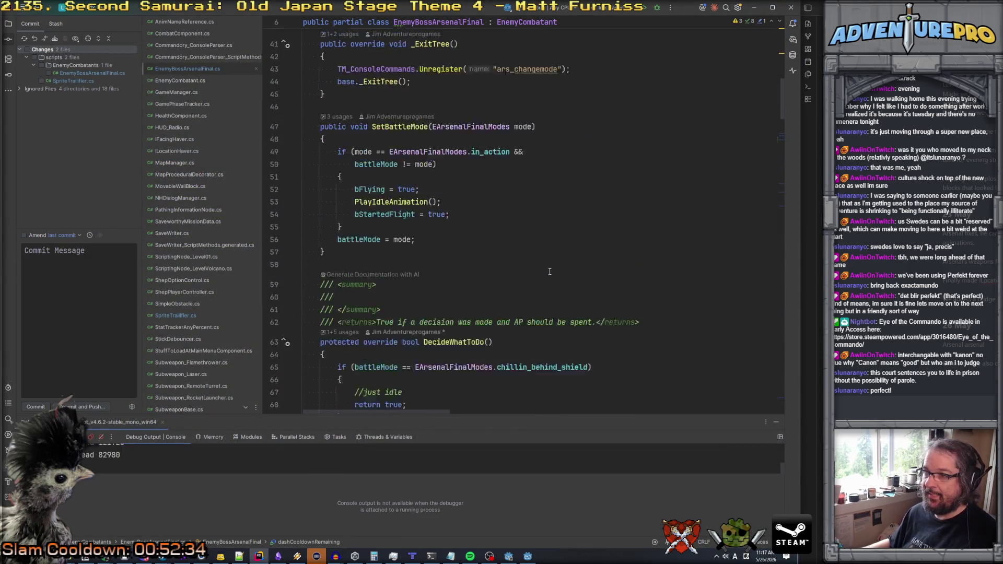
pyautogui.scroll(3, 549, 271)
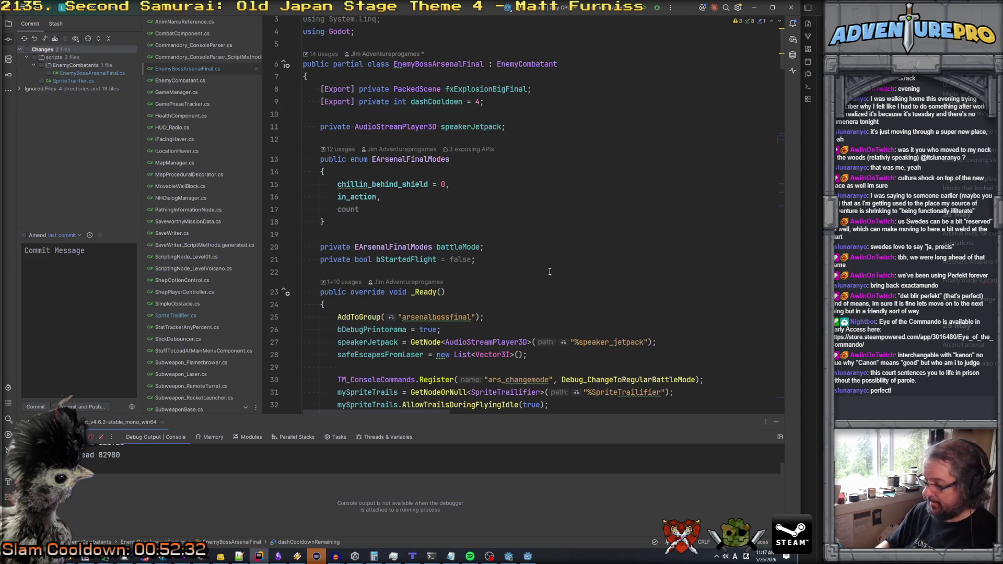
pyautogui.scroll(-5, 550, 271)
pyautogui.scroll(5, 513, 210)
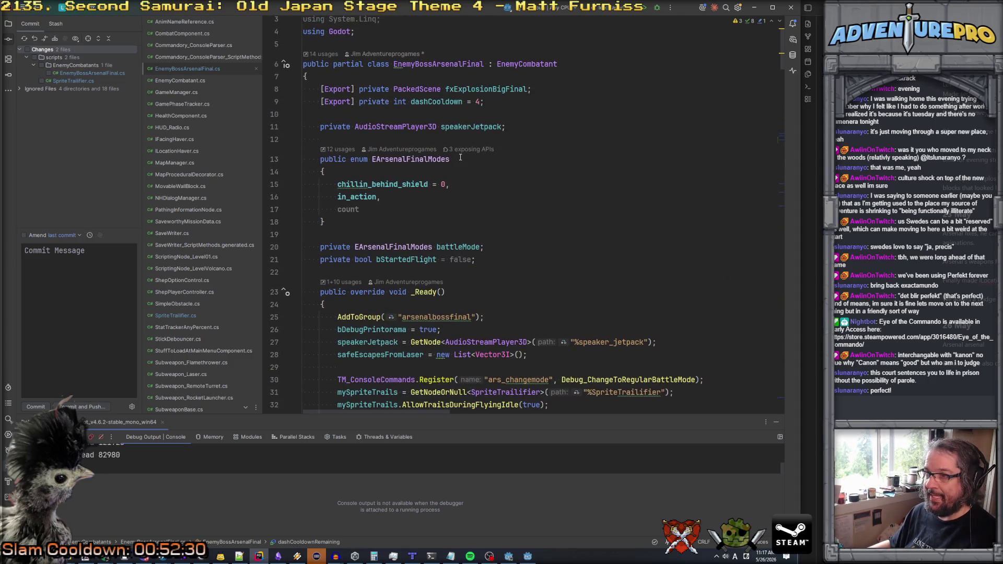
pyautogui.scroll(-3, 460, 157)
pyautogui.scroll(4, 465, 117)
# - Rename the exported dashCooldown field to dashCooldownMax, then return to Godot
pyautogui.write('Max')
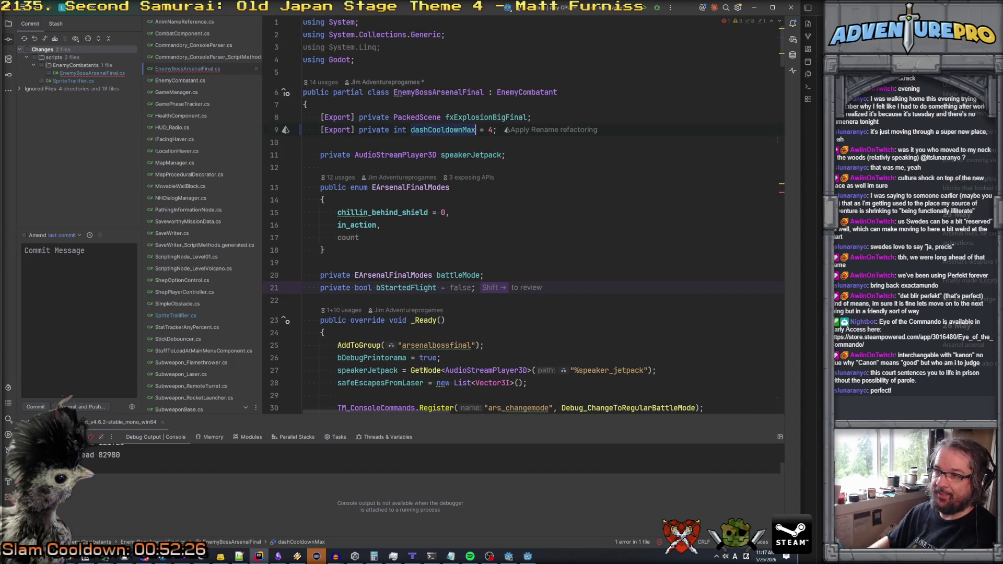
pyautogui.click(703, 252)
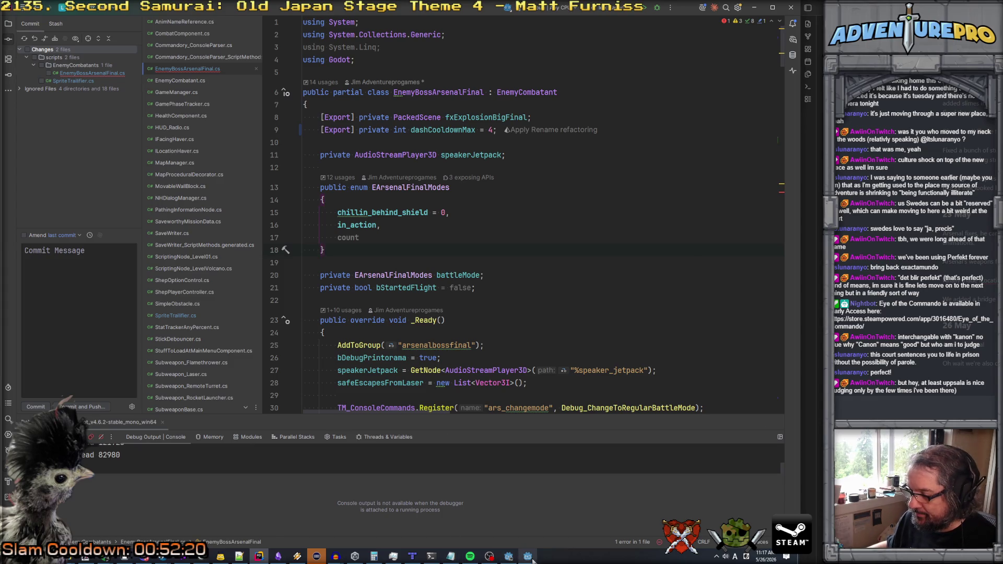
pyautogui.click(508, 556)
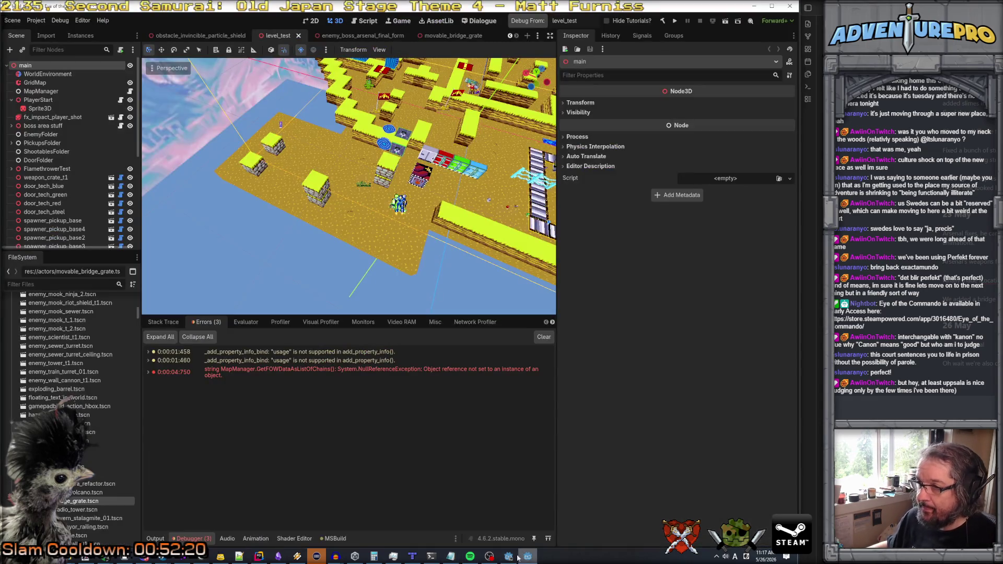
# - Attempt a build, dismiss the failure, and check the missing 'dashCooldown' error at line 125
pyautogui.click(531, 22)
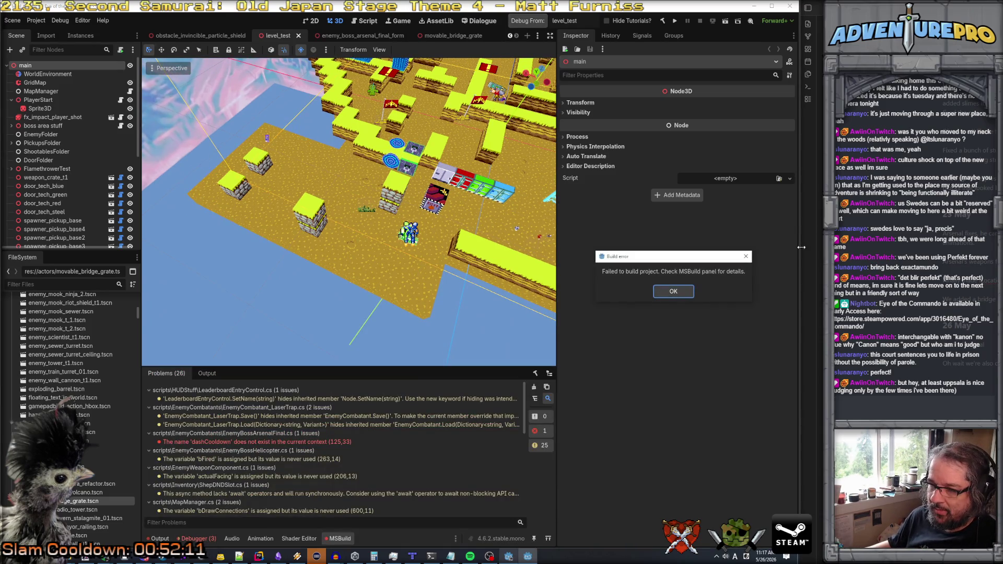
pyautogui.click(673, 291)
pyautogui.click(238, 446)
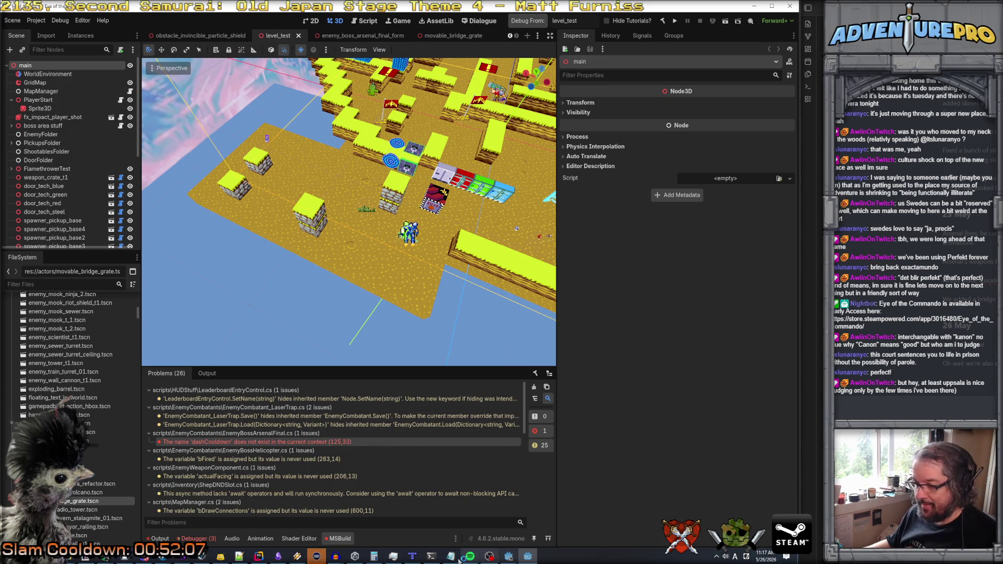
pyautogui.click(259, 556)
pyautogui.click(574, 225)
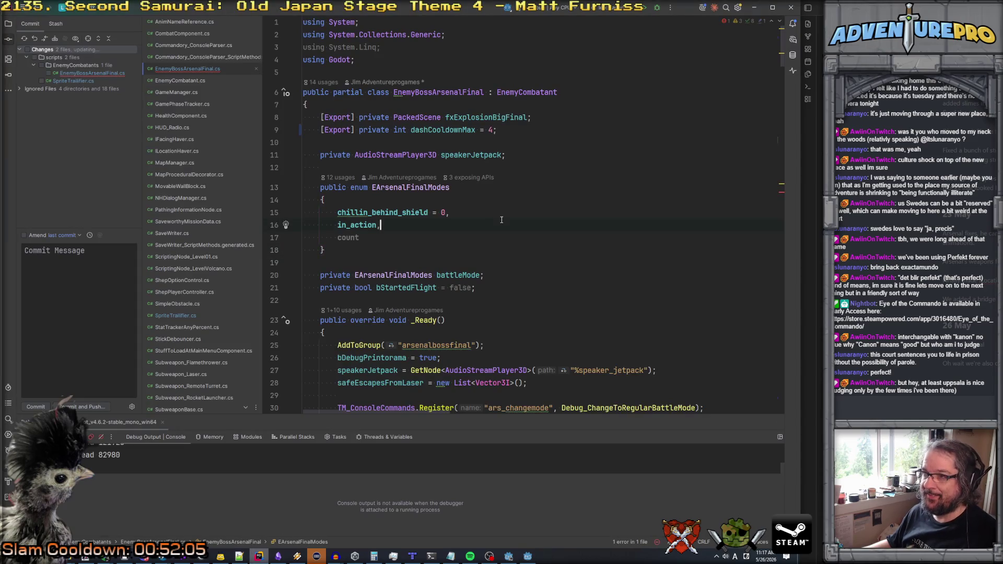
# - Make line 125 set dashCooldownRemaining = dashCooldownMax, verify its declaration, and return to Godot
pyautogui.click(783, 194)
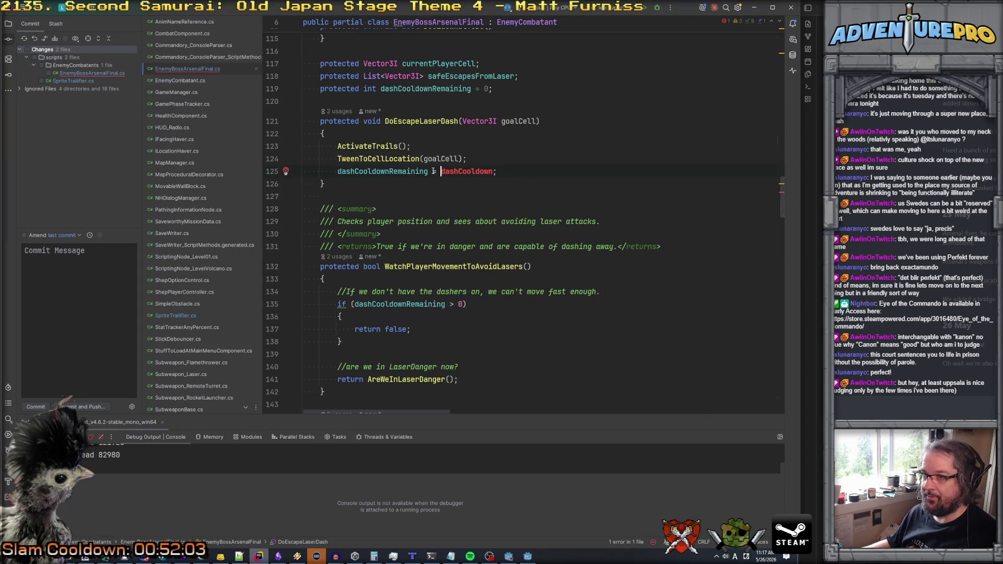
pyautogui.write('Max')
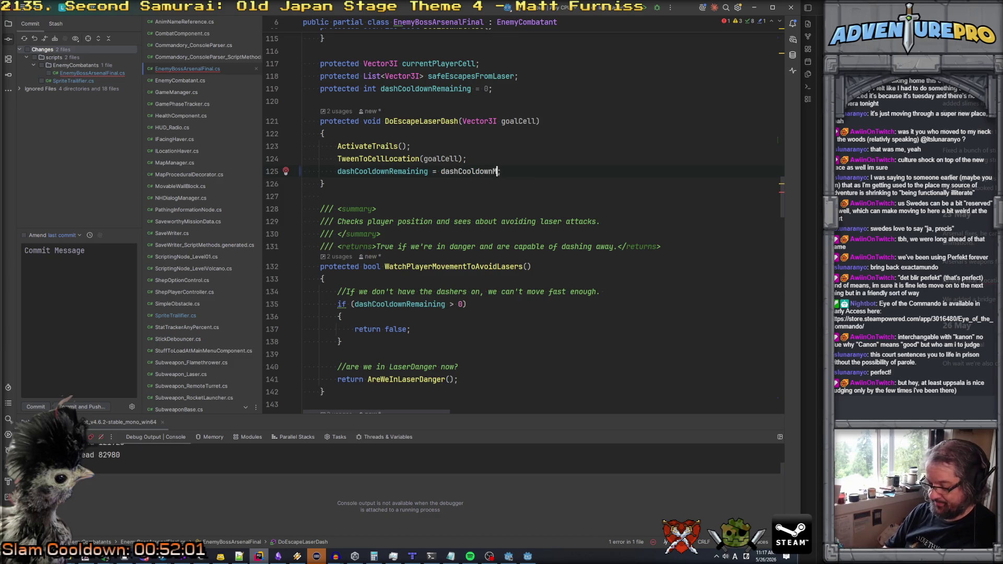
pyautogui.click(531, 153)
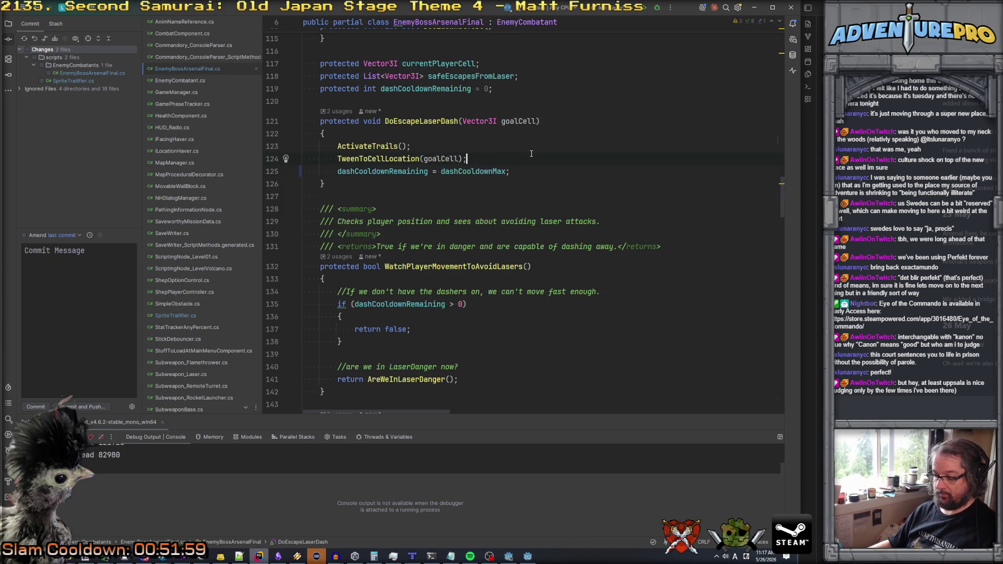
pyautogui.scroll(-10, 531, 153)
pyautogui.keyDown('ctrl'); pyautogui.click(515, 287); pyautogui.keyUp('ctrl')
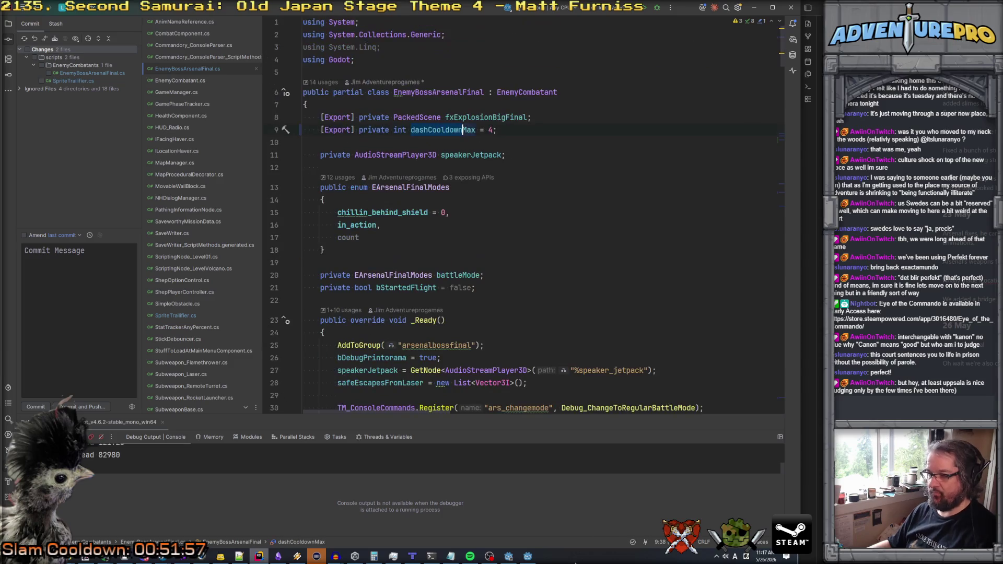
pyautogui.click(508, 556)
pyautogui.click(528, 557)
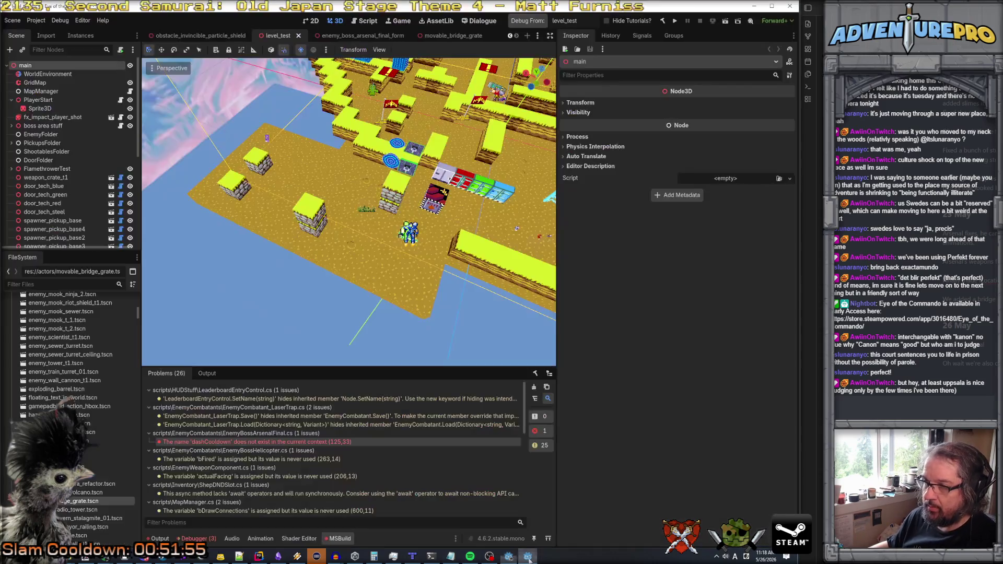
# - Build and run the game, dismiss the first build error, and rebuild to launch
pyautogui.press('F5')
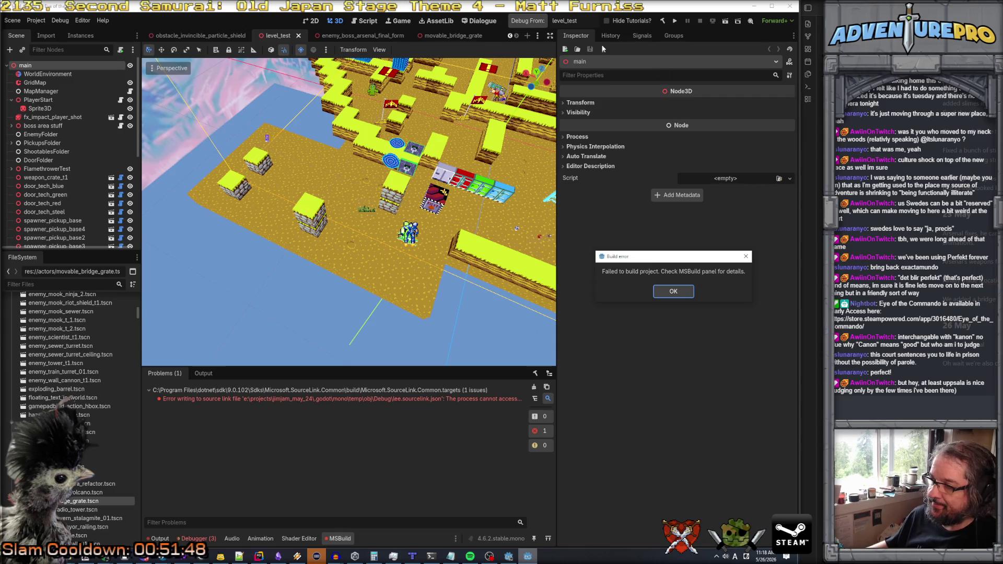
pyautogui.click(668, 294)
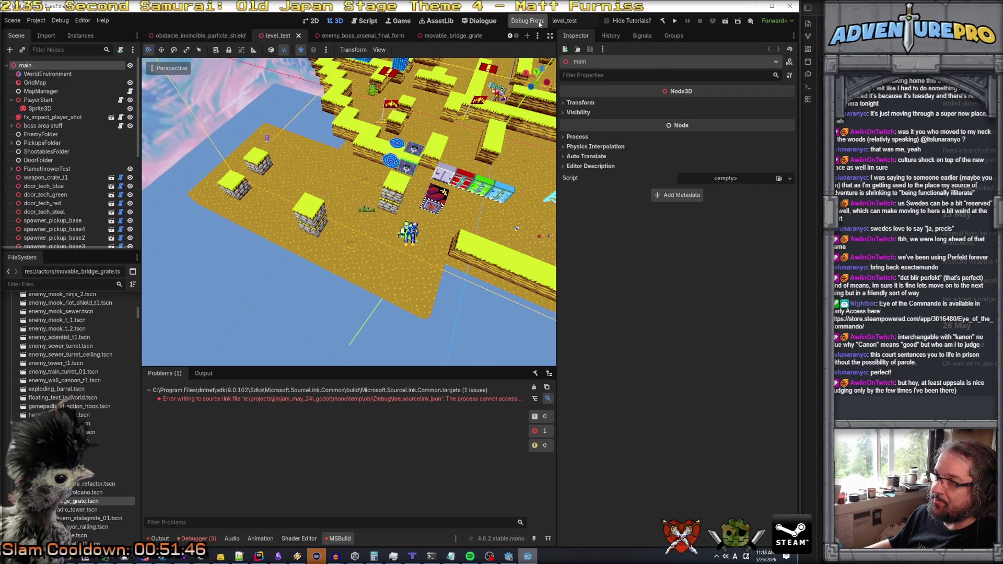
pyautogui.press('F5')
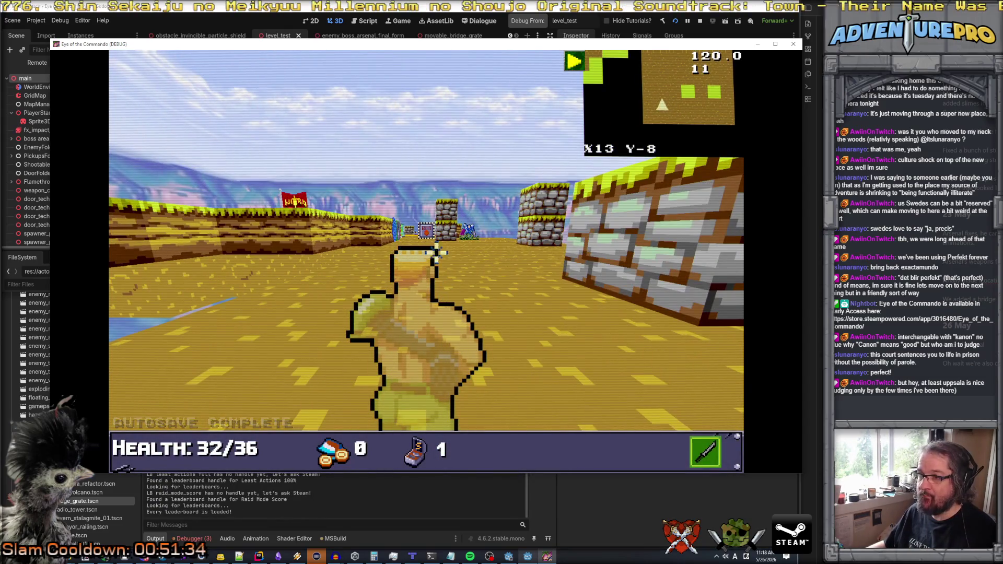
# - Run ARS_CHANGEMODE in the game console to switch the boss into flight
pyautogui.press('`')
pyautogui.write('ARS_CHANGEMODE')
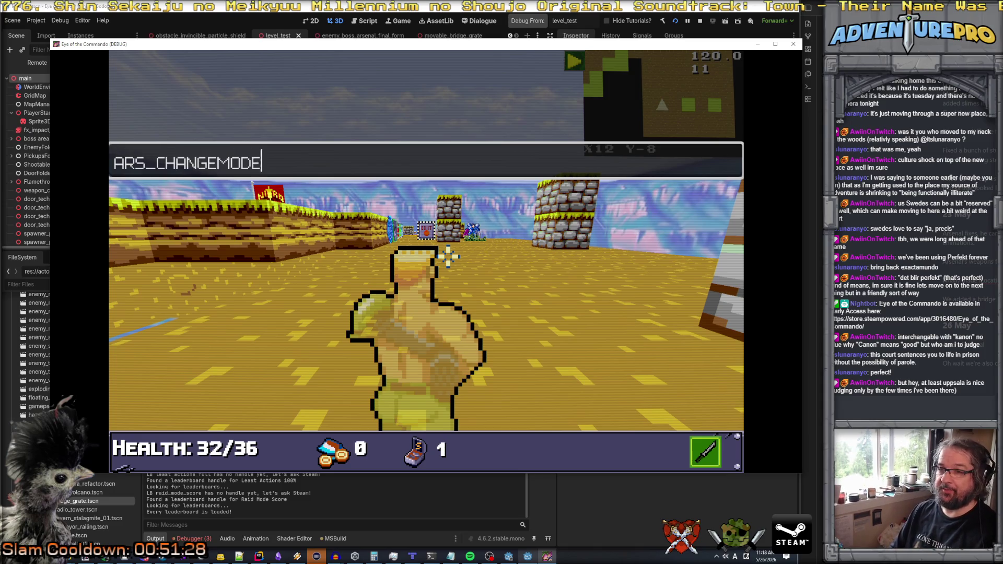
pyautogui.press('Return')
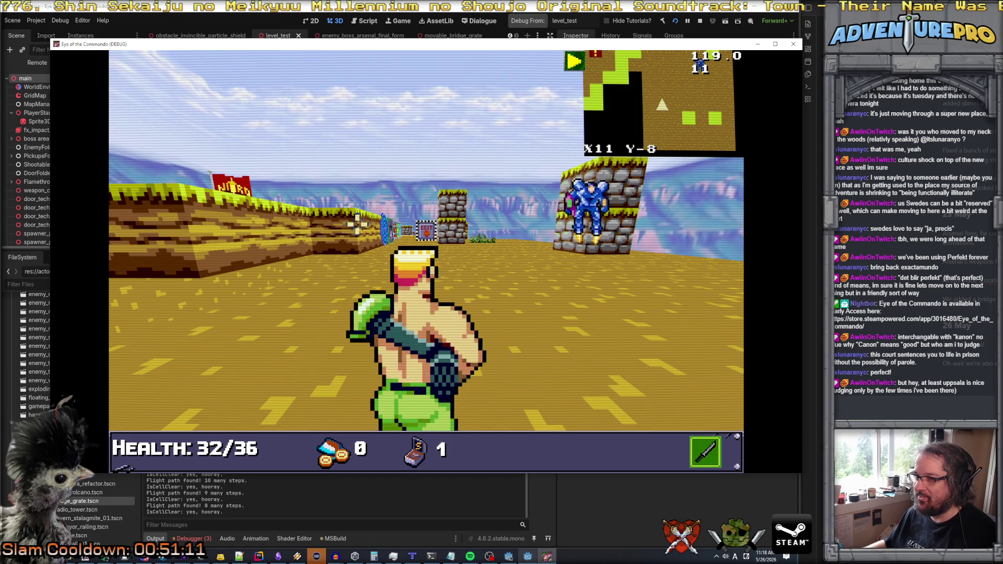
# - Turn toward the hovering blue mech, then return to Rider's SetBattleMode code
pyautogui.press('e')
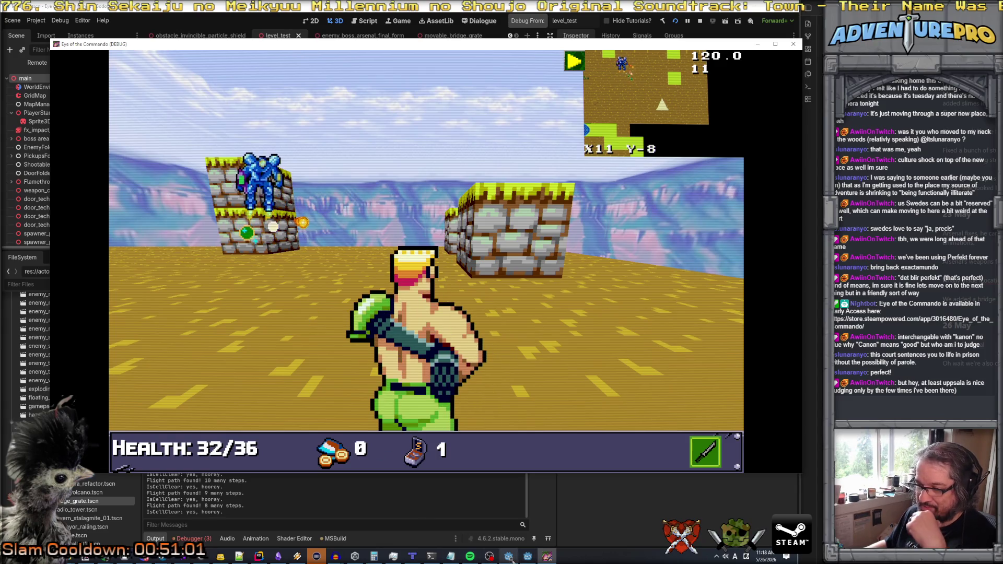
pyautogui.click(260, 557)
pyautogui.scroll(-20, 449, 308)
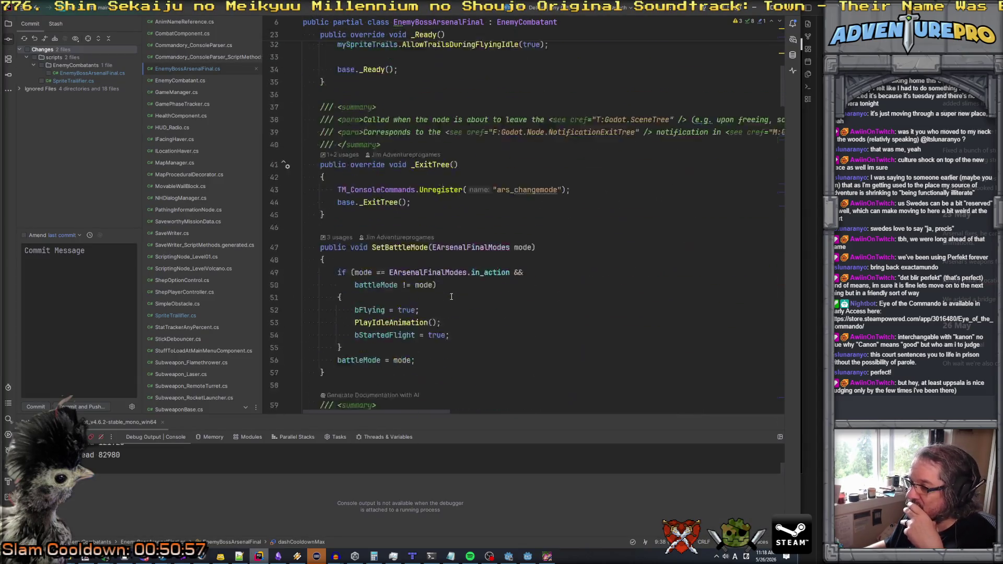
# - Open SpriteTrailifier.cs from the file tree and scroll down to MakeOneTrailSprite
pyautogui.scroll(-20, 451, 296)
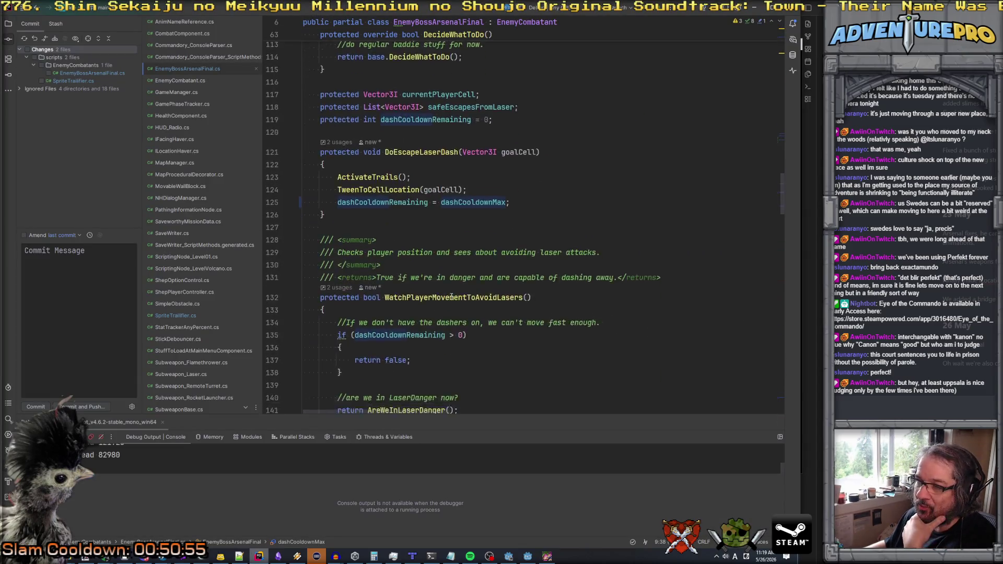
pyautogui.scroll(-4, 452, 296)
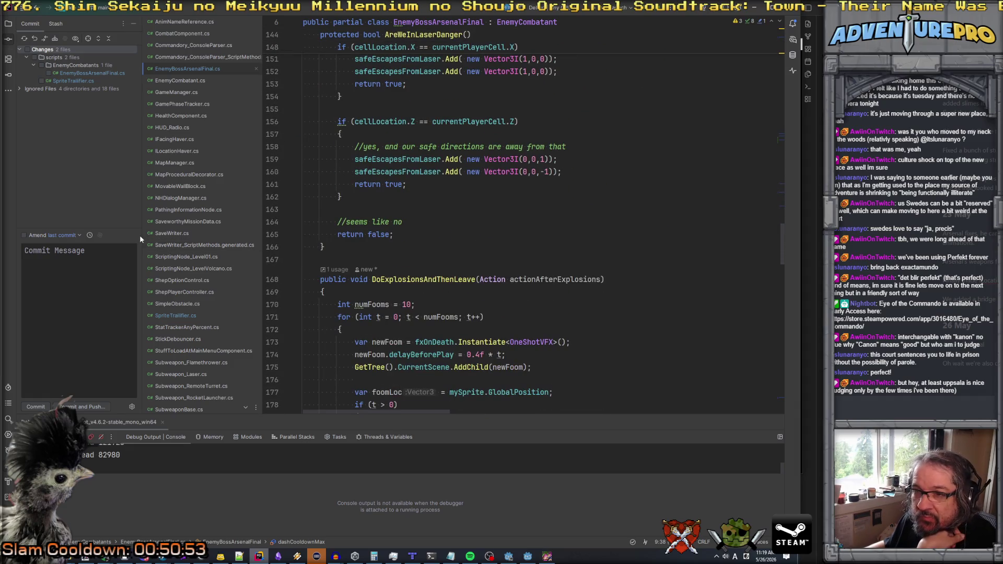
pyautogui.click(190, 317)
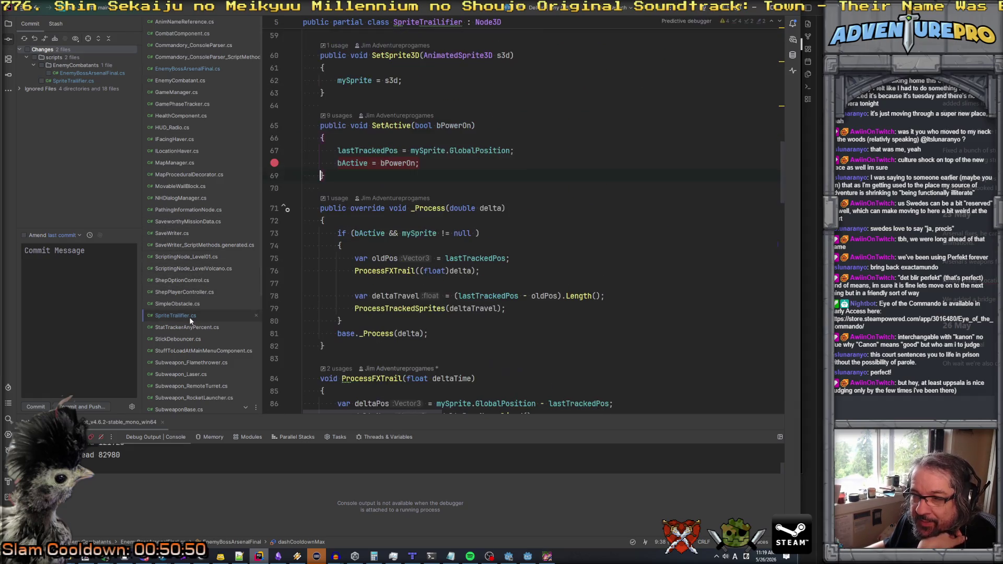
pyautogui.scroll(-3, 461, 321)
pyautogui.scroll(-9, 466, 246)
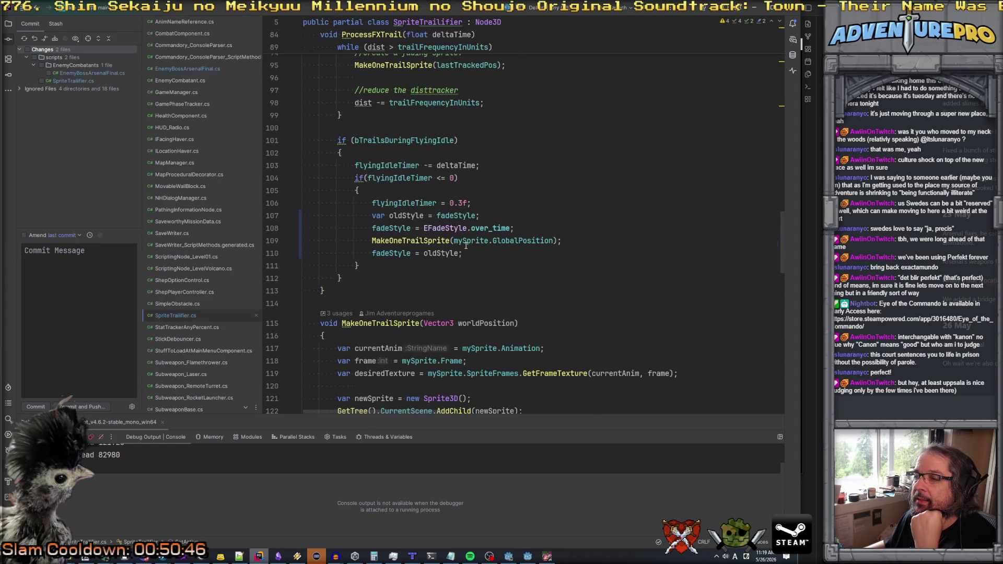
pyautogui.scroll(-7, 379, 239)
pyautogui.scroll(-1, 379, 240)
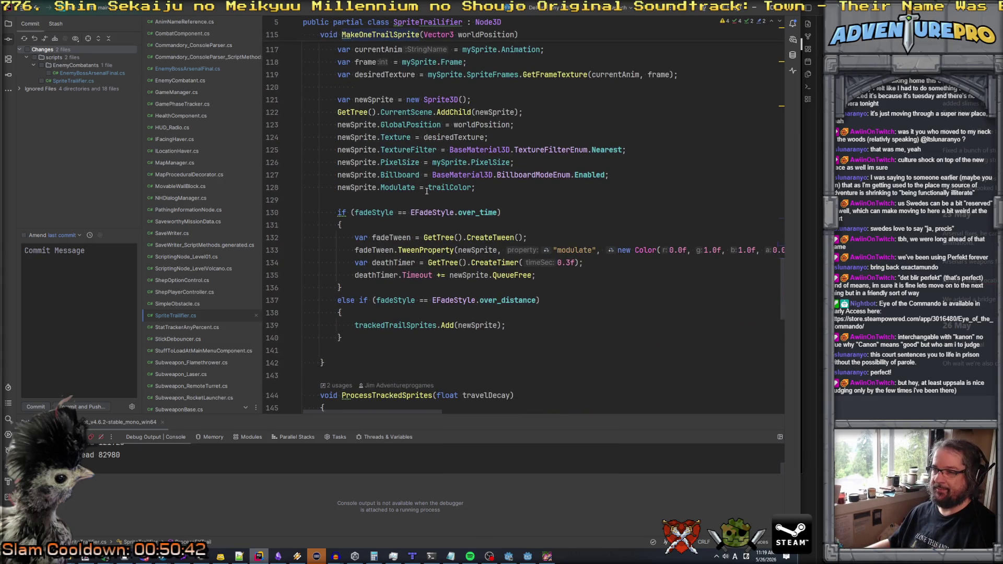
pyautogui.scroll(-1, 434, 192)
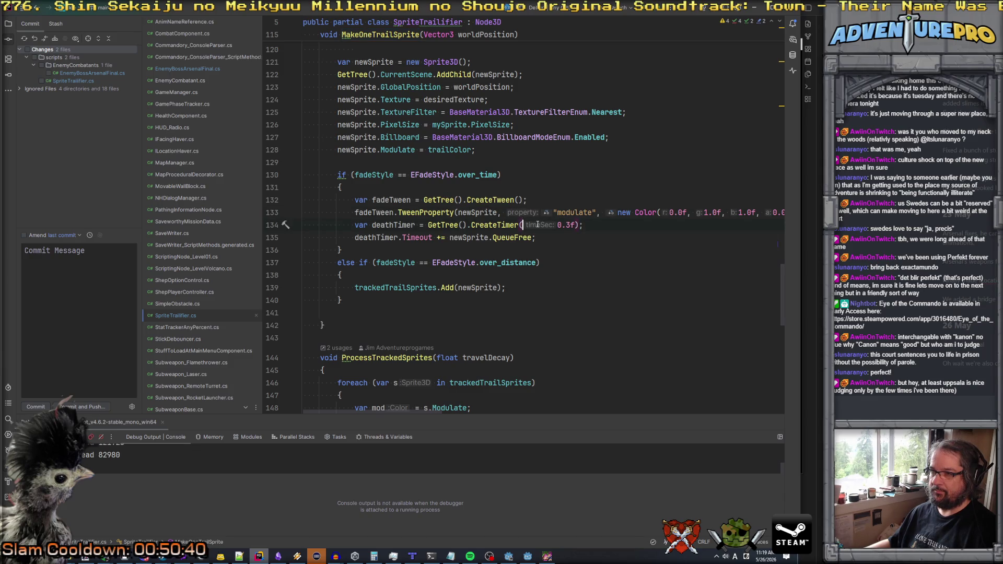
# - Review the MakeOneTrailSprite code, checking where newSprite is used
pyautogui.hscroll(3, 535, 224)
pyautogui.hscroll(-3, 537, 224)
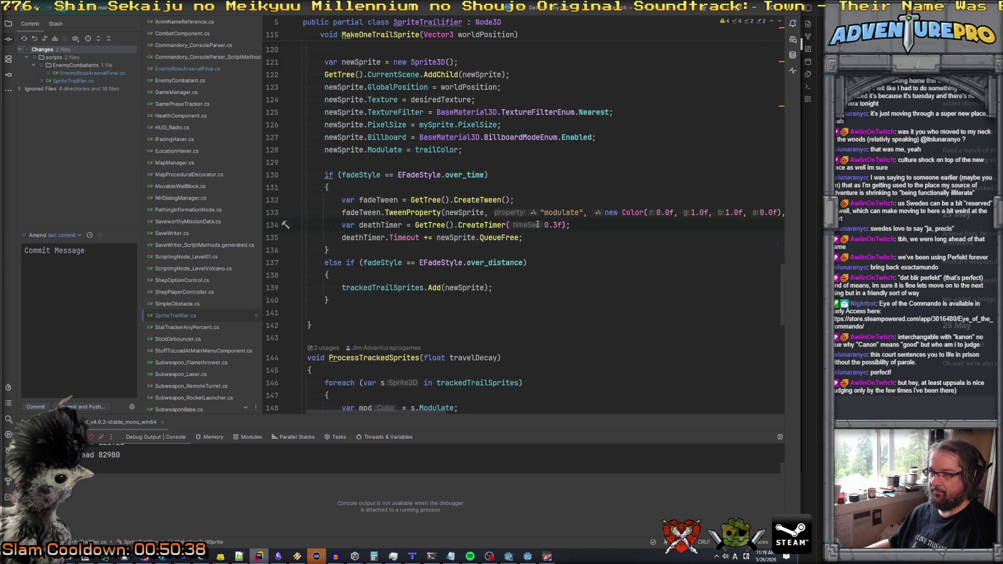
pyautogui.hscroll(3, 537, 224)
pyautogui.hscroll(-3, 538, 224)
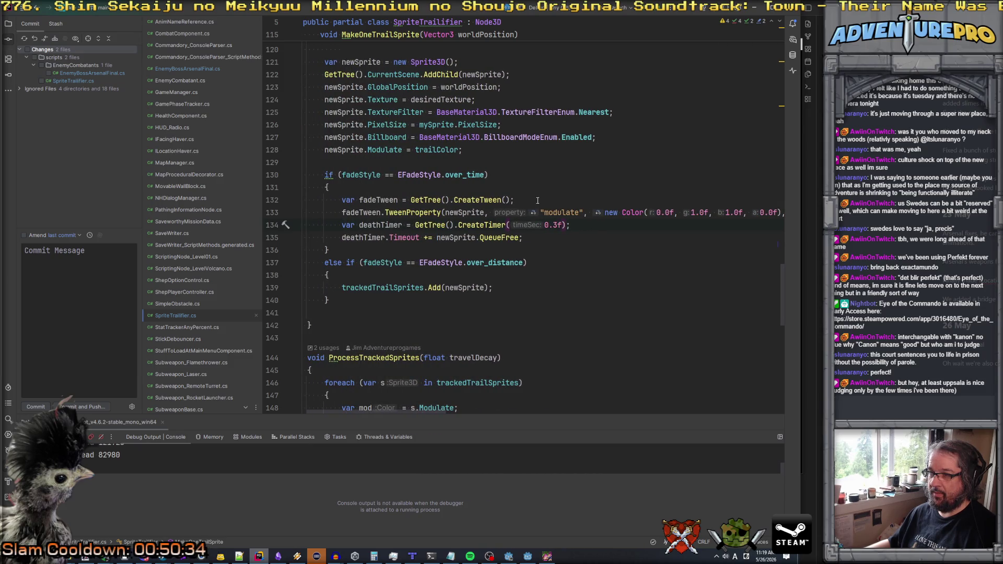
pyautogui.click(476, 213)
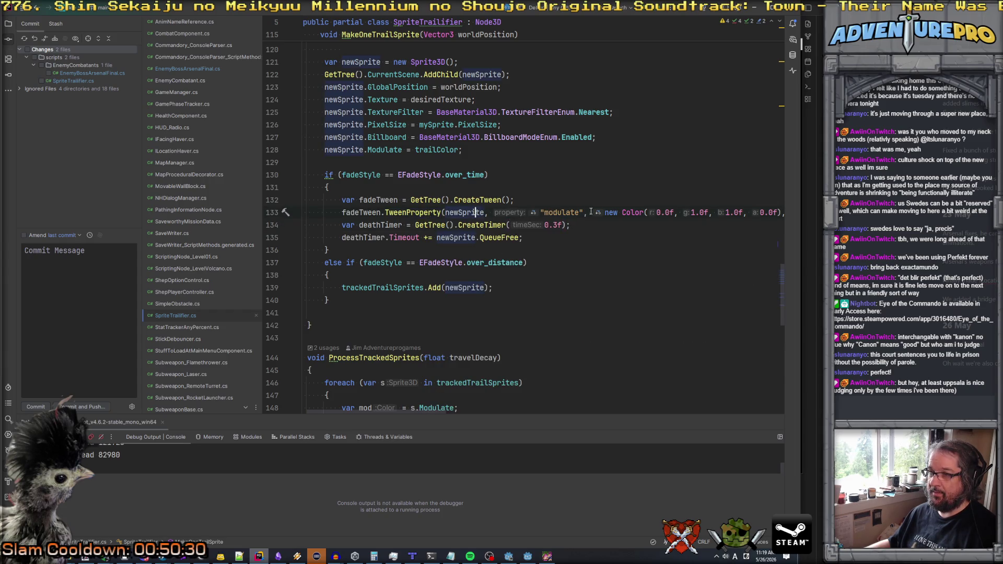
pyautogui.hscroll(3, 546, 213)
pyautogui.hscroll(-3, 548, 229)
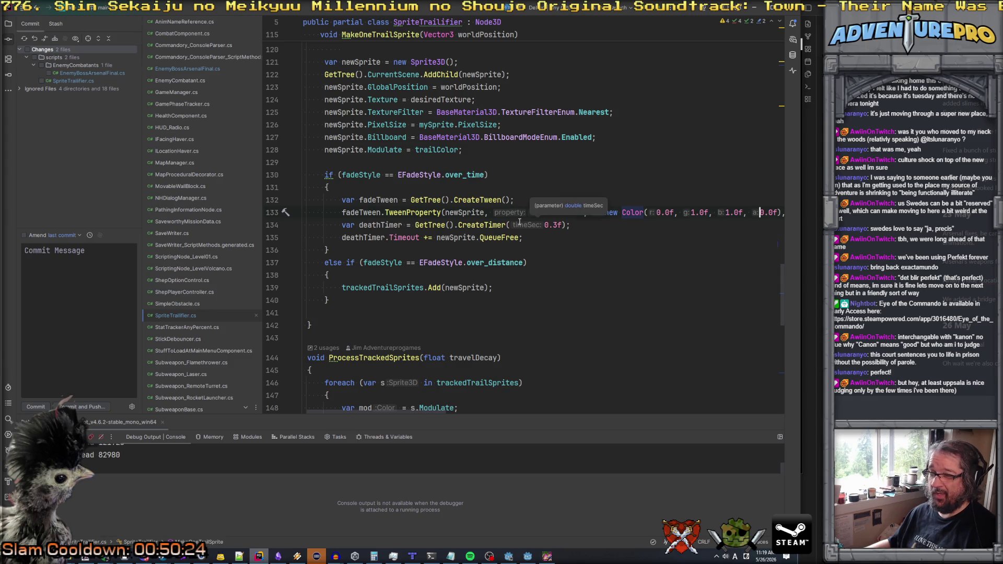
# - List the two usages of EFadeStyle.over_time with Alt+F7
pyautogui.scroll(4, 520, 222)
pyautogui.scroll(-3, 432, 277)
pyautogui.click(462, 216)
pyautogui.hotkey('alt', 'F7')
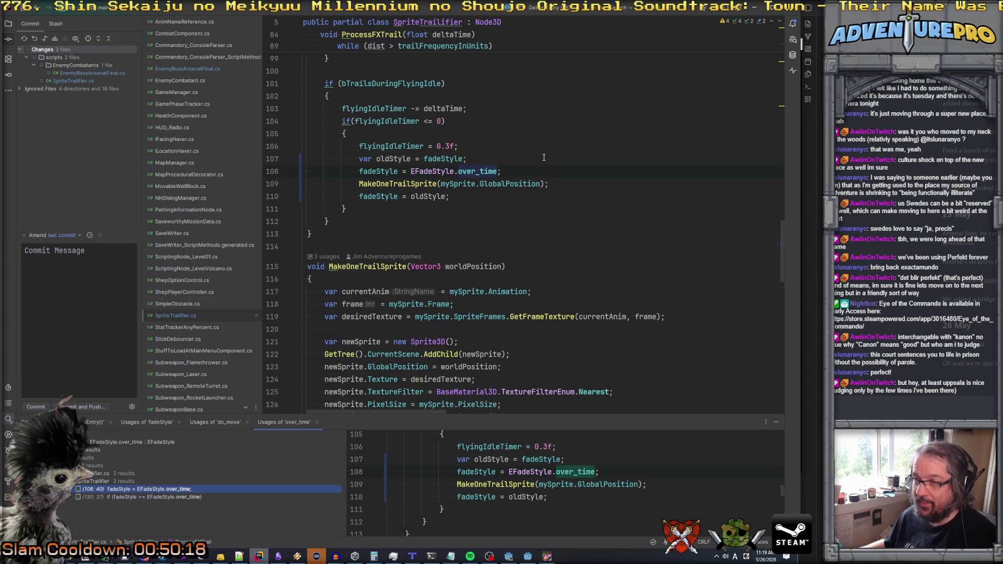
pyautogui.scroll(15, 523, 177)
pyautogui.scroll(15, 458, 205)
# - Add [Export] protected float trailLifetimeIfUsingTime = 1.0f below trailColor, then select the field name
pyautogui.click(654, 292)
pyautogui.press('Return')
pyautogui.write('[Export] ')
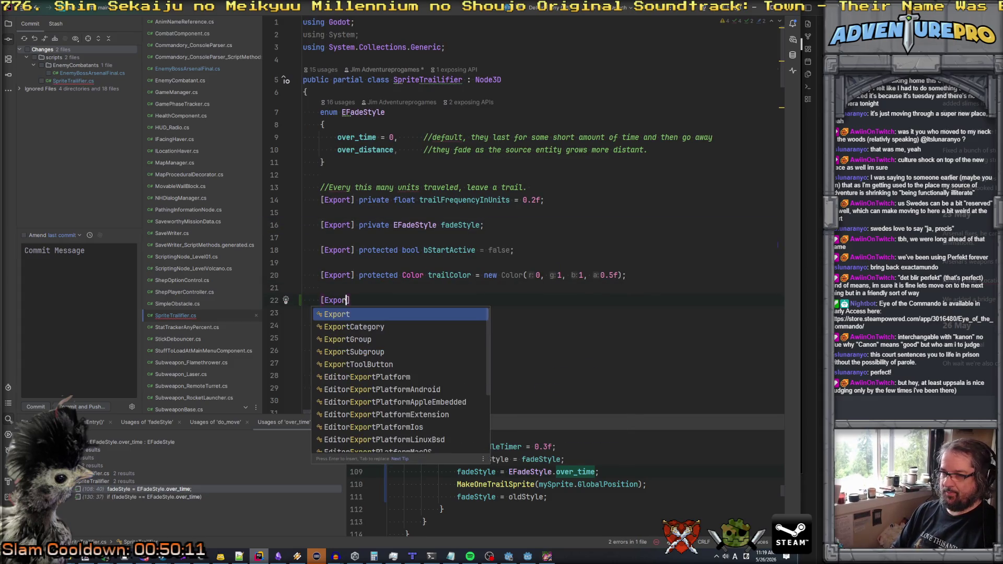
pyautogui.write('protected ')
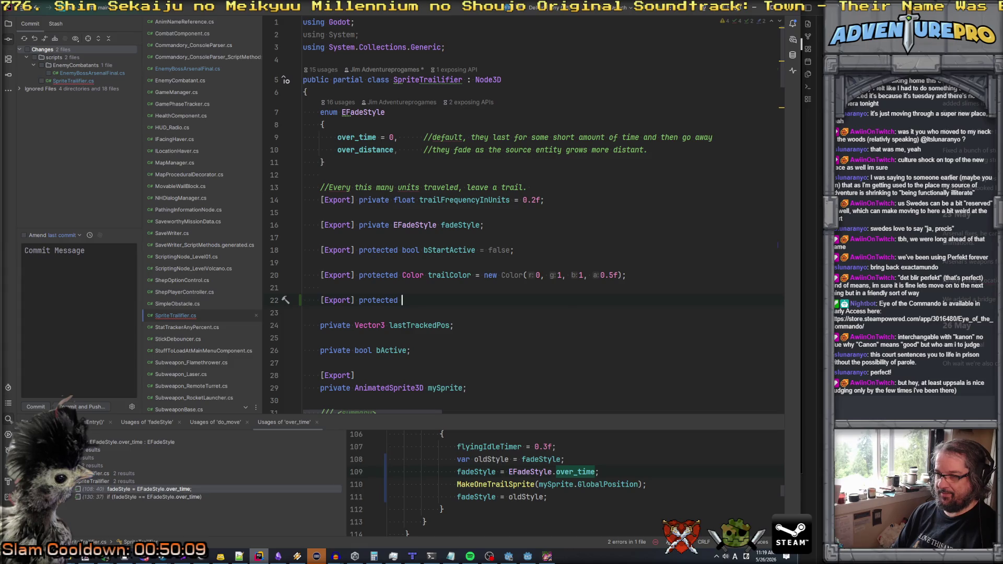
pyautogui.write('float tr')
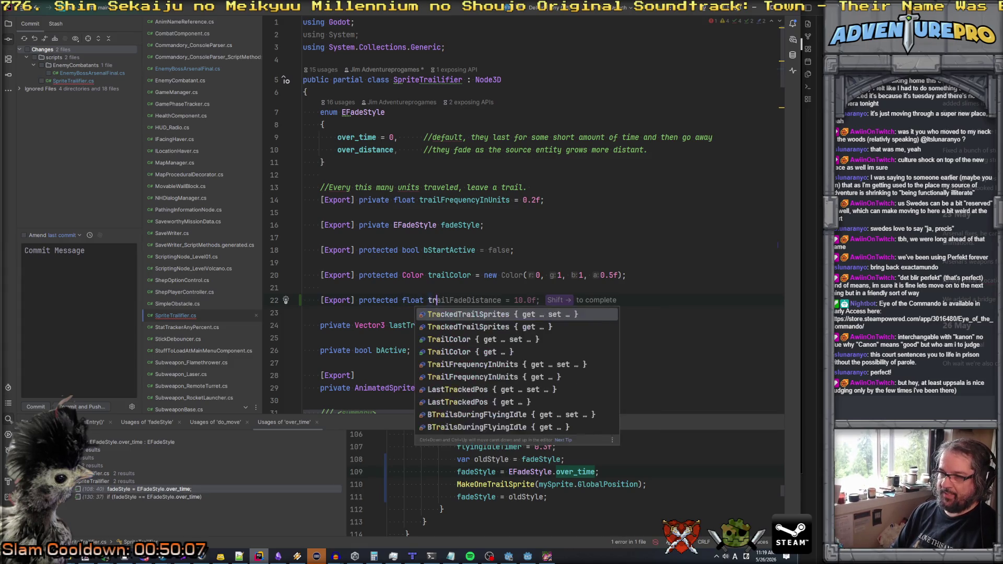
pyautogui.write('ailLifetimeIf')
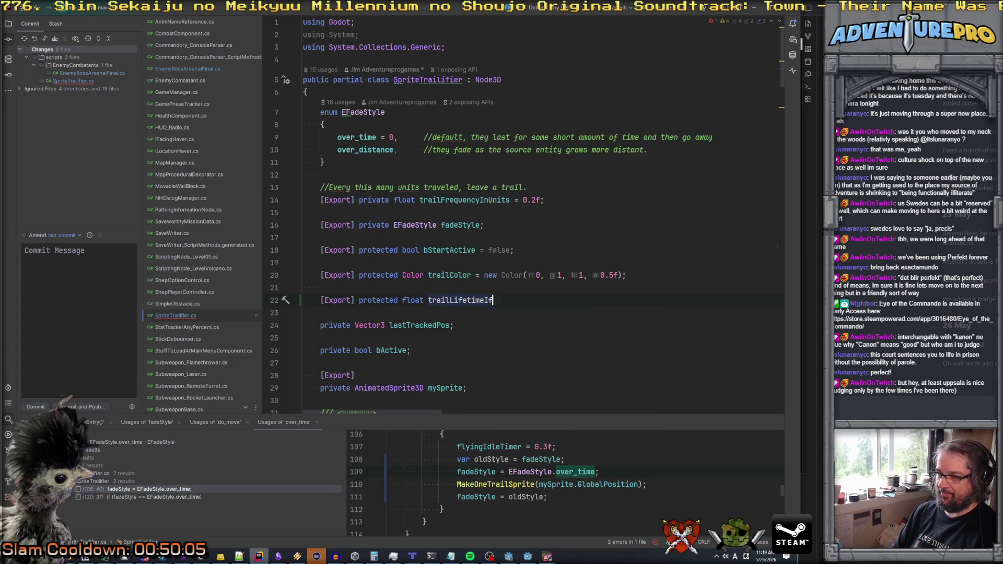
pyautogui.write('Usi')
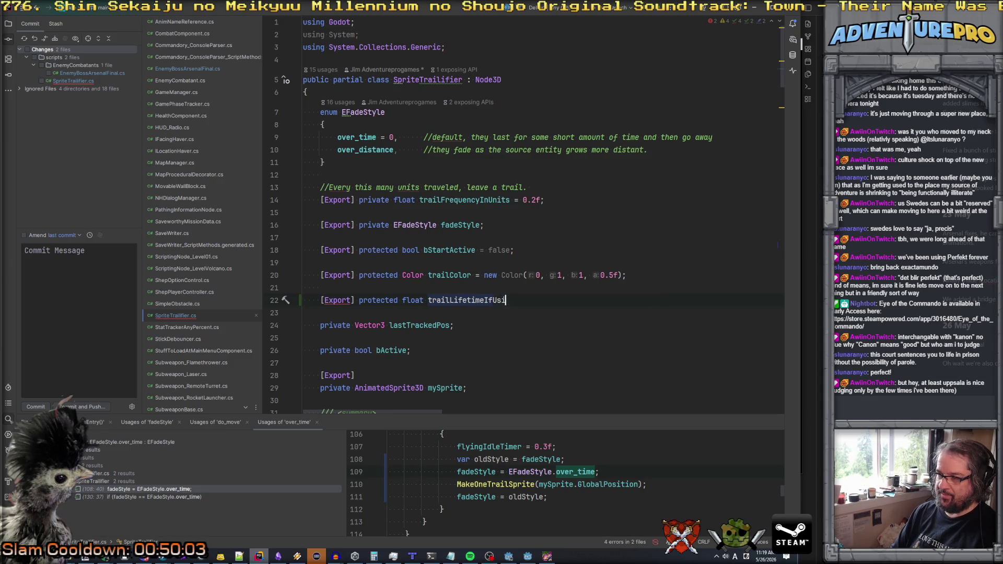
pyautogui.write('ngTime = 1.0f;')
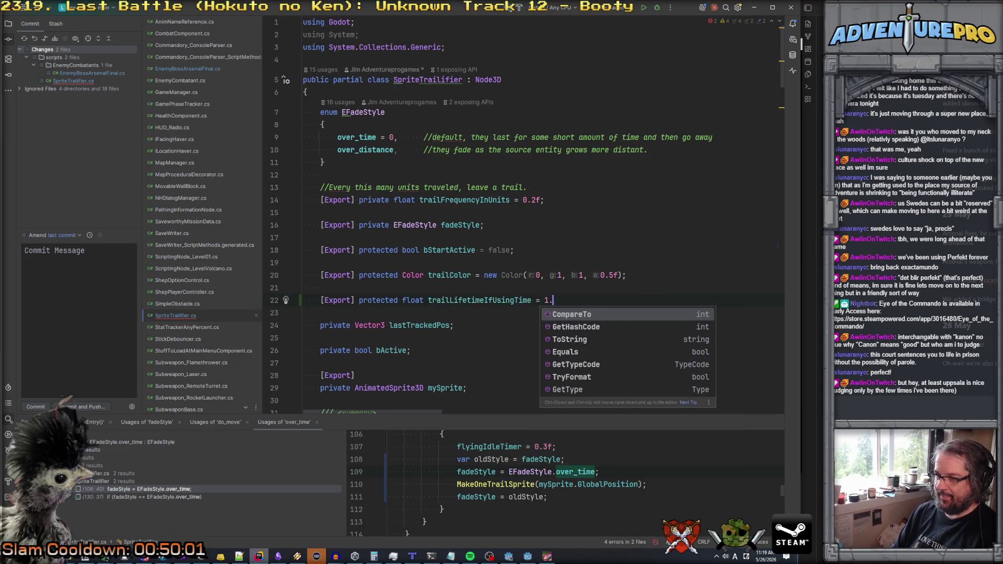
pyautogui.doubleClick(474, 300)
pyautogui.hotkey('ctrl', 'c')
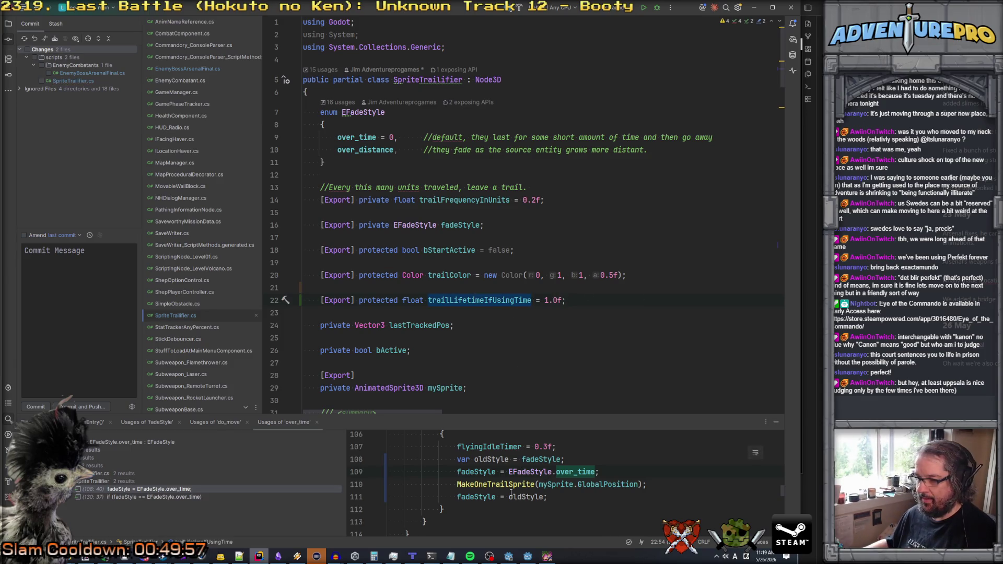
pyautogui.click(522, 300)
pyautogui.scroll(-6, 521, 297)
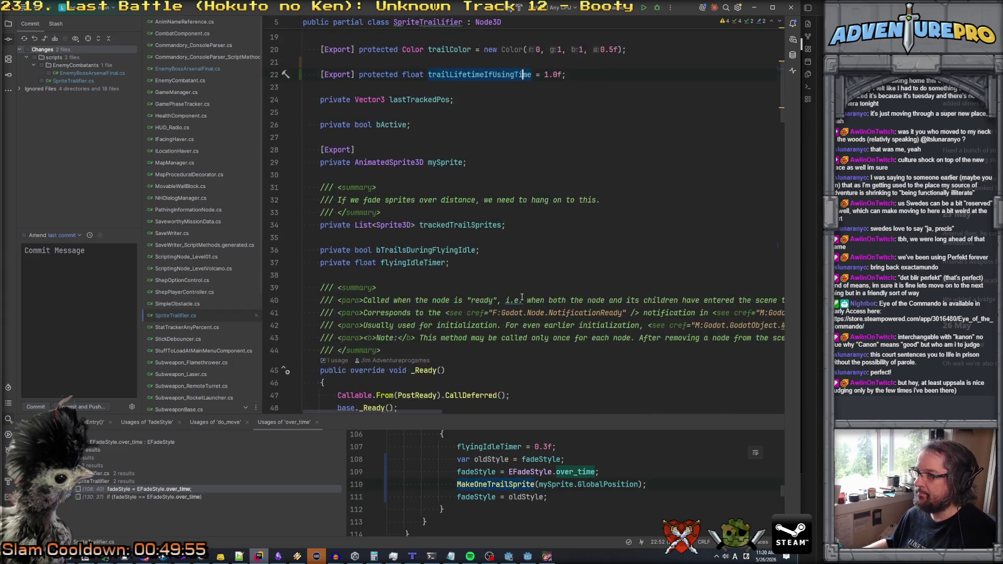
pyautogui.scroll(-20, 521, 297)
pyautogui.scroll(6, 522, 297)
pyautogui.scroll(-5, 521, 297)
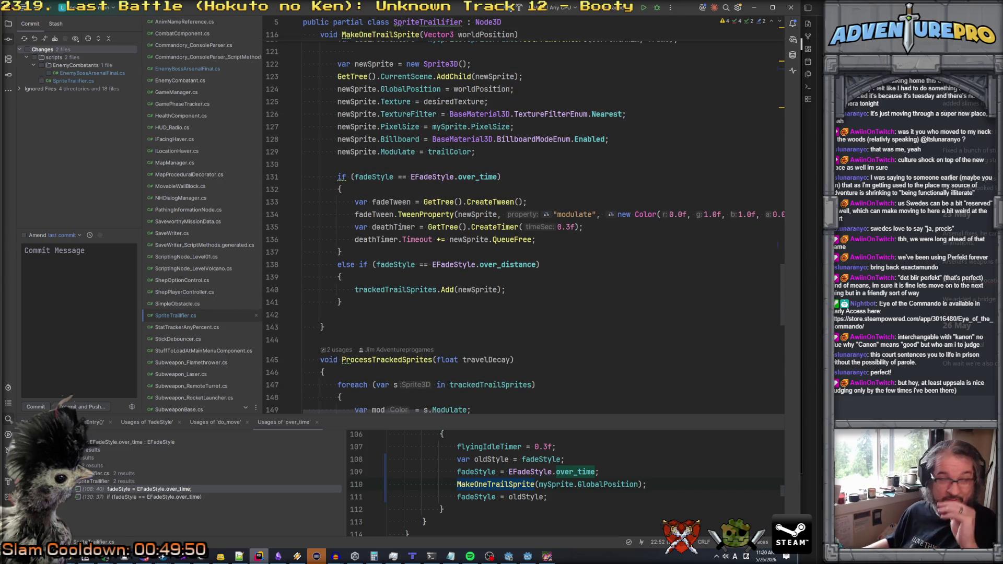
# - Replace the hard-coded 0.3f timer and tween durations on lines 134–135 with trailLifetimeIfUsingTime
pyautogui.hotkey('alt', 'Tab')
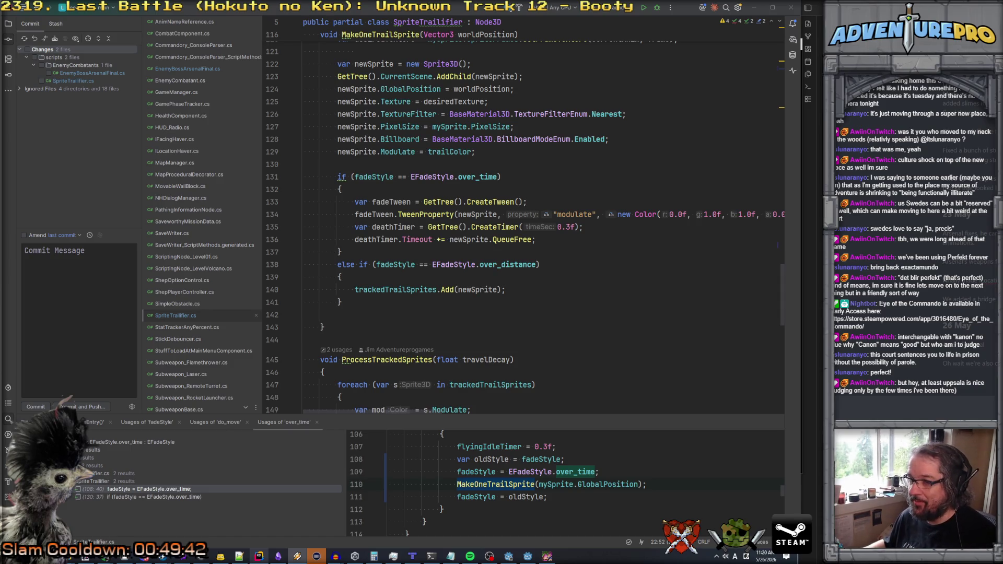
pyautogui.moveTo(556, 229); pyautogui.dragTo(574, 228)
pyautogui.hotkey('ctrl', 'v')
pyautogui.hscroll(3, 626, 225)
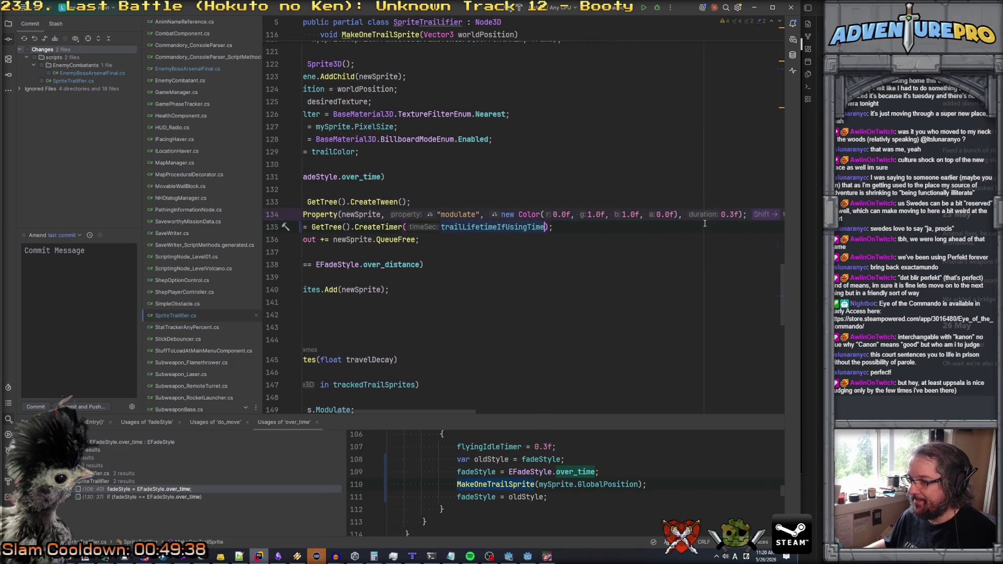
pyautogui.click(729, 214)
pyautogui.hotkey('ctrl', 'v')
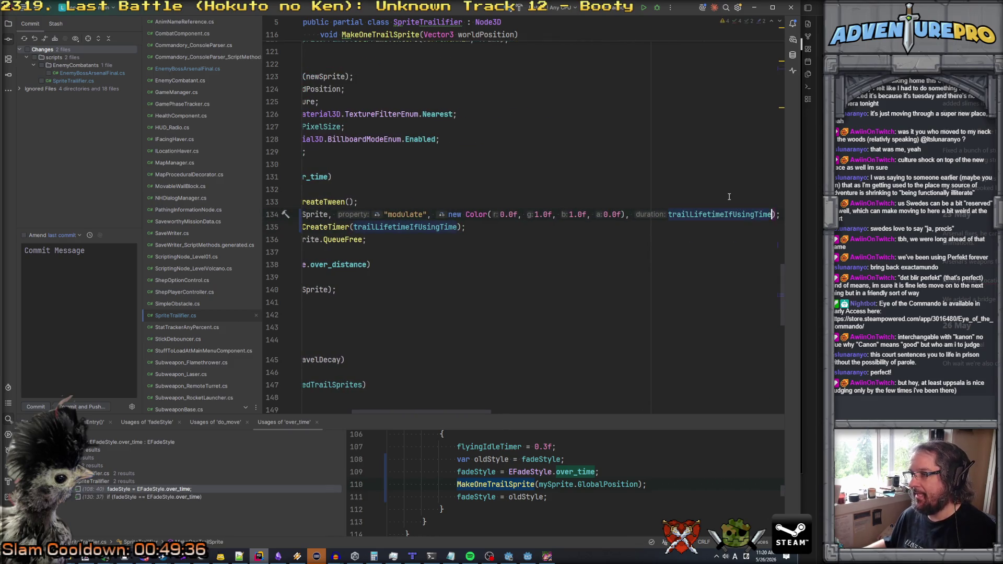
pyautogui.hscroll(-5, 721, 196)
pyautogui.scroll(2, 627, 189)
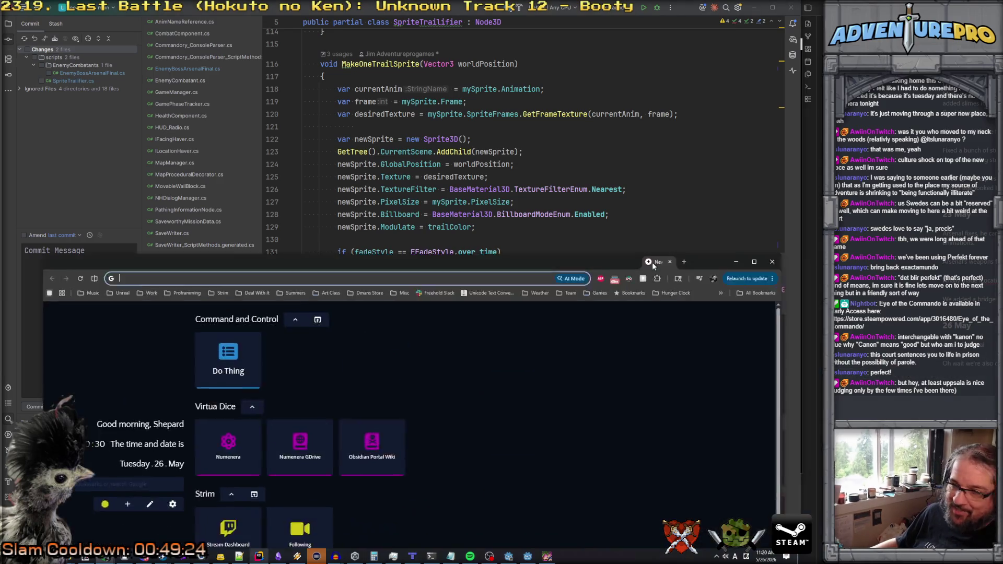
# - Search Chrome for 'last battle genesis', filter to Videos, and open the Genesis playthrough
pyautogui.doubleClick(773, 196)
pyautogui.click(332, 22)
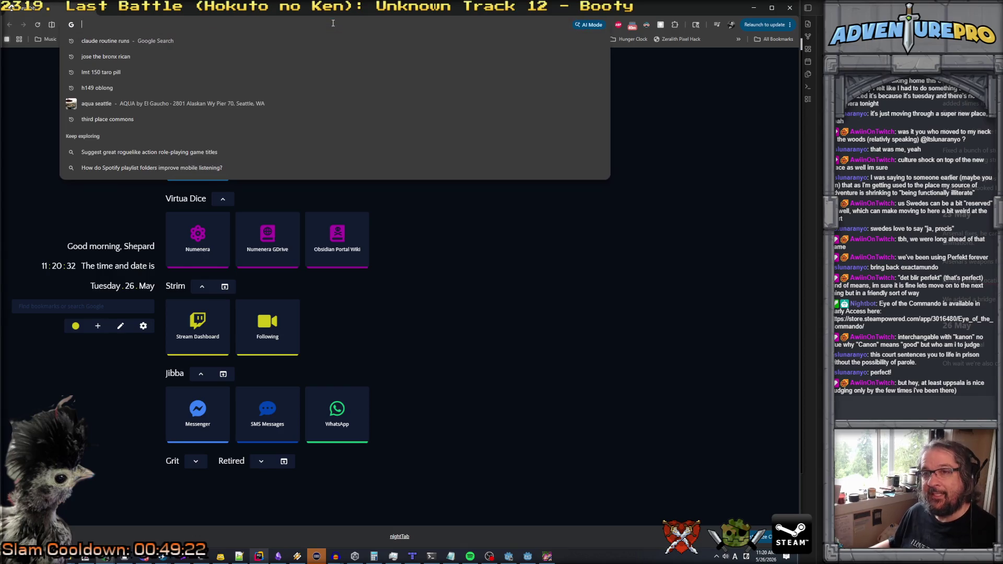
pyautogui.write('last battle genesis')
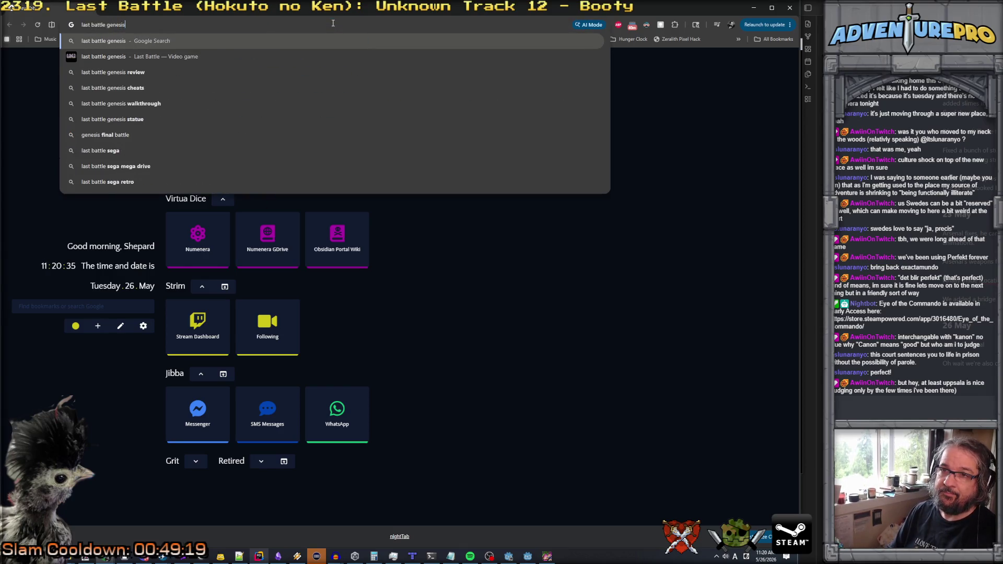
pyautogui.press('Return')
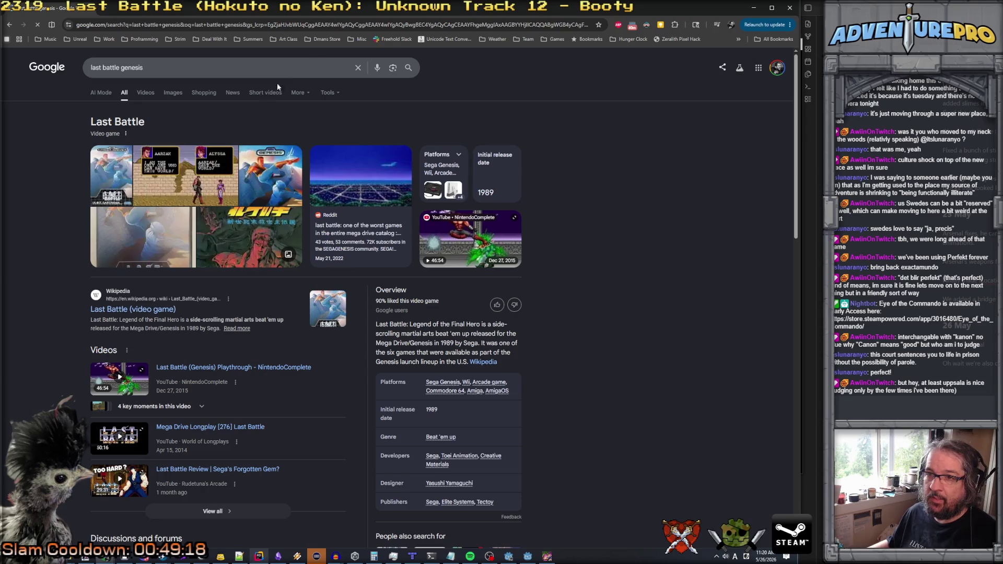
pyautogui.click(145, 92)
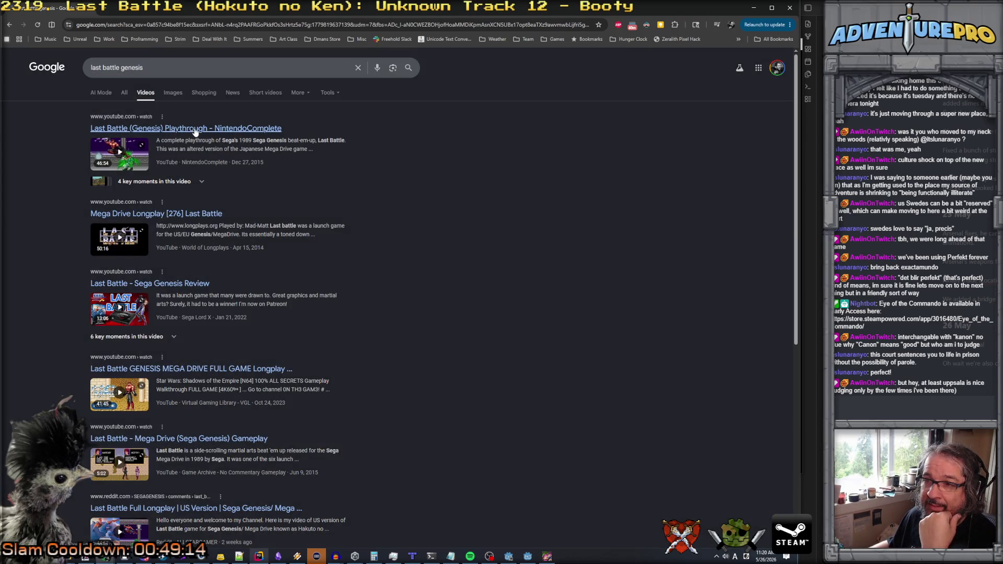
pyautogui.click(194, 129)
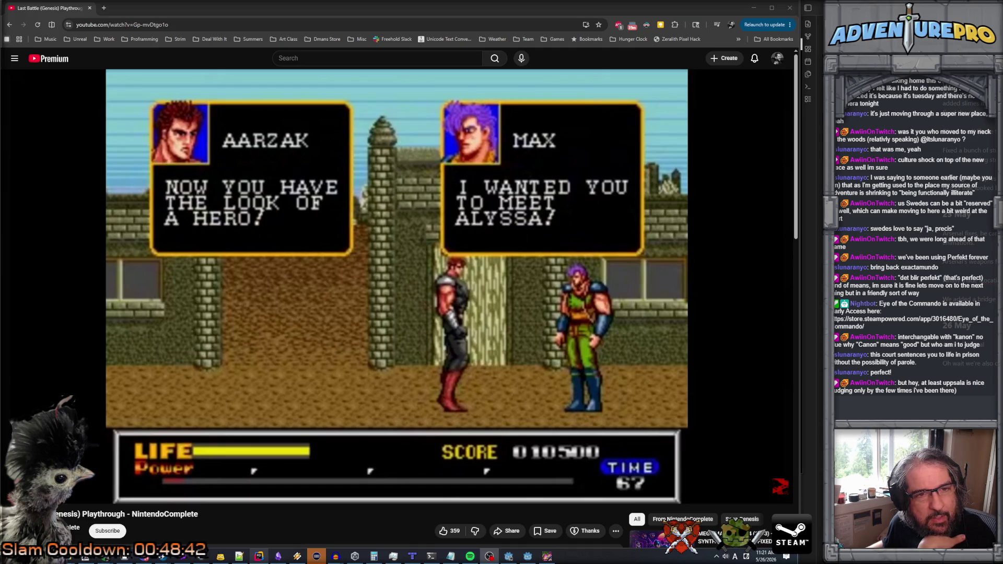
# - Play the Last Battle playthrough video and rewind it to an earlier map scene
pyautogui.press('XF86AudioPlay')
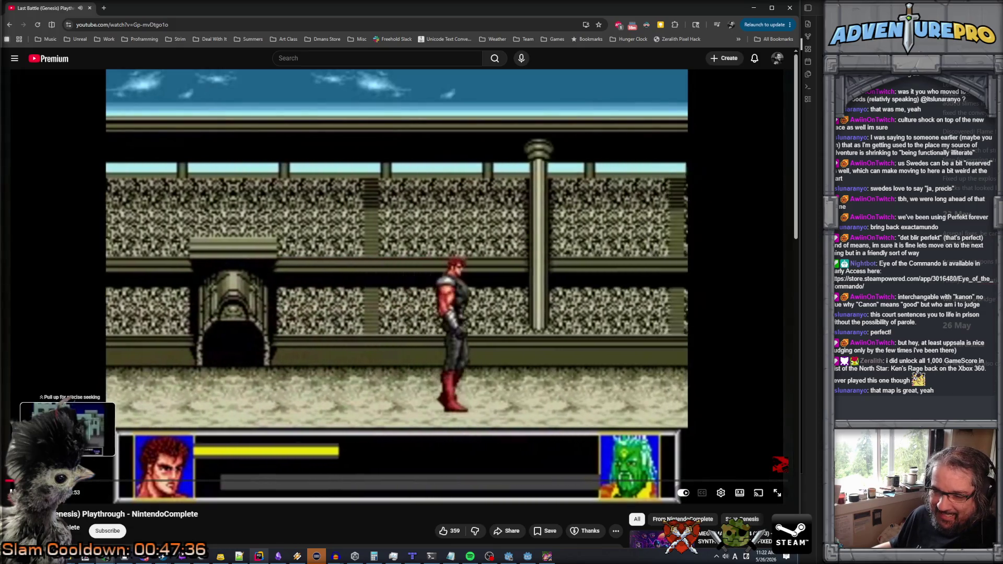
pyautogui.moveTo(67, 480); pyautogui.dragTo(65, 480)
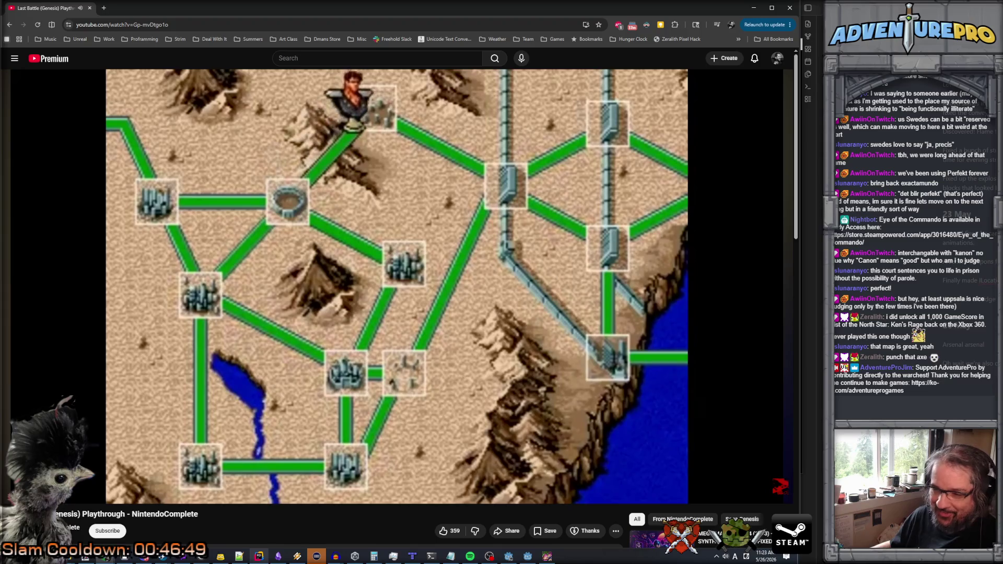
pyautogui.moveTo(83, 490)
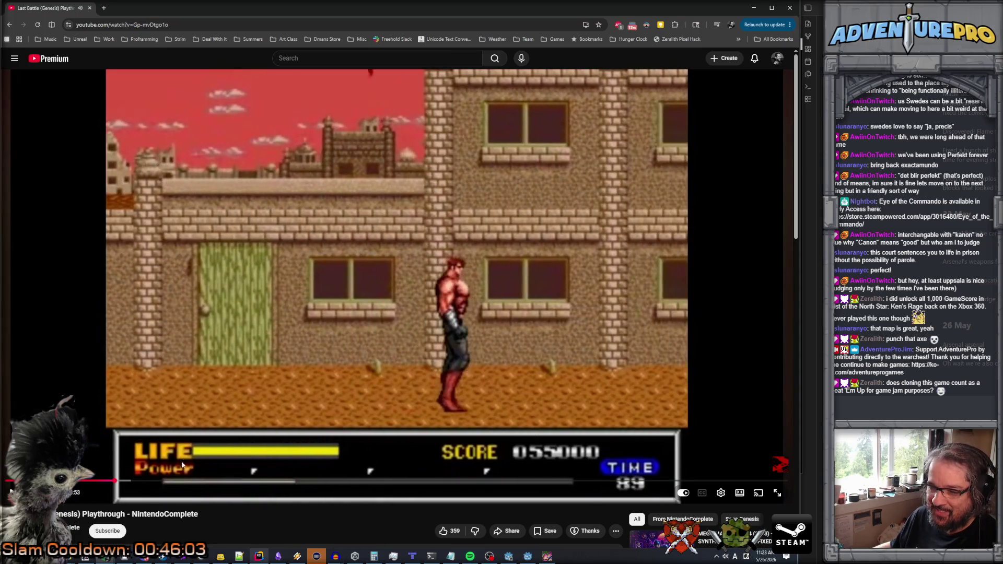
pyautogui.moveTo(124, 481); pyautogui.dragTo(125, 481)
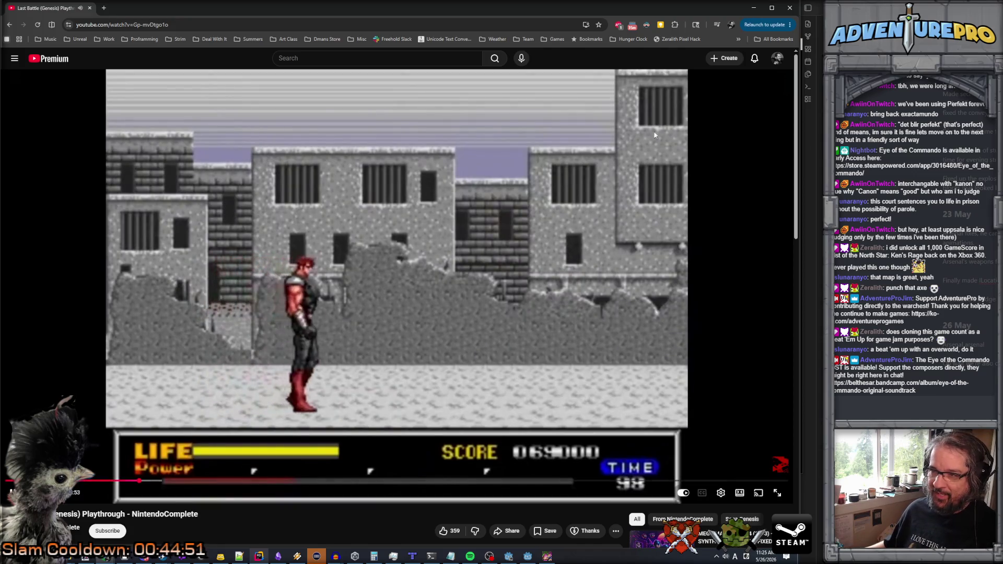
# - Seek the playthrough past the map scene to around the 11:21 and 11:59 marks
pyautogui.moveTo(141, 481); pyautogui.dragTo(144, 481)
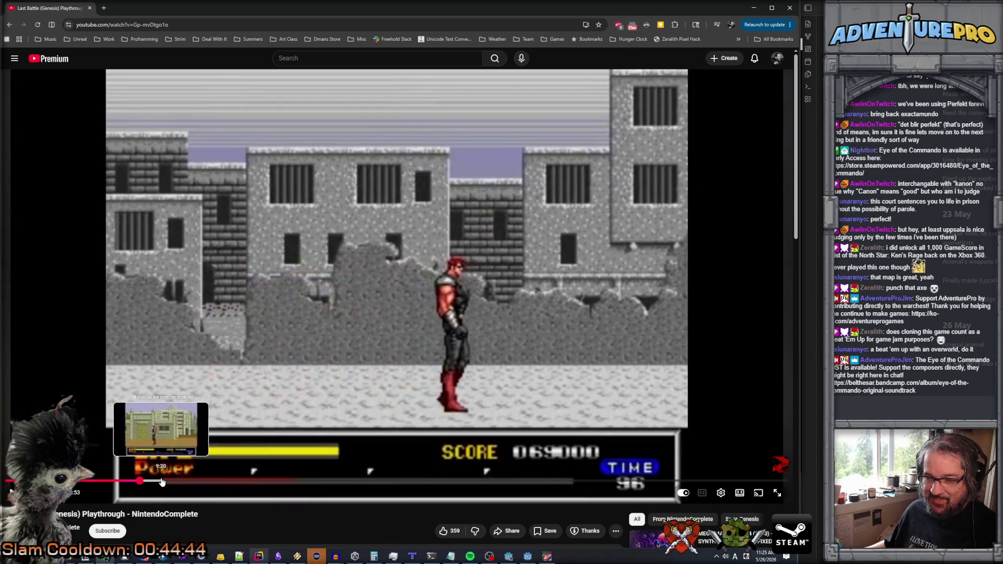
pyautogui.moveTo(159, 481); pyautogui.dragTo(160, 481)
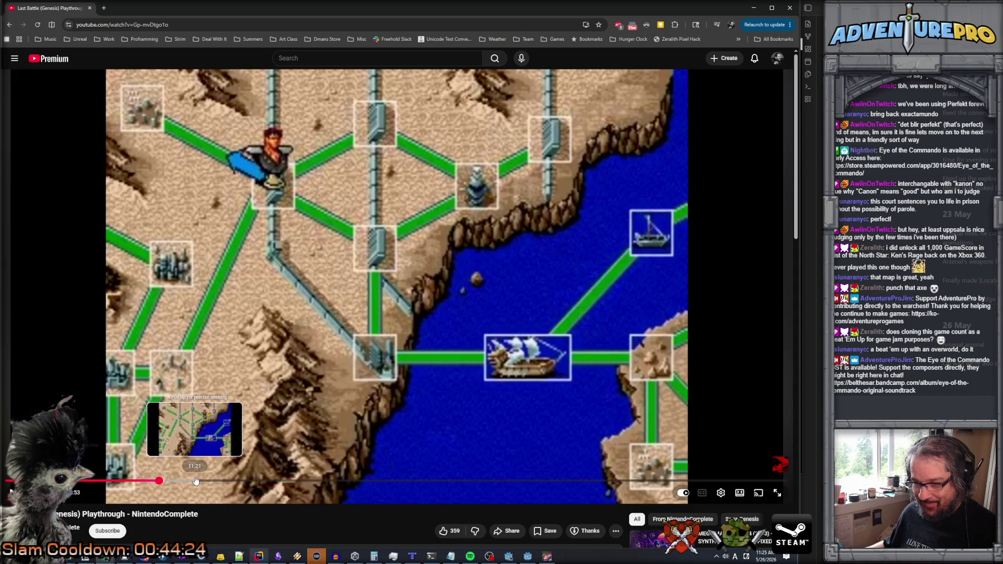
pyautogui.click(196, 481)
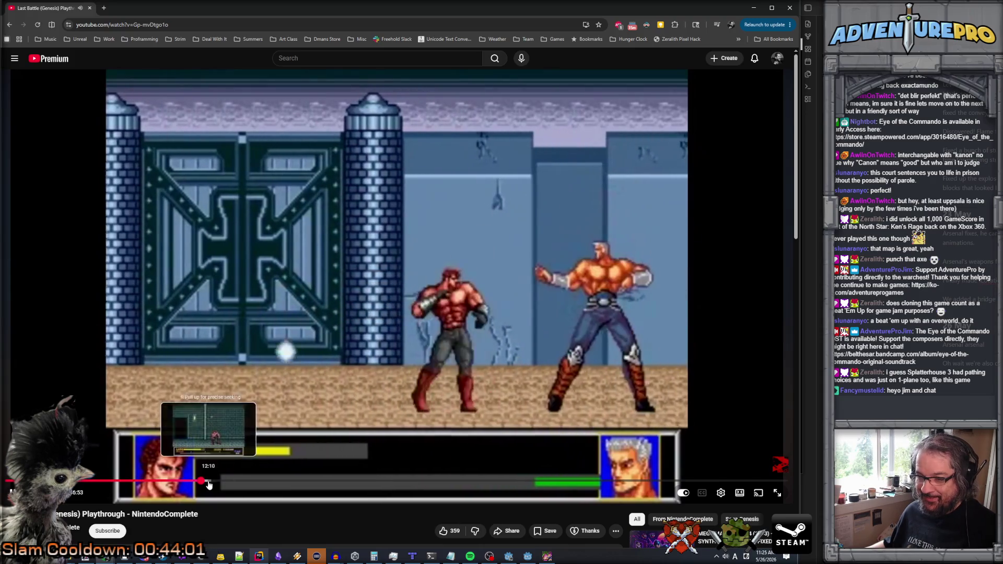
pyautogui.moveTo(208, 484); pyautogui.dragTo(206, 484)
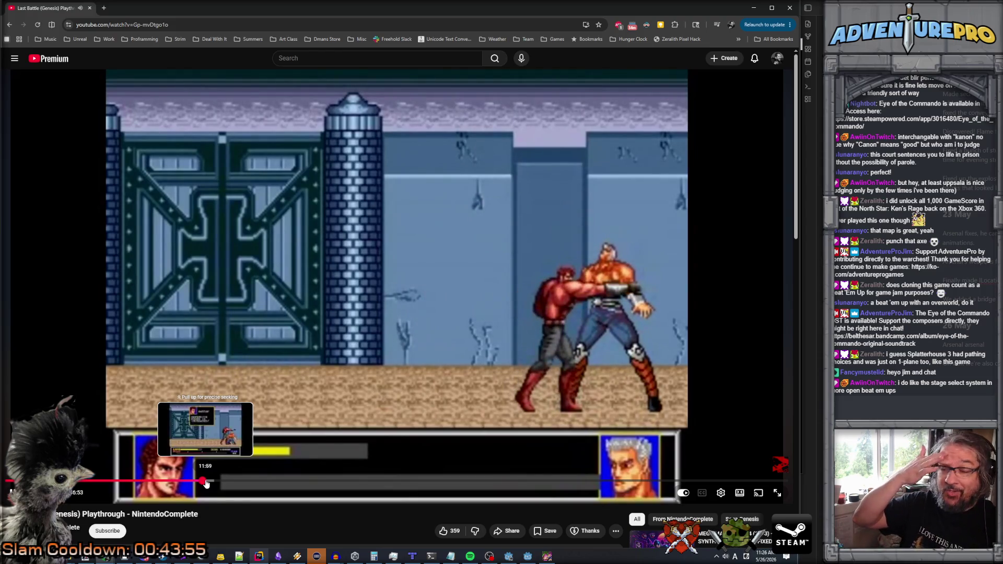
pyautogui.moveTo(206, 483); pyautogui.dragTo(206, 484)
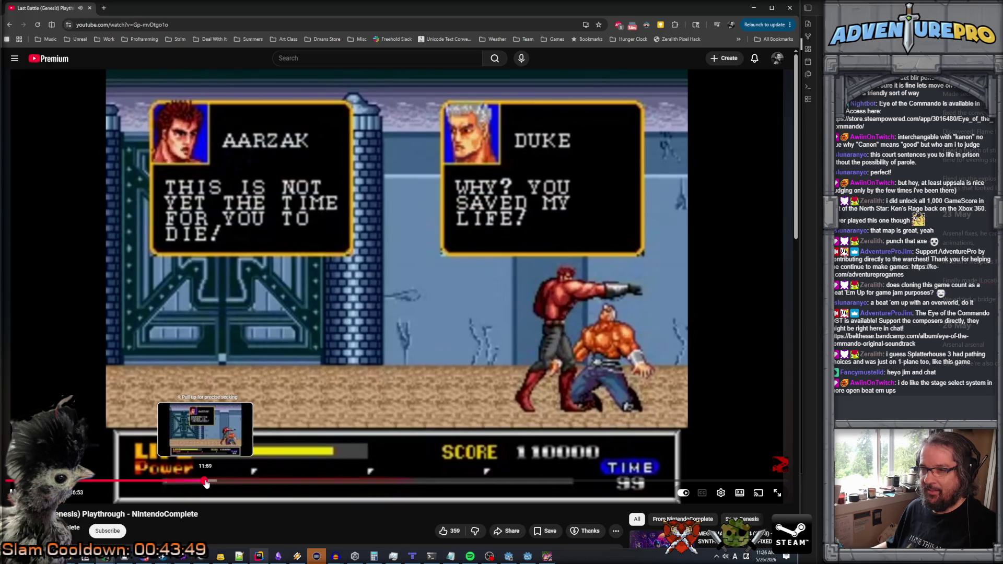
pyautogui.moveTo(207, 483); pyautogui.dragTo(210, 483)
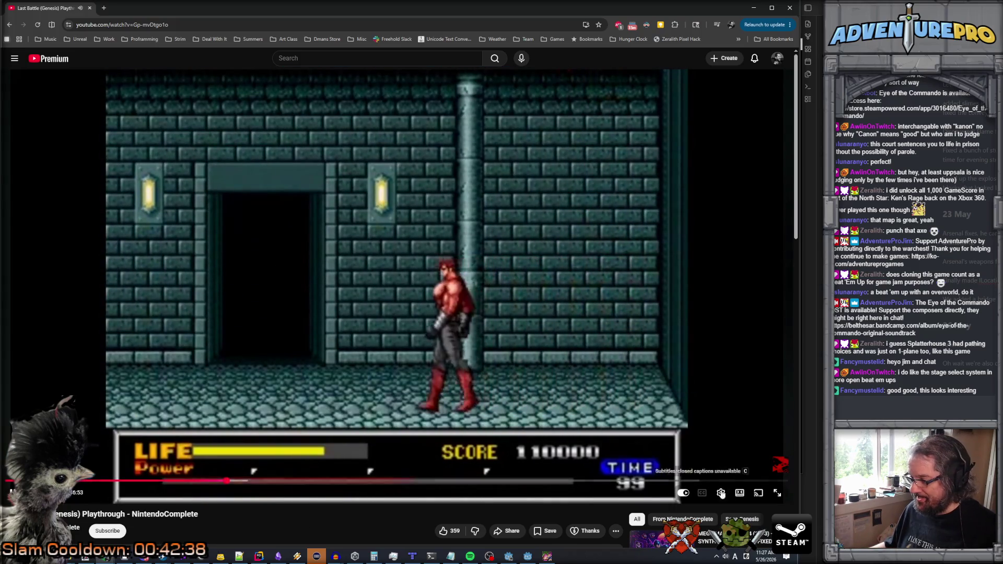
# - Set the video's playback speed to 3.00x
pyautogui.click(721, 494)
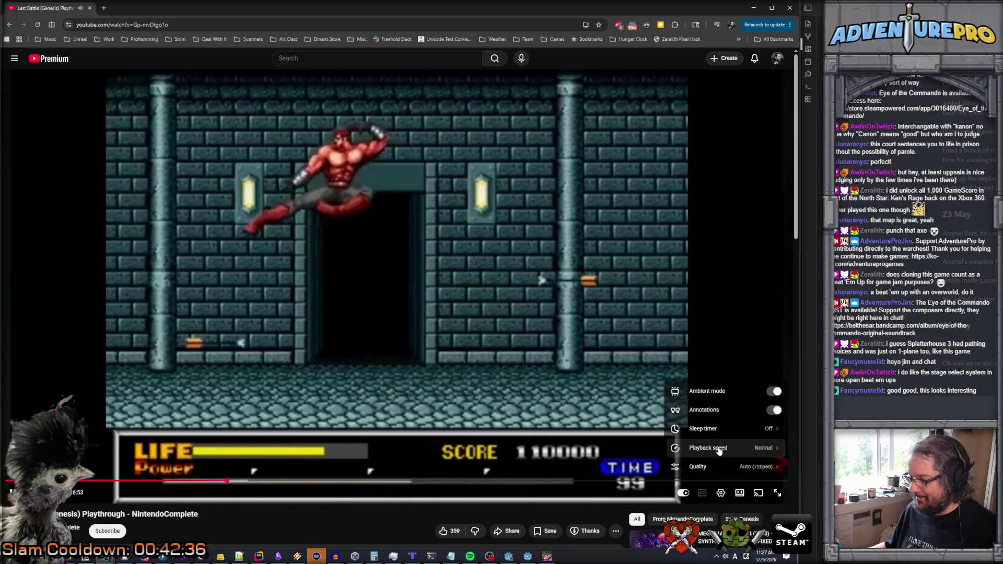
pyautogui.click(719, 446)
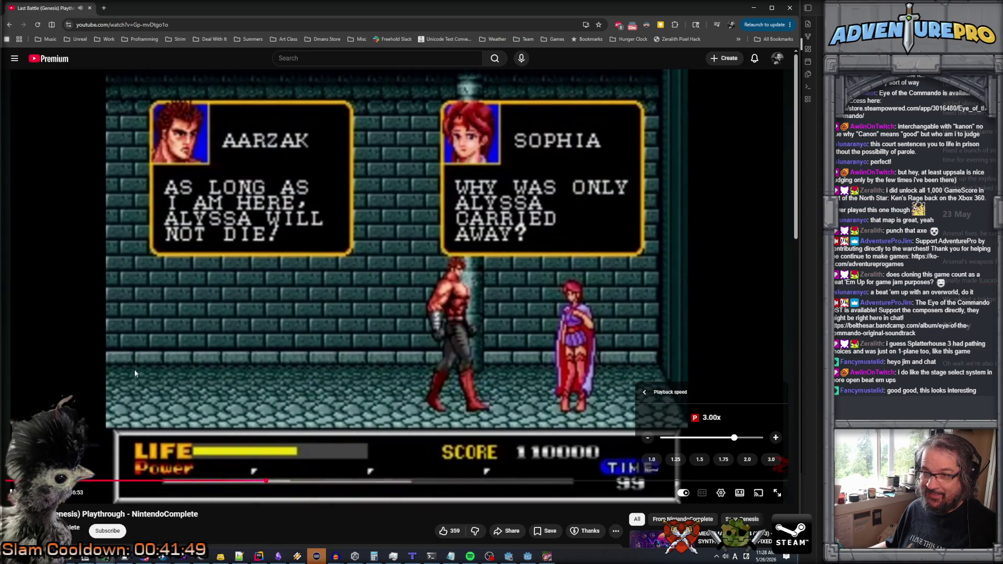
pyautogui.click(380, 426)
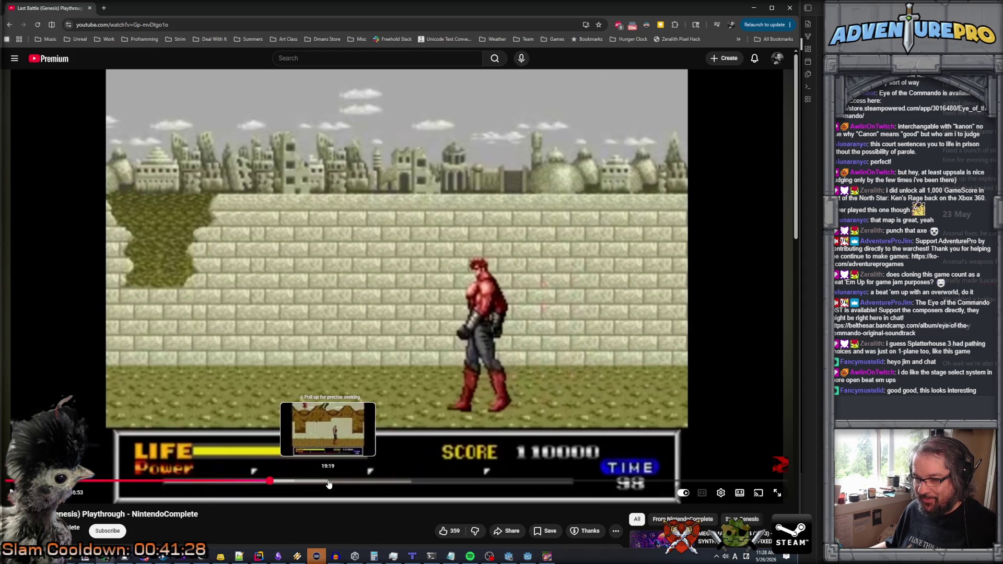
# - Skip ahead through the fence stage and boss introduction to a later fight stage
pyautogui.click(331, 483)
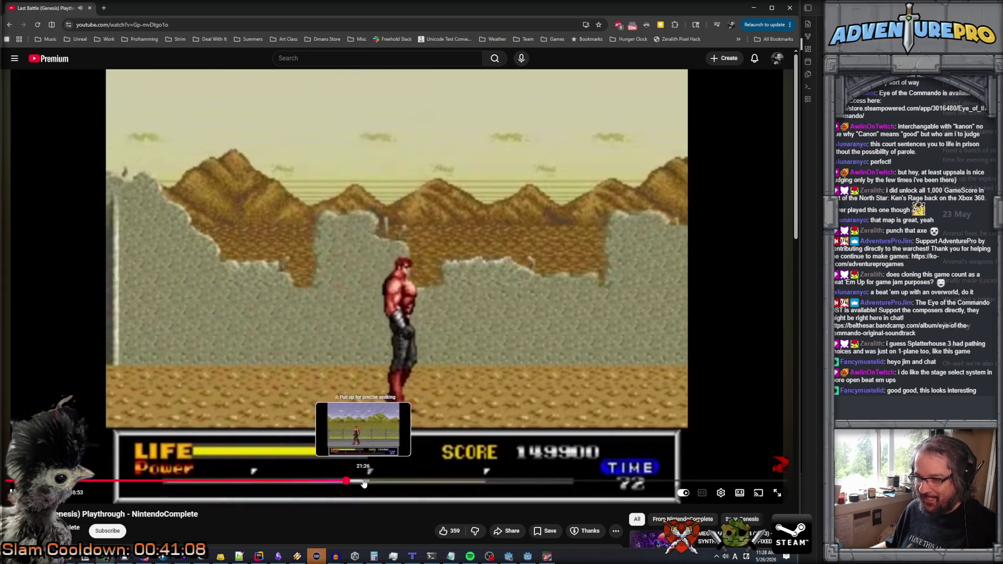
pyautogui.click(362, 484)
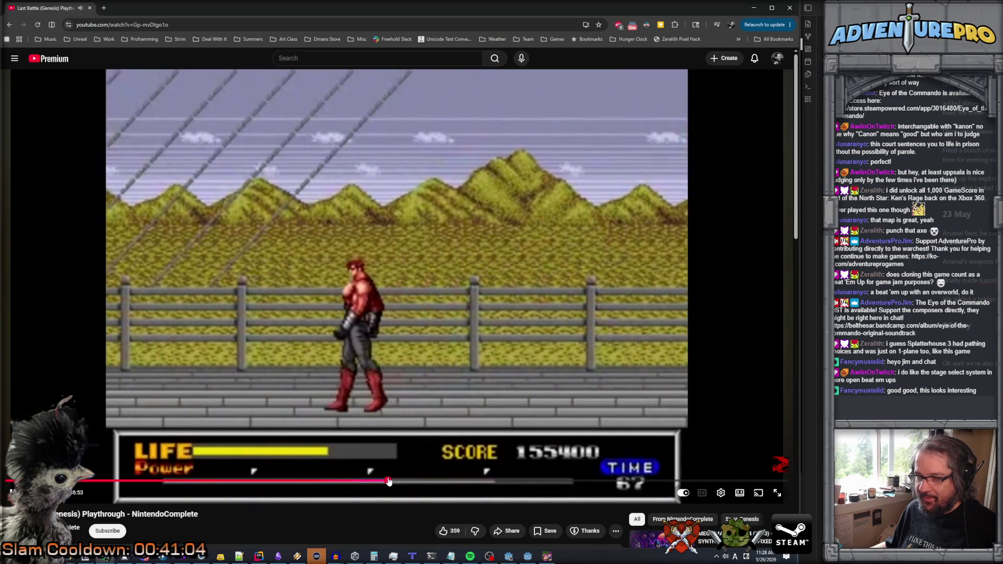
pyautogui.click(389, 481)
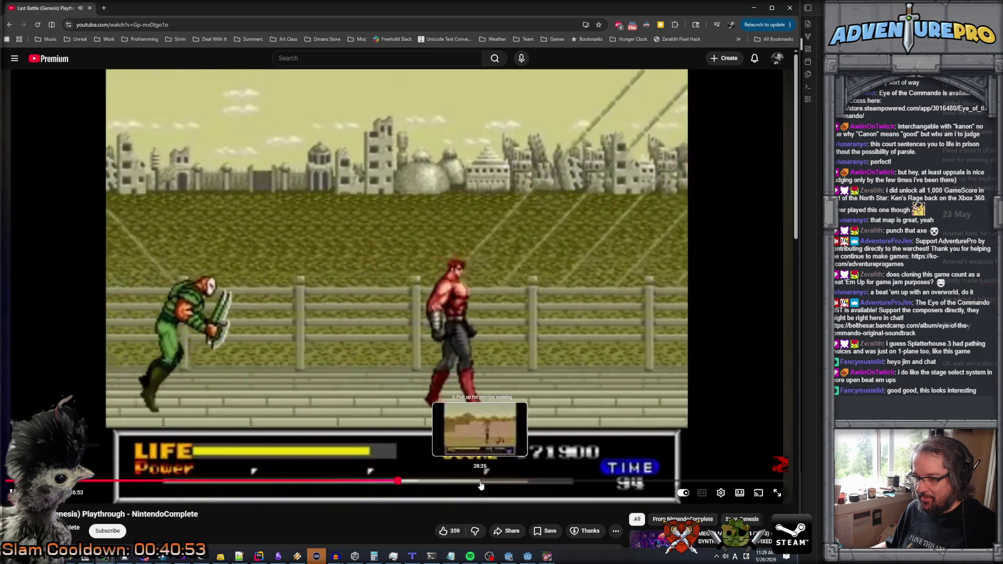
pyautogui.click(467, 481)
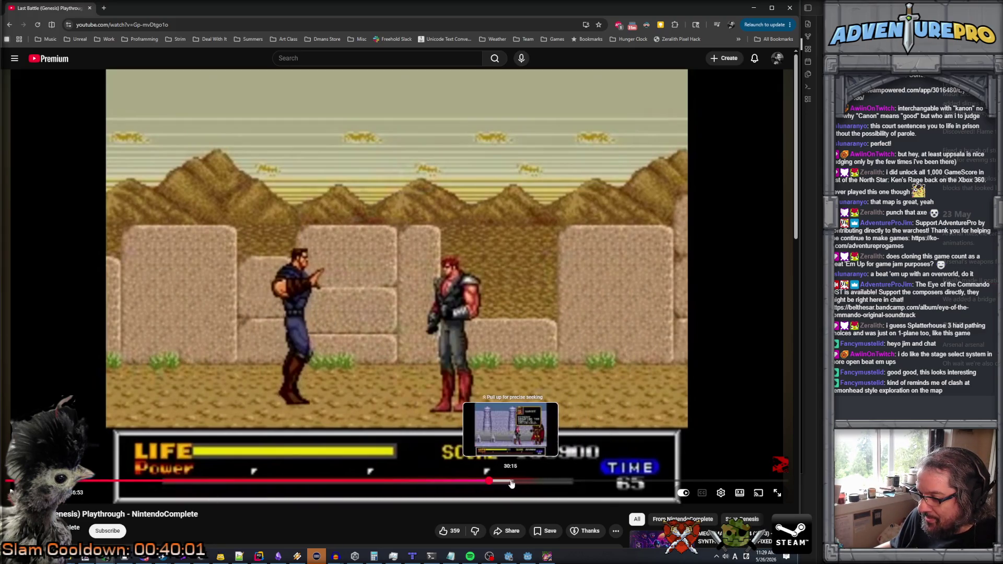
# - Jump the playthrough ahead to the lava-ringed overworld map
pyautogui.click(509, 484)
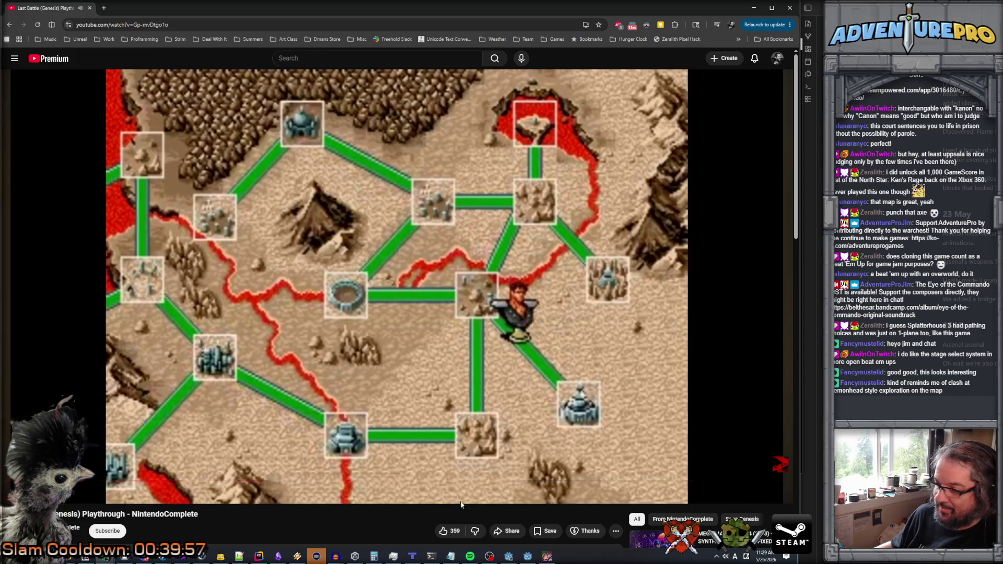
# - Dismiss the Goodwill run reminder and confirm the playback speed is 3.00x
pyautogui.click(721, 494)
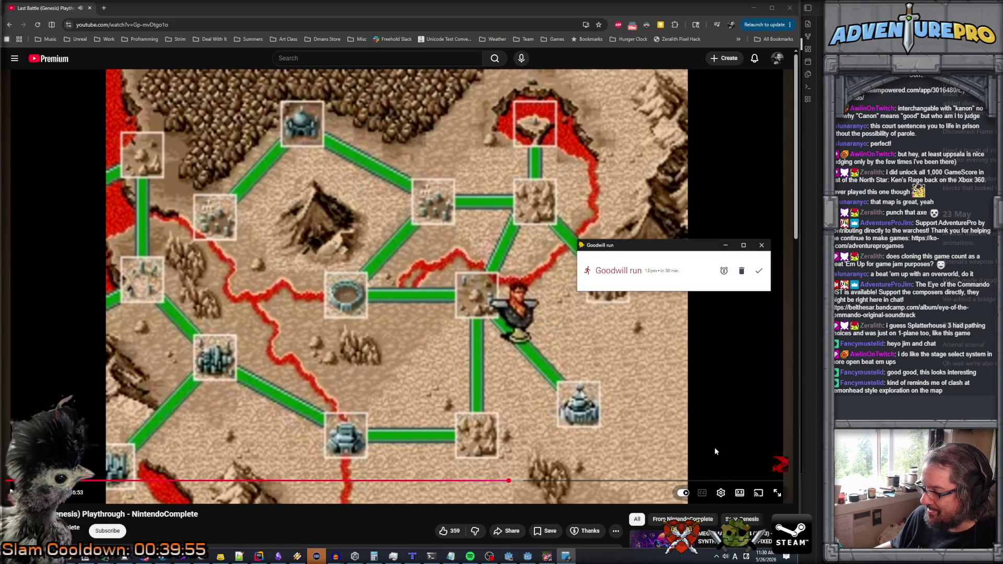
pyautogui.click(762, 272)
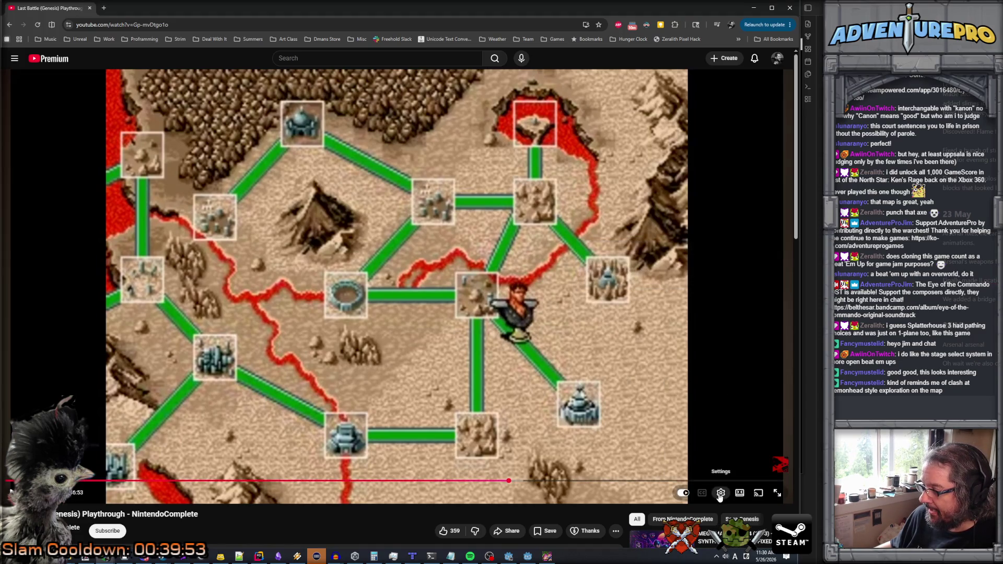
pyautogui.click(722, 494)
pyautogui.click(721, 448)
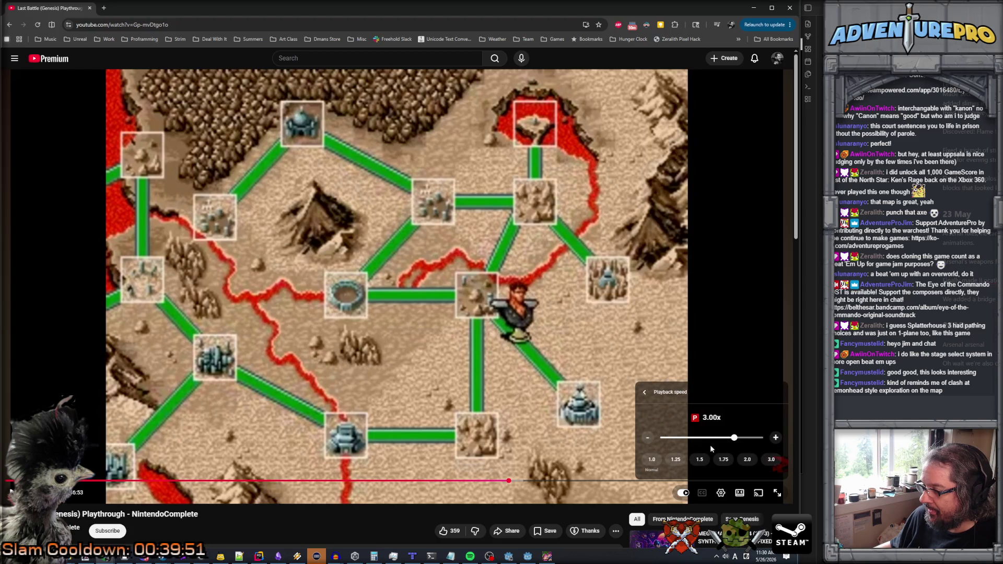
pyautogui.click(734, 356)
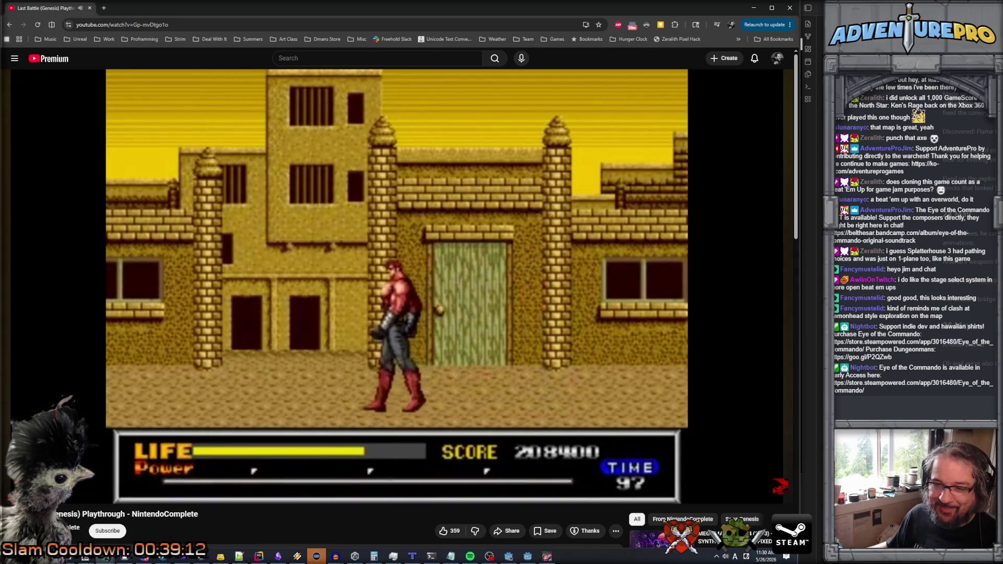
# - Resume the playthrough through the grey castle stage, then jump ahead to the map screen
pyautogui.moveTo(522, 483); pyautogui.dragTo(554, 484)
pyautogui.click(427, 356)
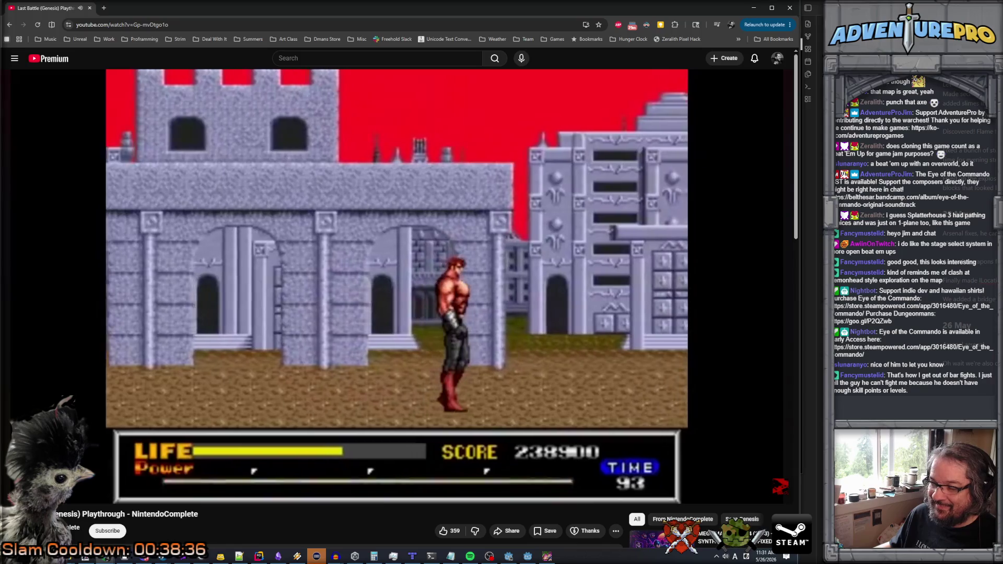
pyautogui.click(558, 481)
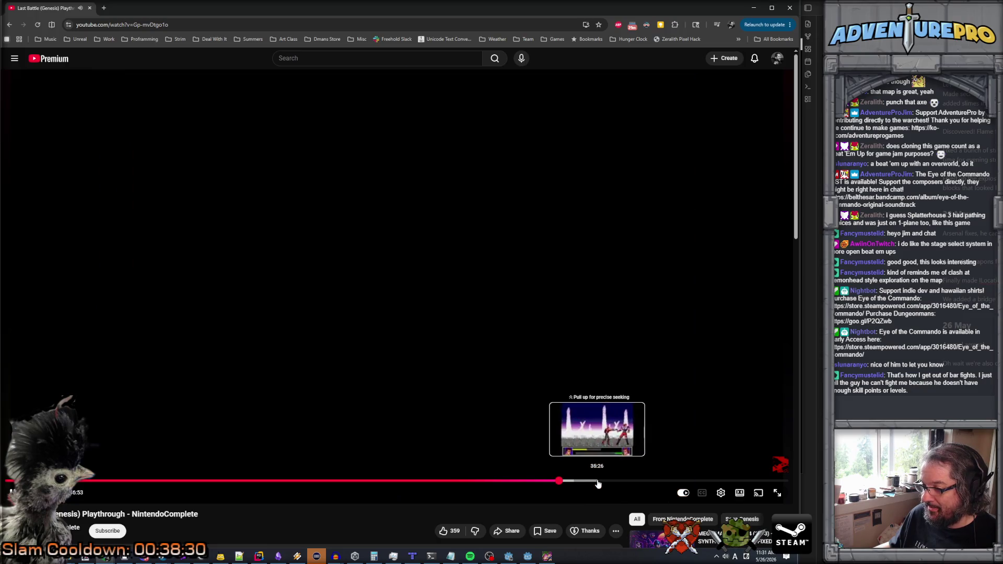
# - Skip the playthrough ahead past the fence stage to the night-sky stone palace stage (score 283900)
pyautogui.click(591, 481)
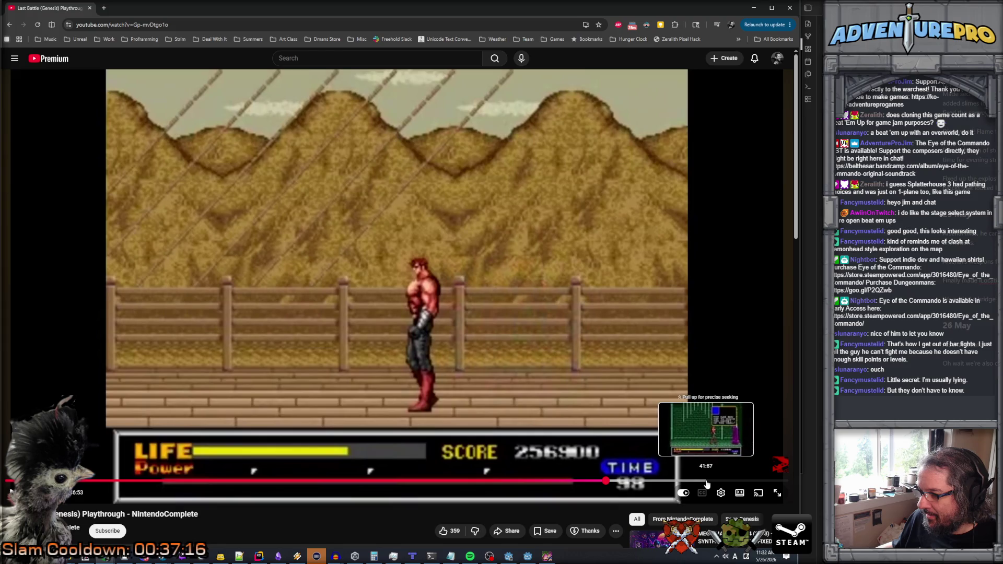
pyautogui.click(706, 482)
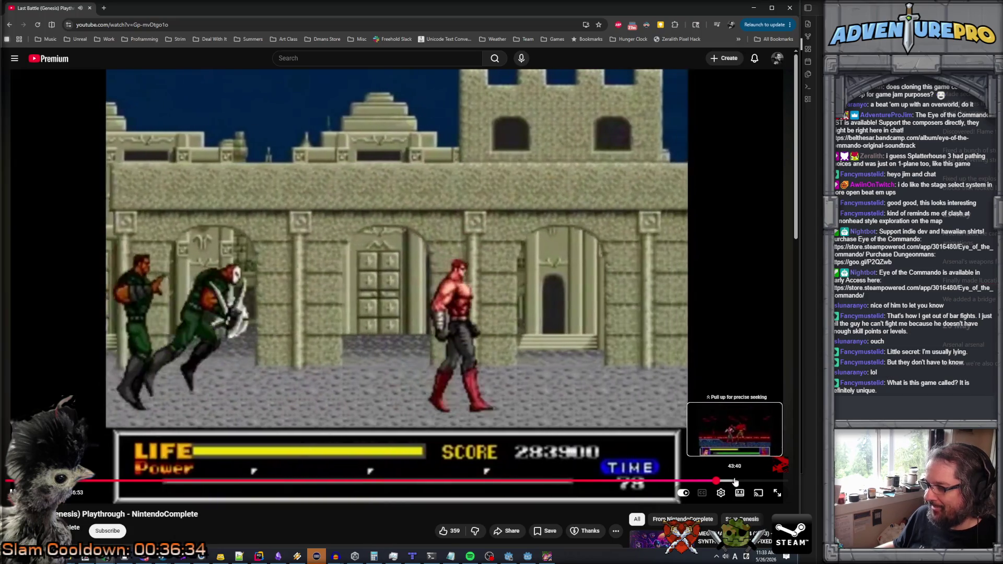
# - Seek the Last Battle video back to about 43:22, then pause it on the hero riding a horse
pyautogui.click(734, 481)
pyautogui.click(730, 481)
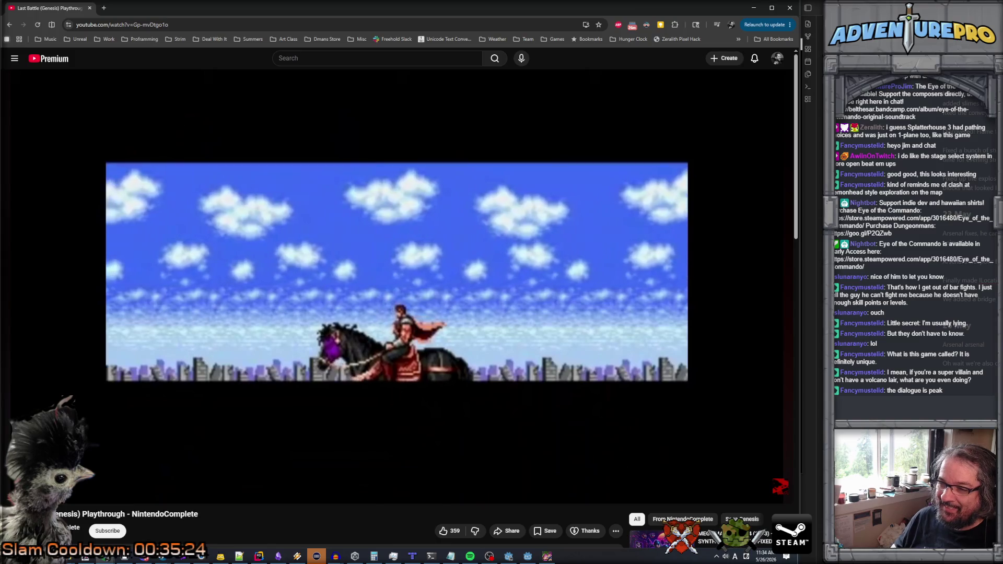
pyautogui.moveTo(708, 470)
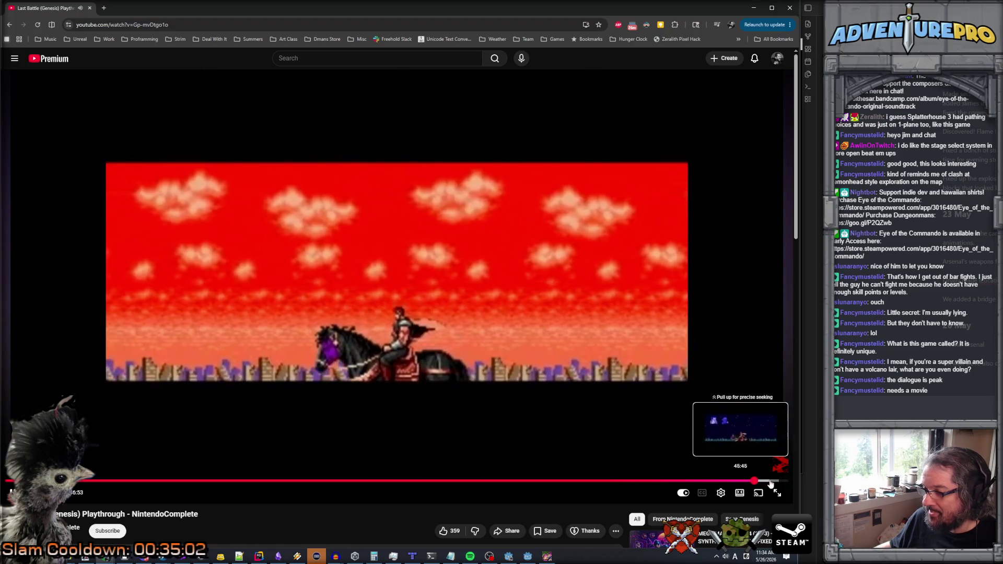
pyautogui.click(408, 287)
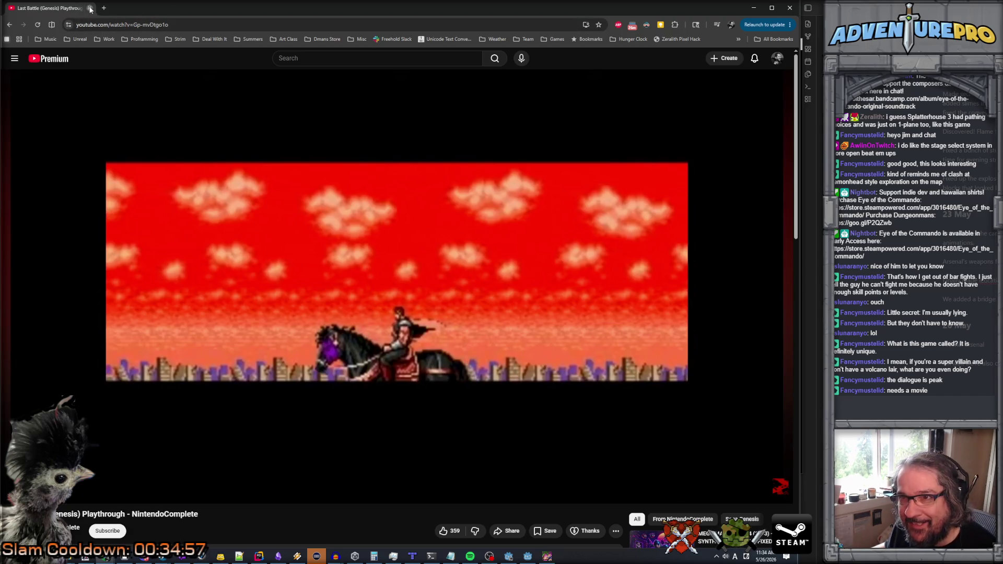
# - Close the YouTube tab so the SpriteTrailifier code in Rider is showing again
pyautogui.click(93, 8)
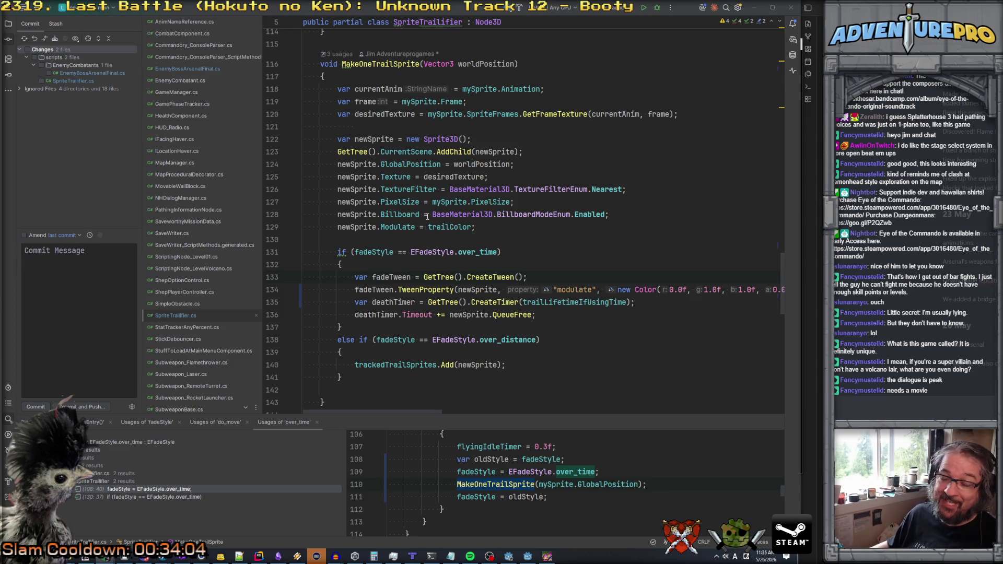
# - Check the over_time fade check on line 131, close the game test window, and return to Godot
pyautogui.click(497, 253)
pyautogui.scroll(-1, 497, 256)
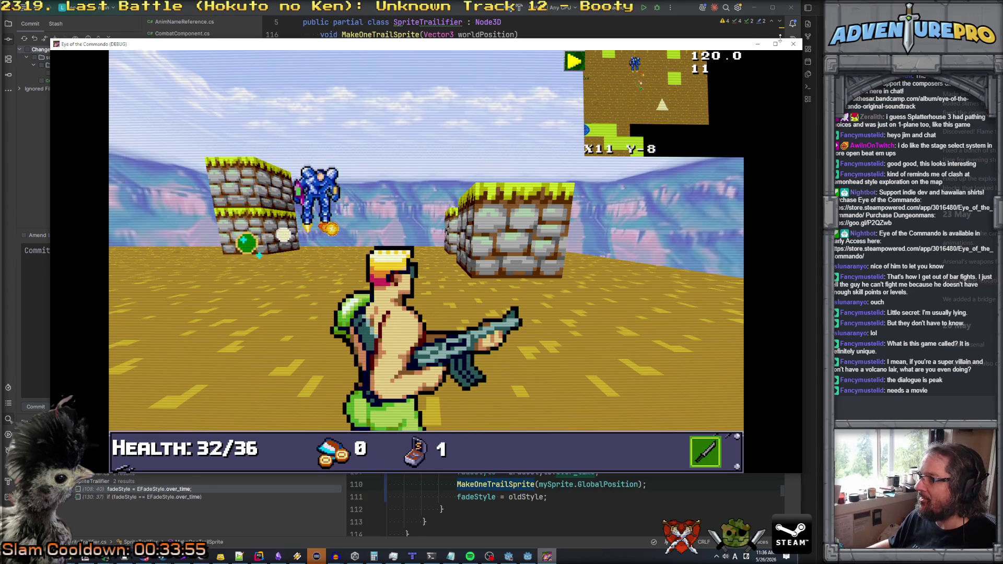
pyautogui.click(794, 45)
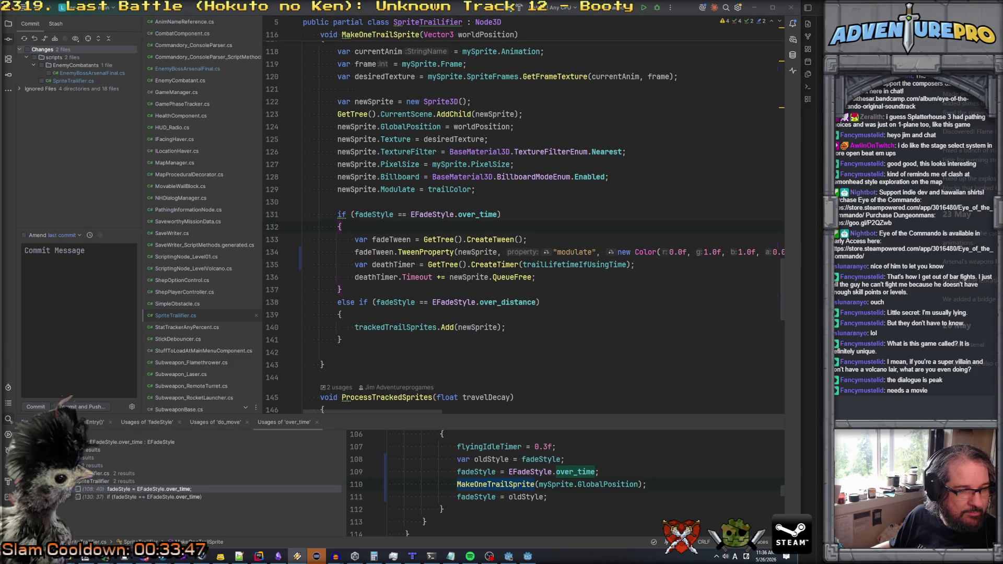
pyautogui.click(528, 556)
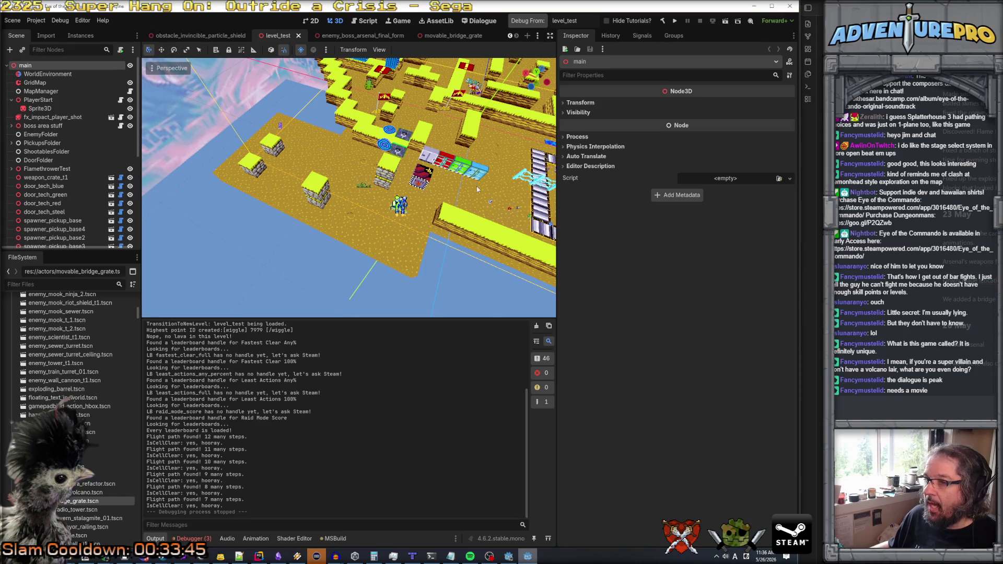
# - Launch Eye of the Commando in debug mode and skip the player's intro pose
pyautogui.click(517, 20)
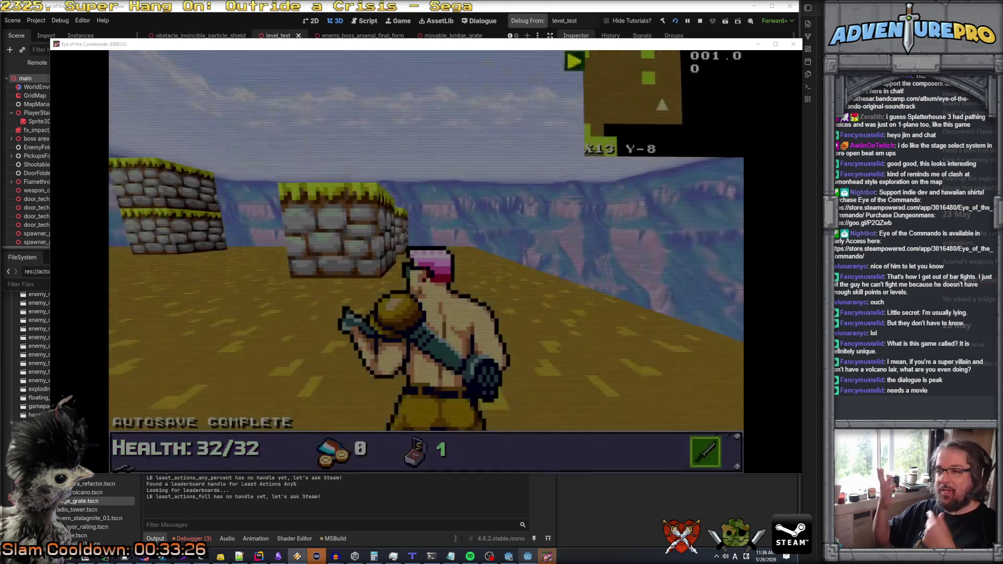
pyautogui.press('Left')
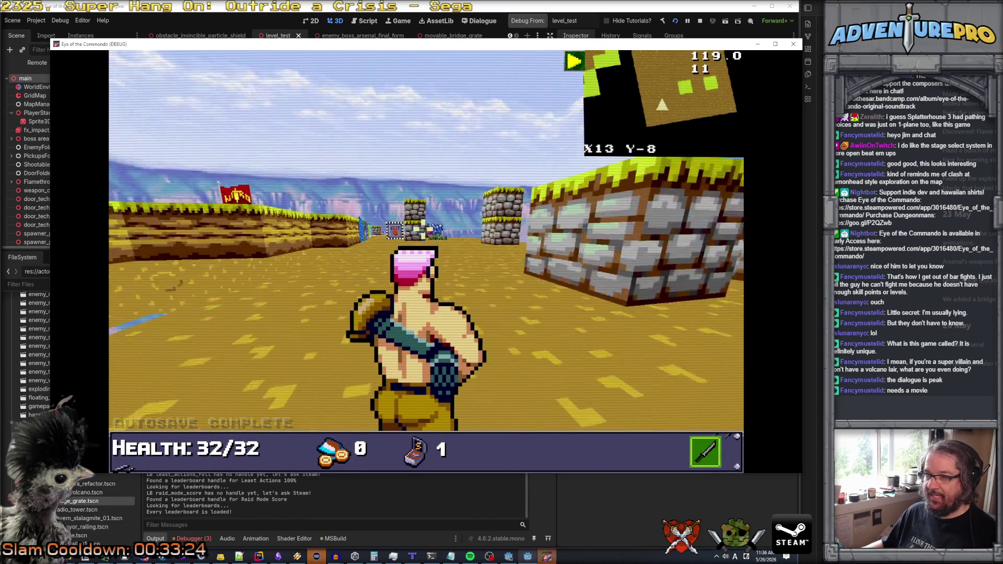
# - Enter the debug command in the in-game console, then walk toward the flying blue mech boss
pyautogui.press('`')
pyautogui.write('ARS_CHANGEMOD')
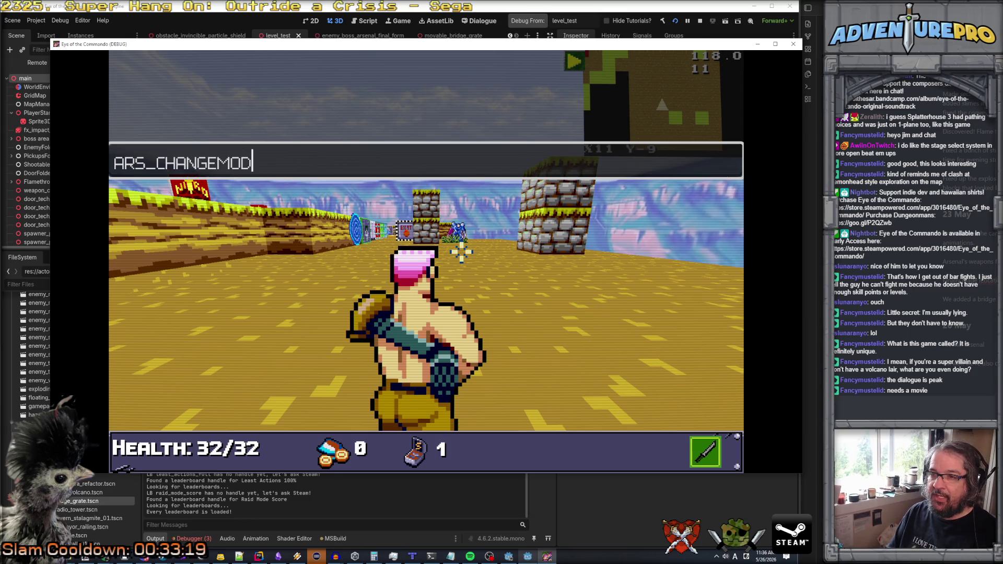
pyautogui.press('Return')
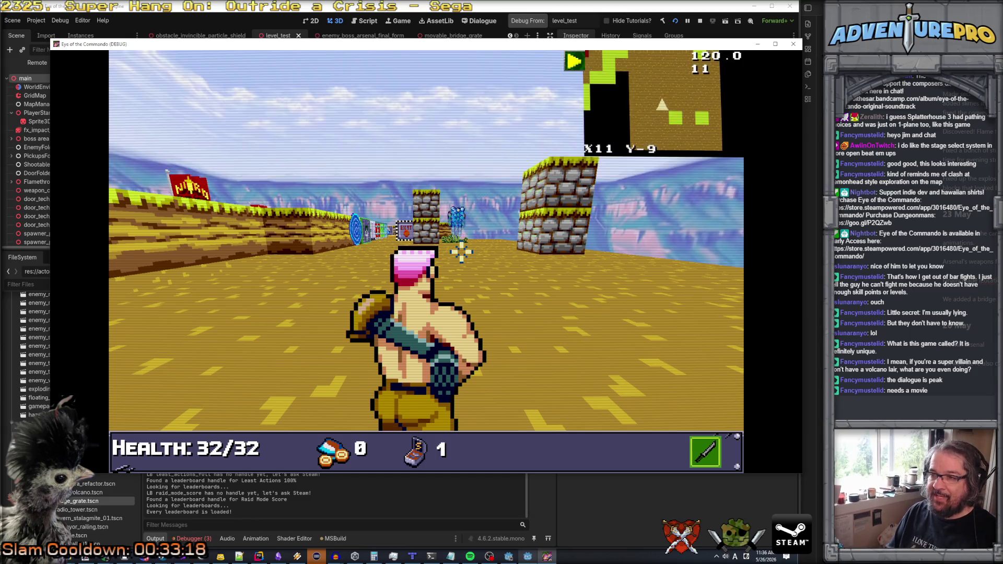
pyautogui.press('Up')
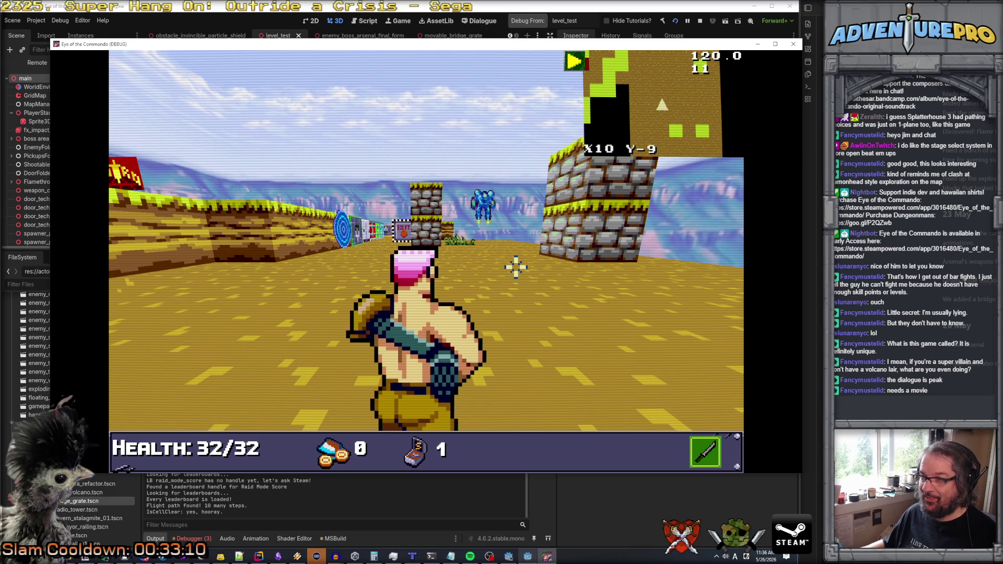
pyautogui.press('w')
pyautogui.press('d')
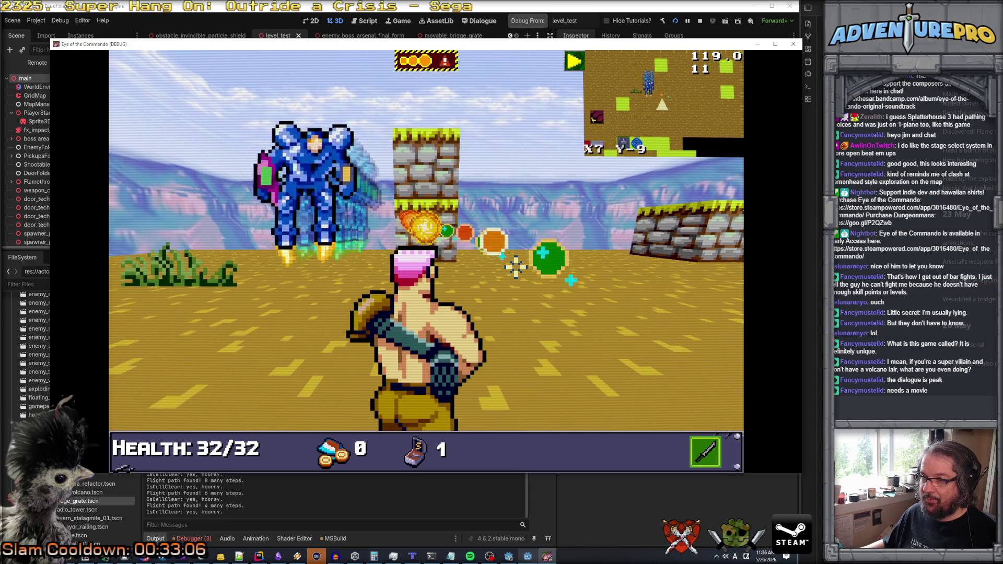
pyautogui.press('w')
pyautogui.press('w')
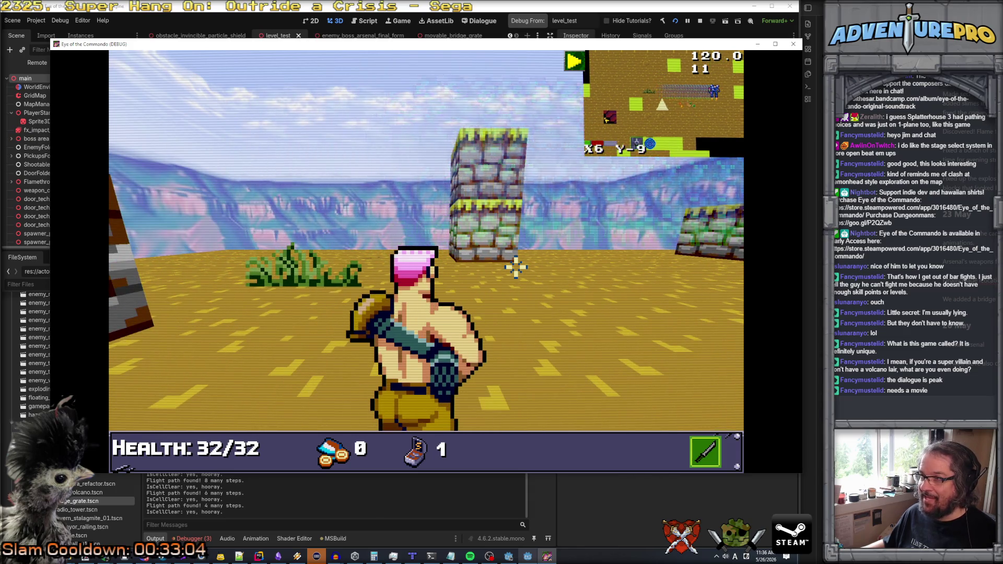
pyautogui.press('a')
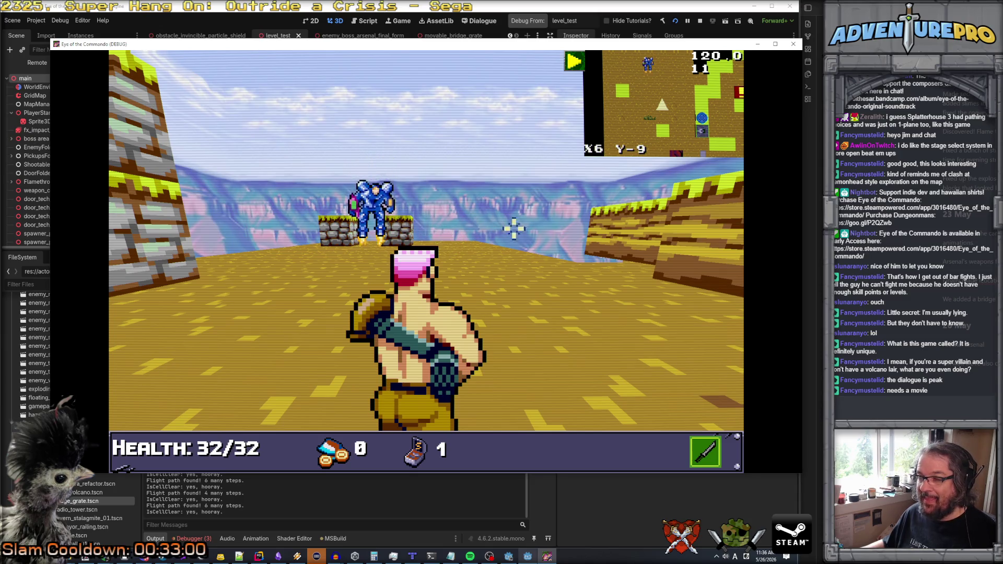
pyautogui.press('w')
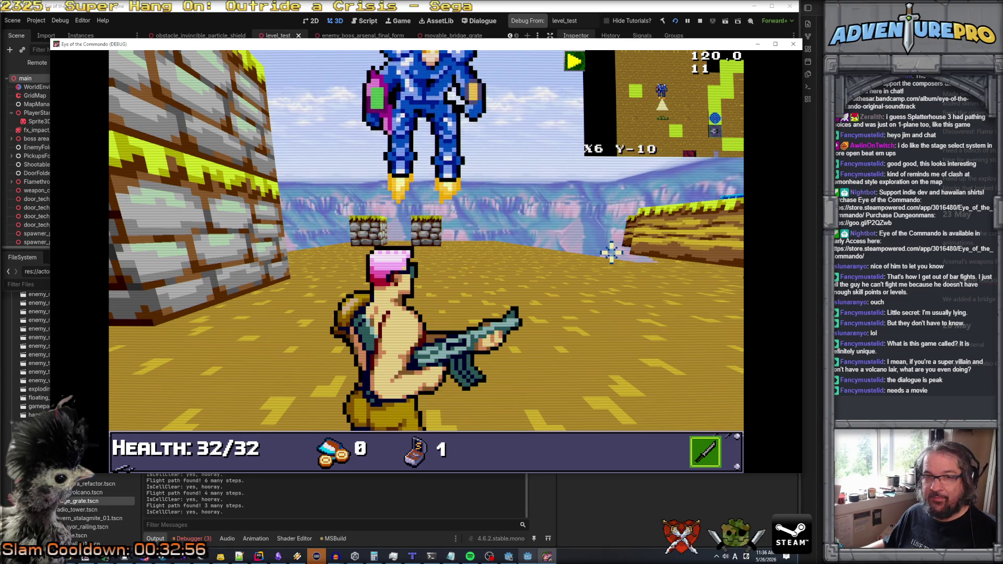
# - Strafe around the boss, fire the rifle at it, and dodge its fireballs
pyautogui.press('d')
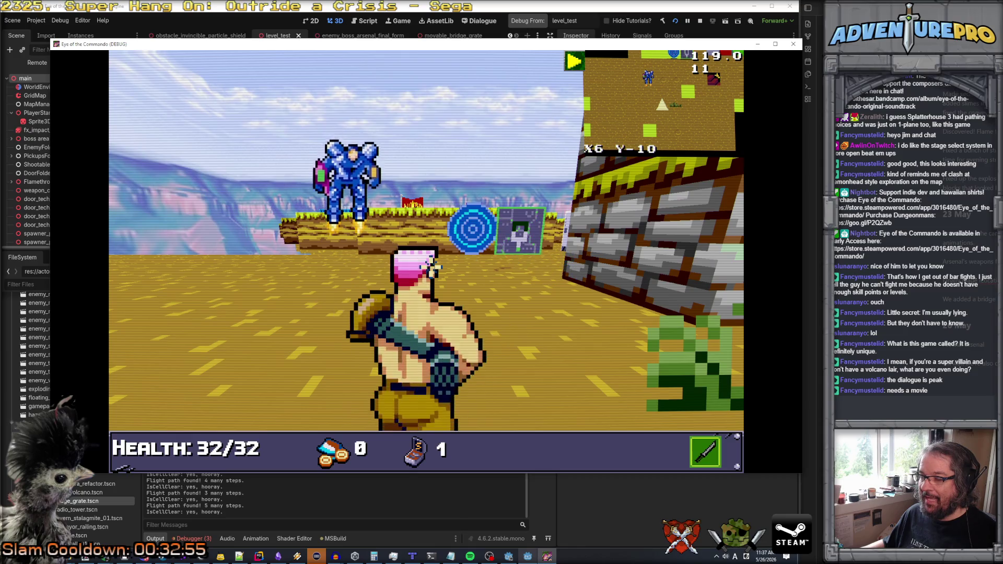
pyautogui.press('w')
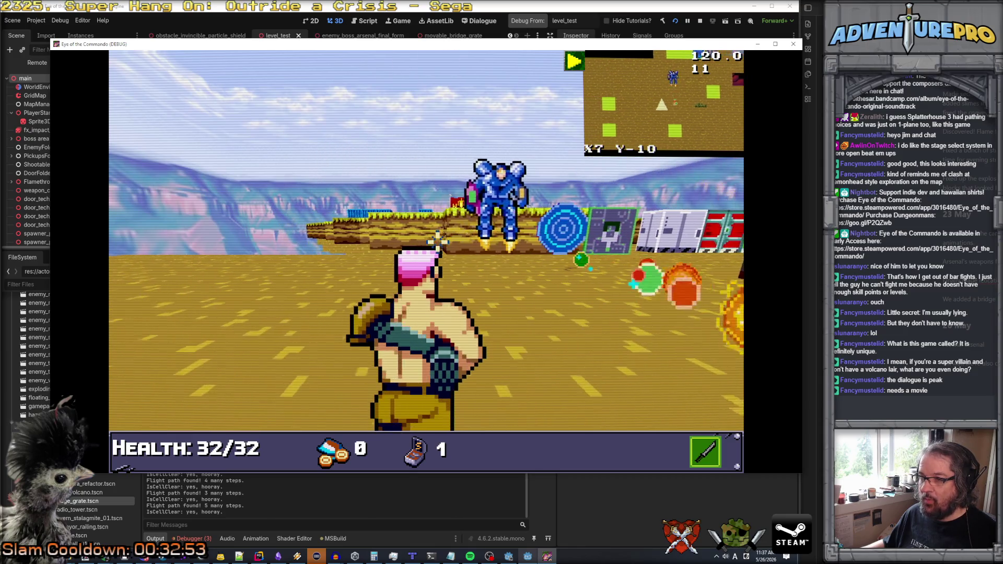
pyautogui.press('d')
pyautogui.press('d')
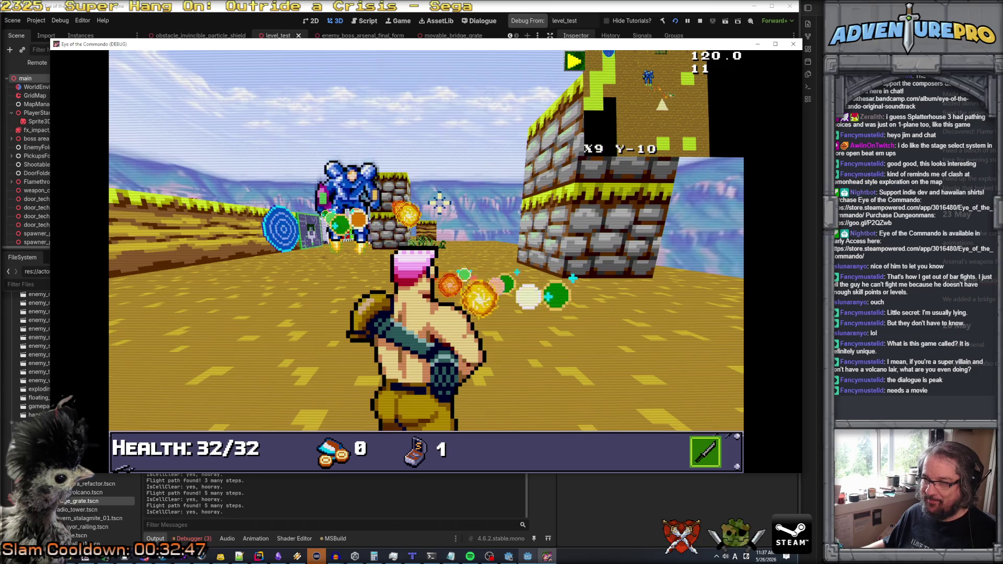
pyautogui.click(439, 204)
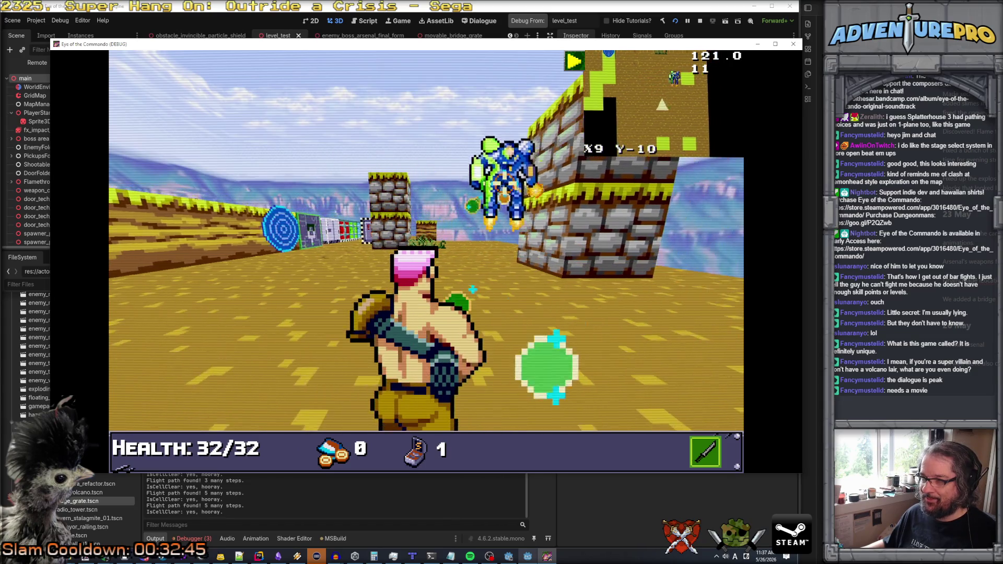
pyautogui.press('d')
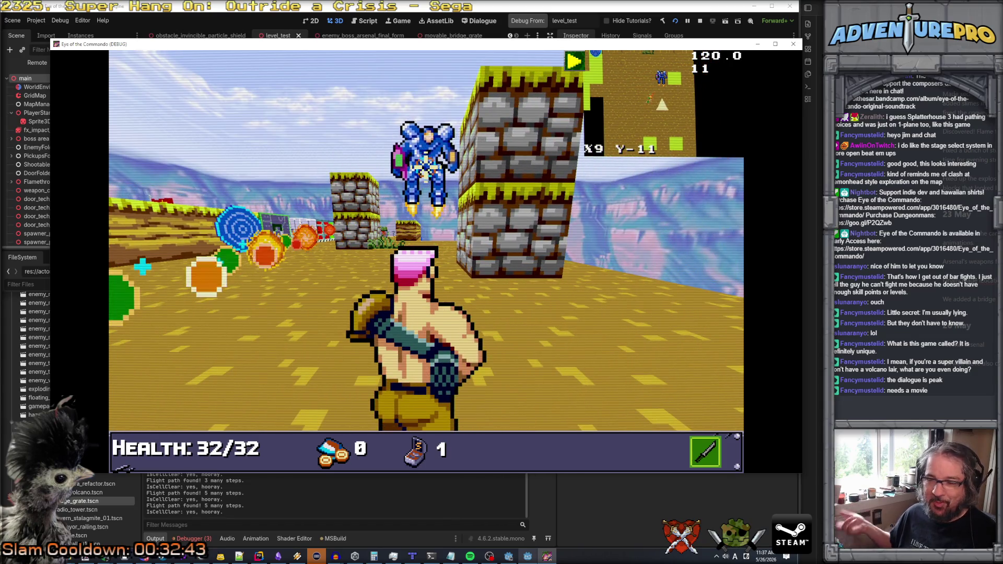
pyautogui.press('a')
pyautogui.press('a')
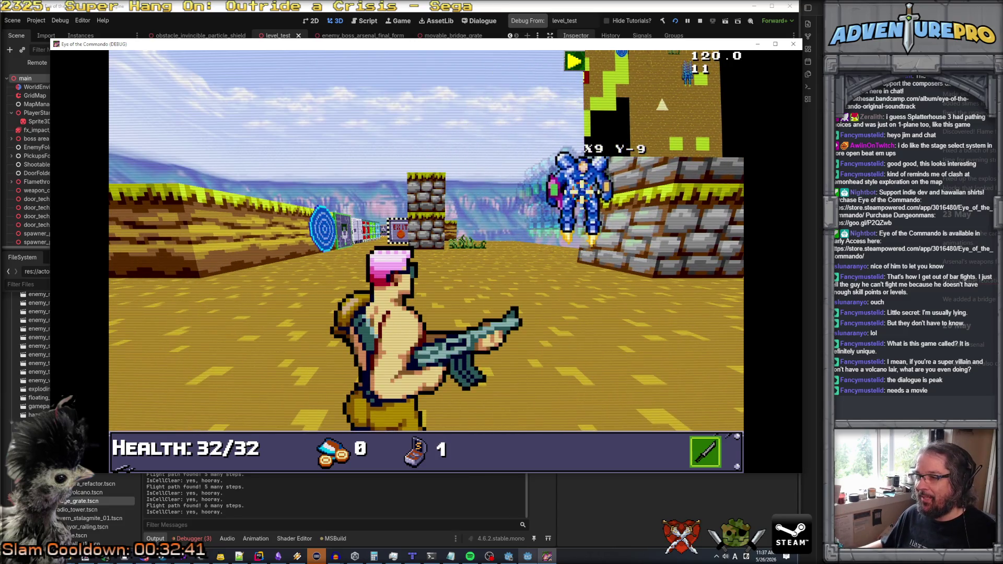
pyautogui.press('w')
pyautogui.press('d')
pyautogui.press('d')
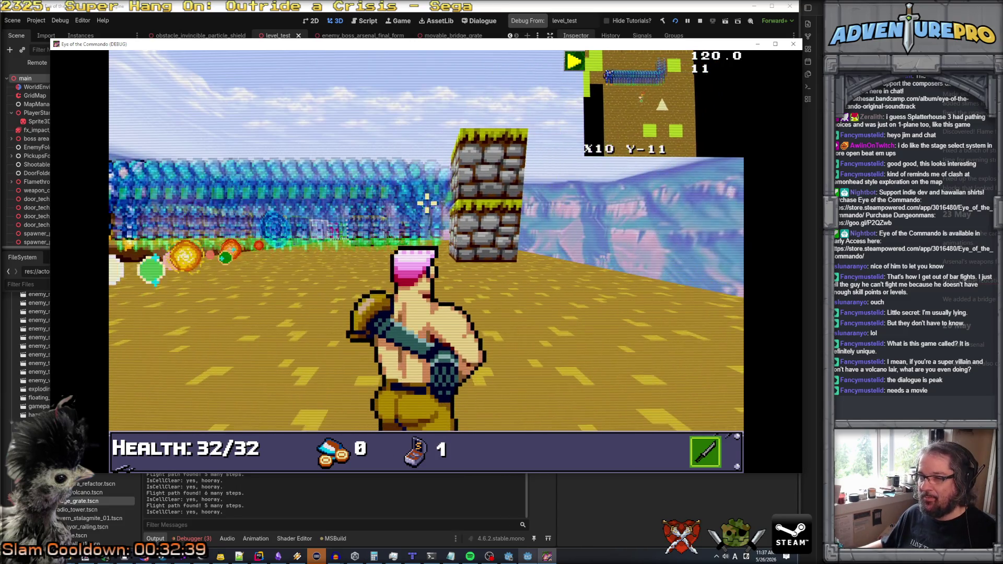
pyautogui.press('a')
pyautogui.press('a')
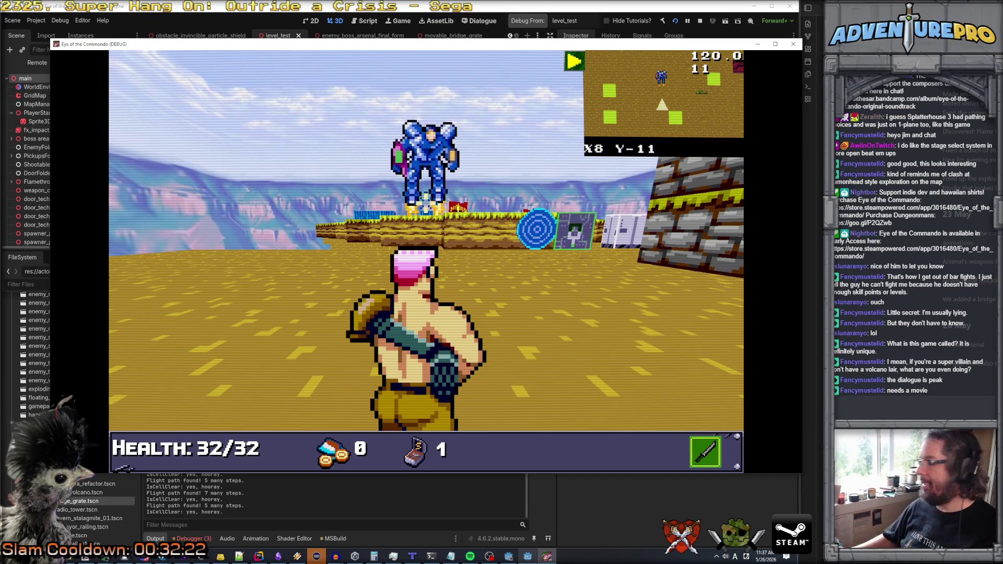
# - Advance and circle around the hovering boss under fire, dropping to 16/32 health
pyautogui.press('Left')
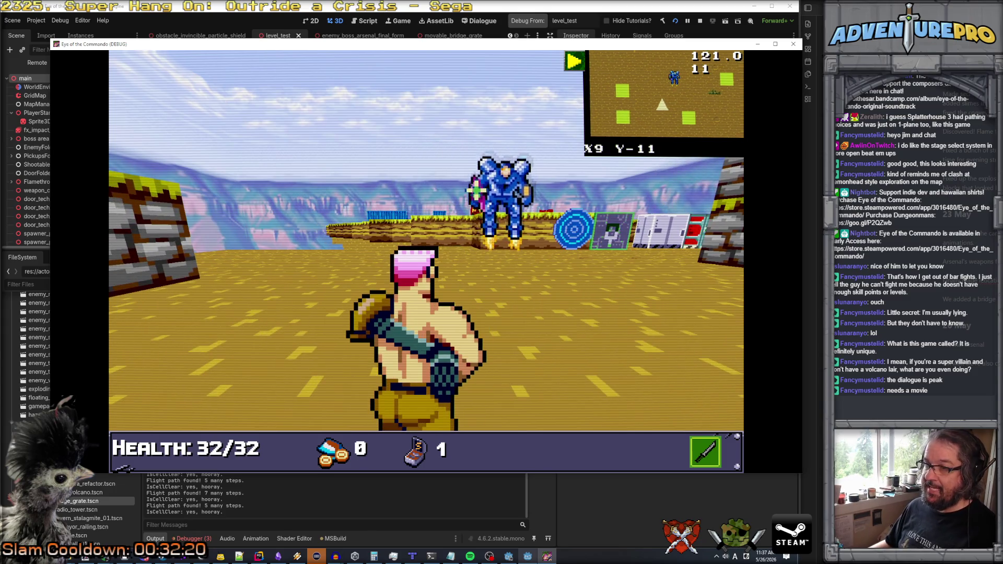
pyautogui.press('Up')
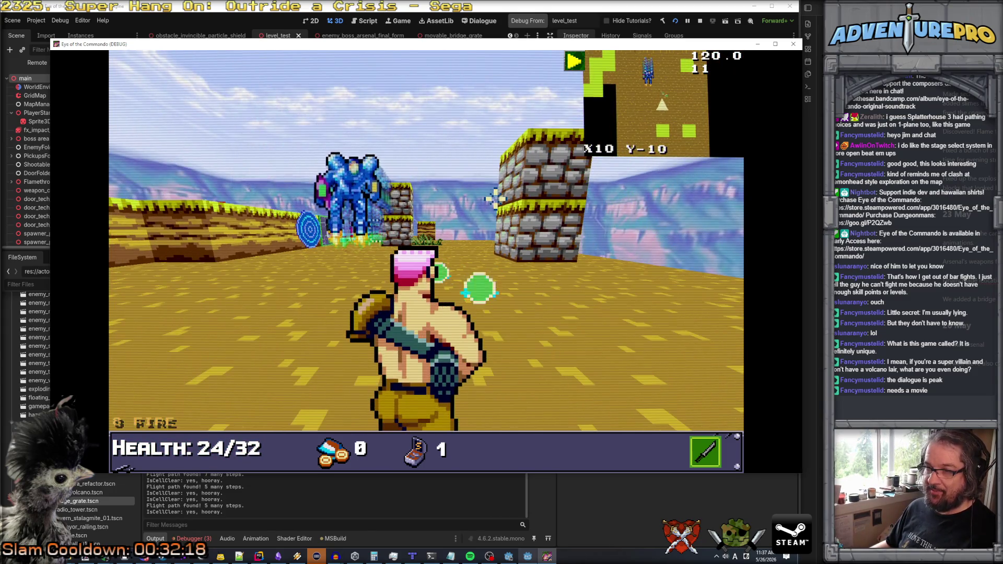
pyautogui.press('Up')
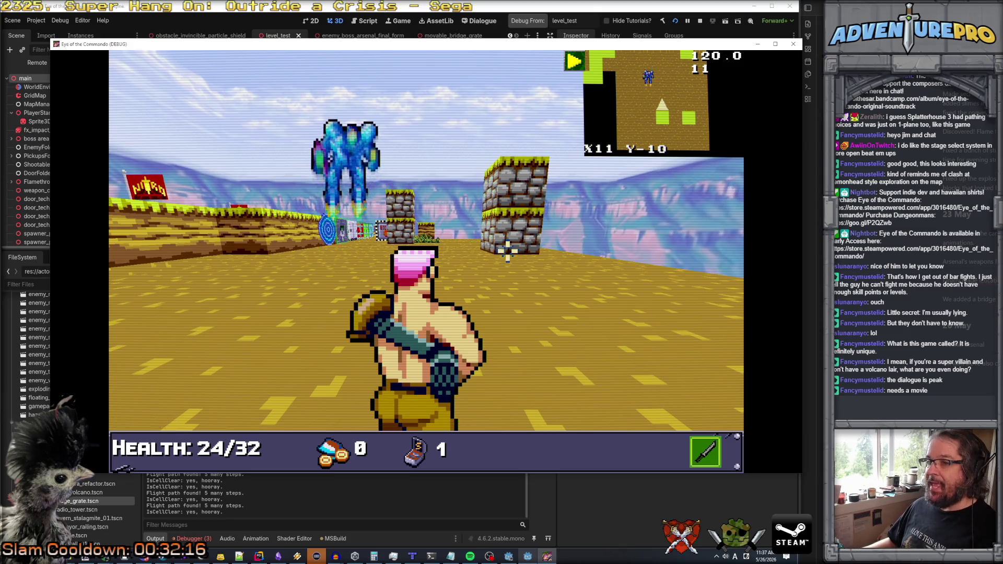
pyautogui.press('d')
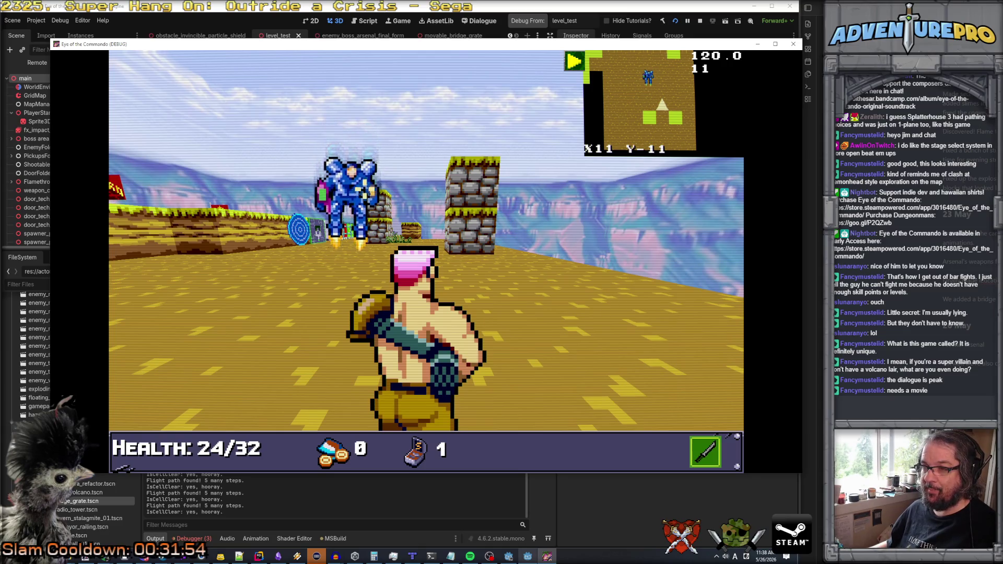
pyautogui.press('a')
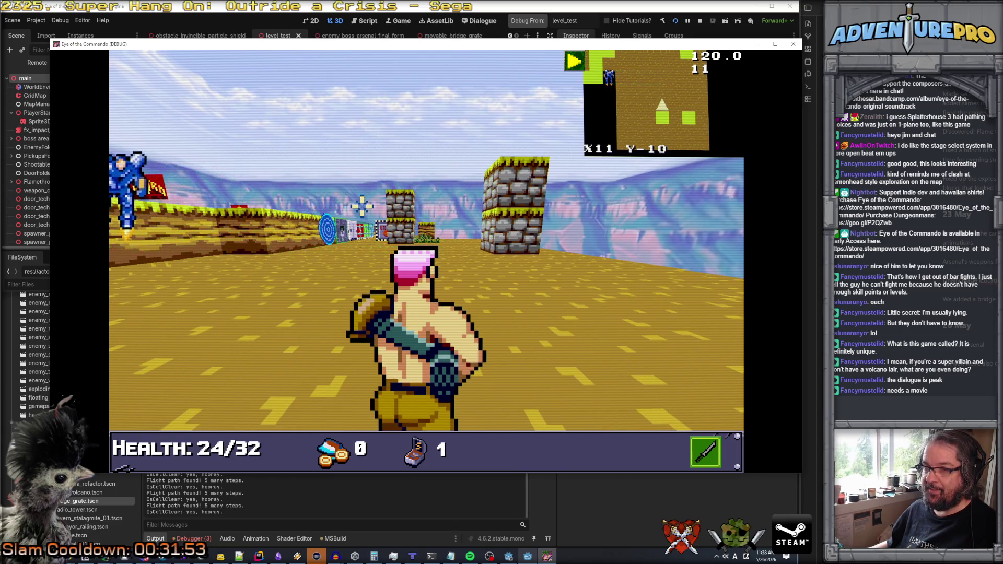
pyautogui.press('w')
pyautogui.press('a')
pyautogui.press('d')
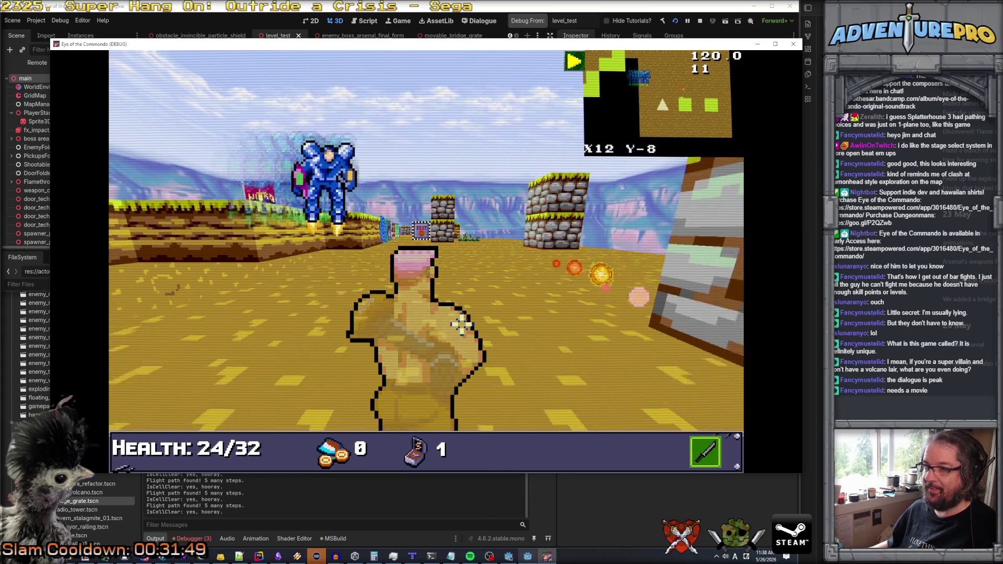
pyautogui.press('w')
pyautogui.press('a')
pyautogui.press('d')
pyautogui.press('w')
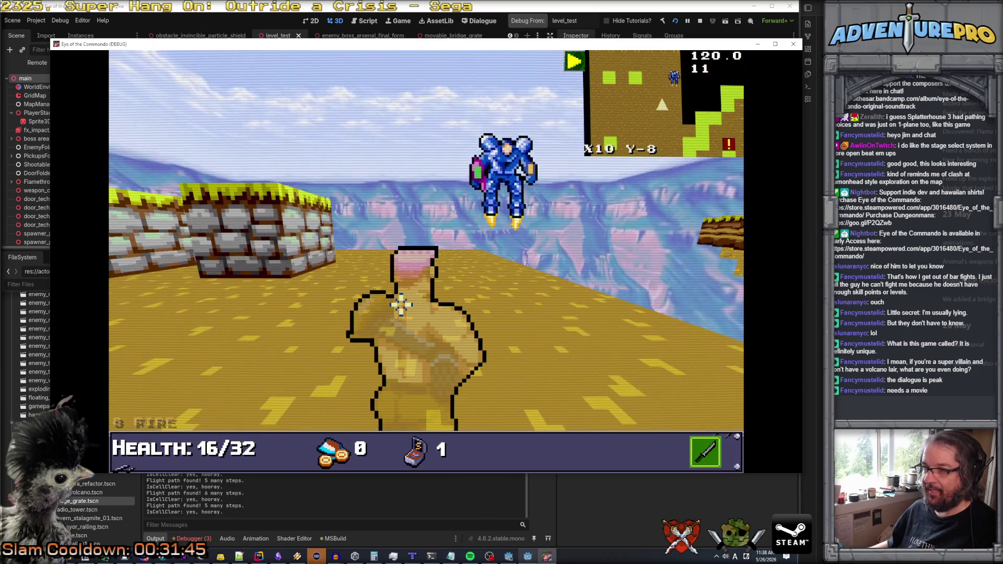